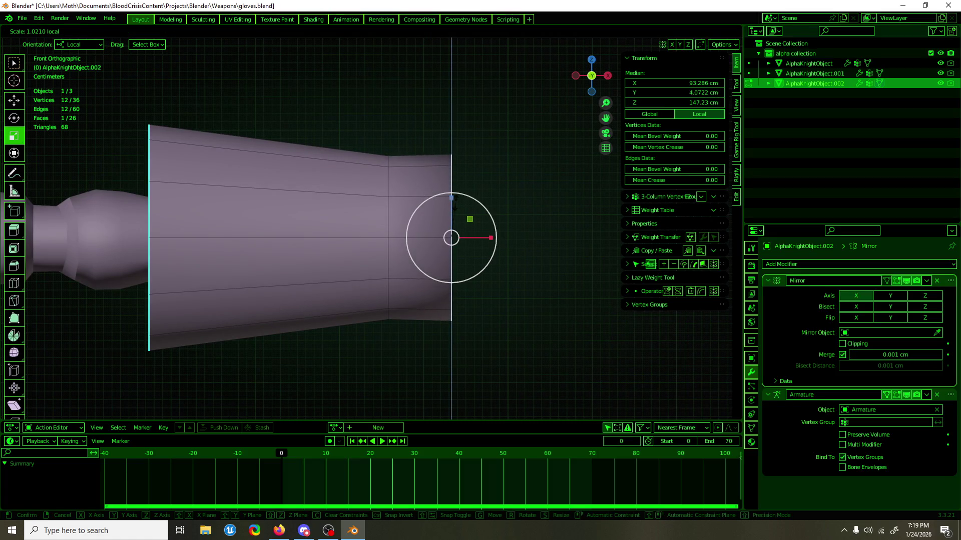
Shrink the glove cuff's open end loop to about 0.922.
{"action": "key", "text": "w"}
{"action": "left_click", "coordinate": [493, 237]}
{"action": "key", "text": "r"}
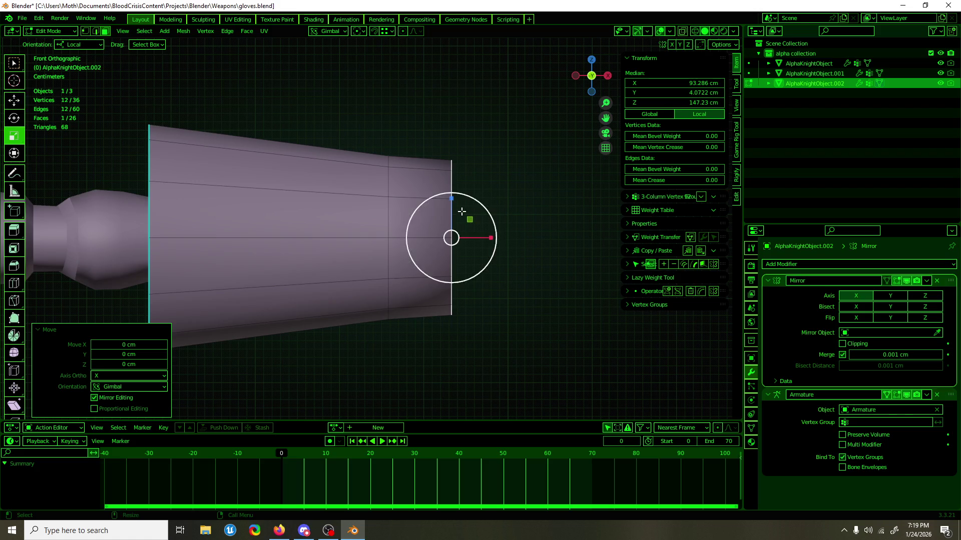
{"action": "left_click_drag", "start_coordinate": [452, 203], "coordinate": [451, 207]}
{"action": "key", "text": "KP_3"}
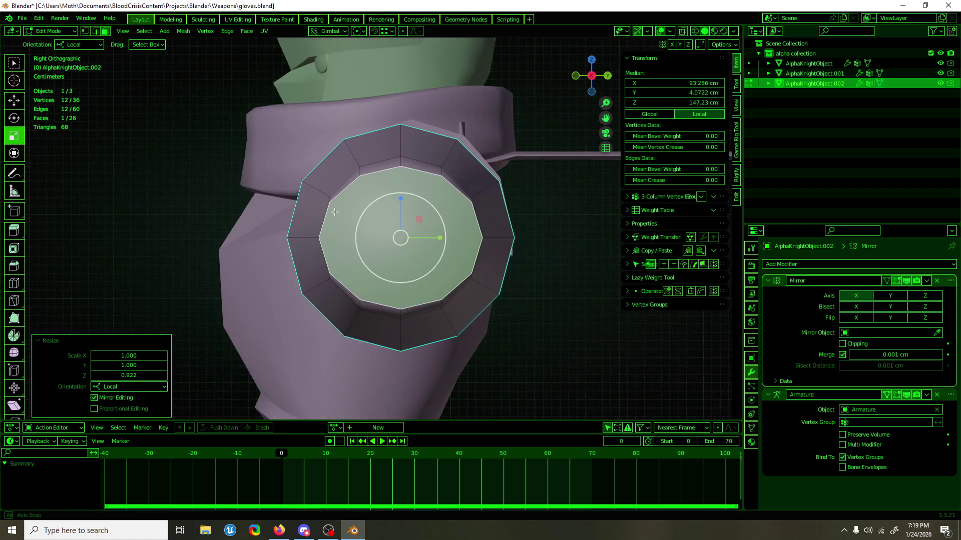
{"action": "middle_click_drag", "start_coordinate": [333, 215], "coordinate": [421, 271]}
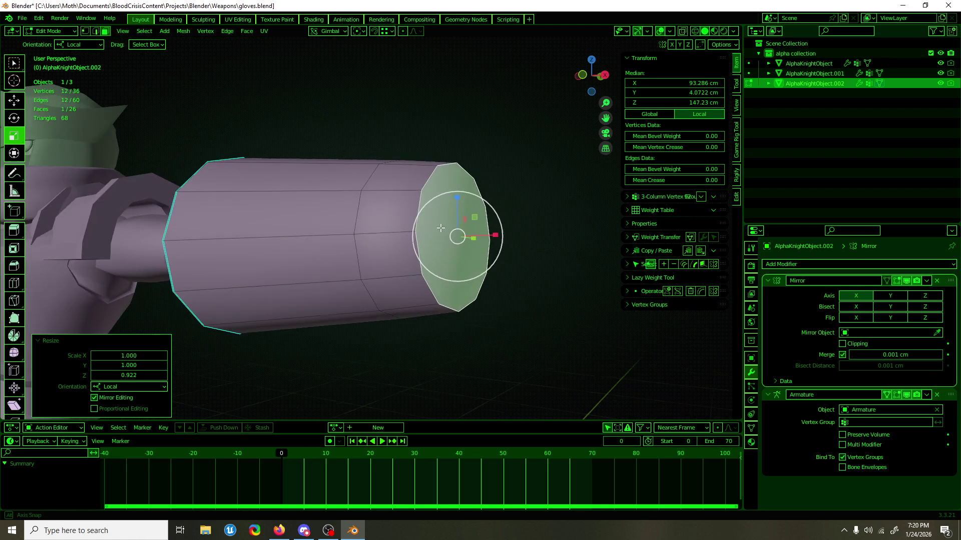
Shift one edge of the cuff end slightly down and inward.
{"action": "key", "text": "w"}
{"action": "left_click", "coordinate": [420, 271]}
{"action": "key", "text": "KP_3"}
{"action": "left_click_drag", "start_coordinate": [360, 271], "coordinate": [347, 285]}
{"action": "mouse_move", "coordinate": [347, 285]}
{"action": "middle_mouse_down"}
{"action": "mouse_move", "coordinate": [480, 280]}
{"action": "mouse_move", "coordinate": [450, 261]}
{"action": "mouse_move", "coordinate": [447, 285]}
{"action": "middle_mouse_up"}
Cap the cuff's open end with a new face.
{"action": "left_click", "coordinate": [346, 232]}
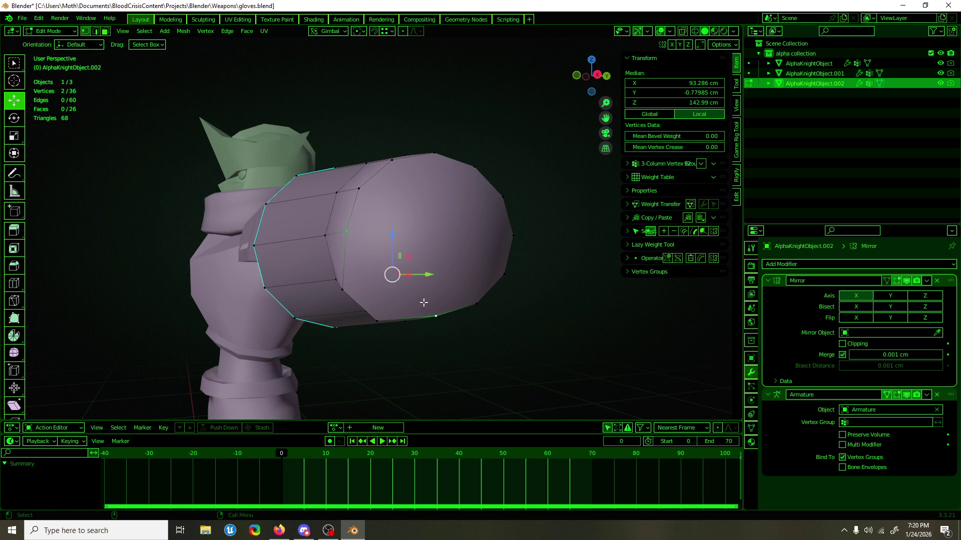
{"action": "key", "text": "f"}
{"action": "mouse_move", "coordinate": [424, 306]}
{"action": "middle_mouse_down"}
{"action": "mouse_move", "coordinate": [463, 322]}
{"action": "mouse_move", "coordinate": [467, 305]}
{"action": "middle_mouse_up"}
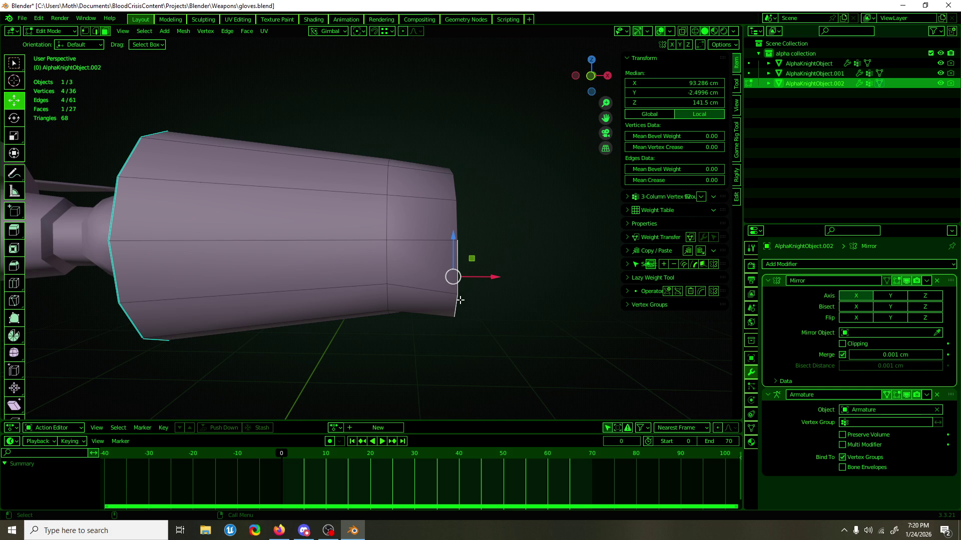
{"action": "scroll", "coordinate": [453, 280], "scroll_direction": "down", "scroll_amount": 2}
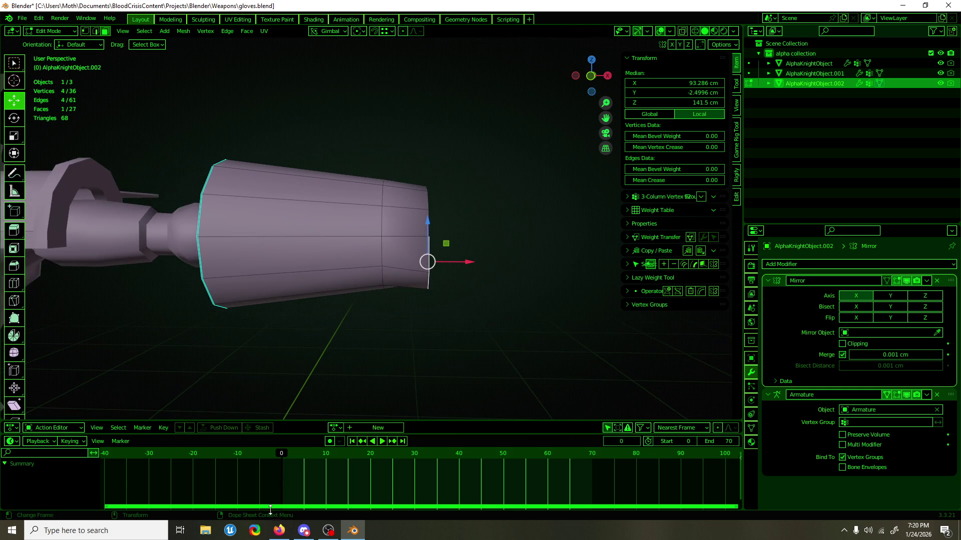
{"action": "left_click", "coordinate": [279, 531]}
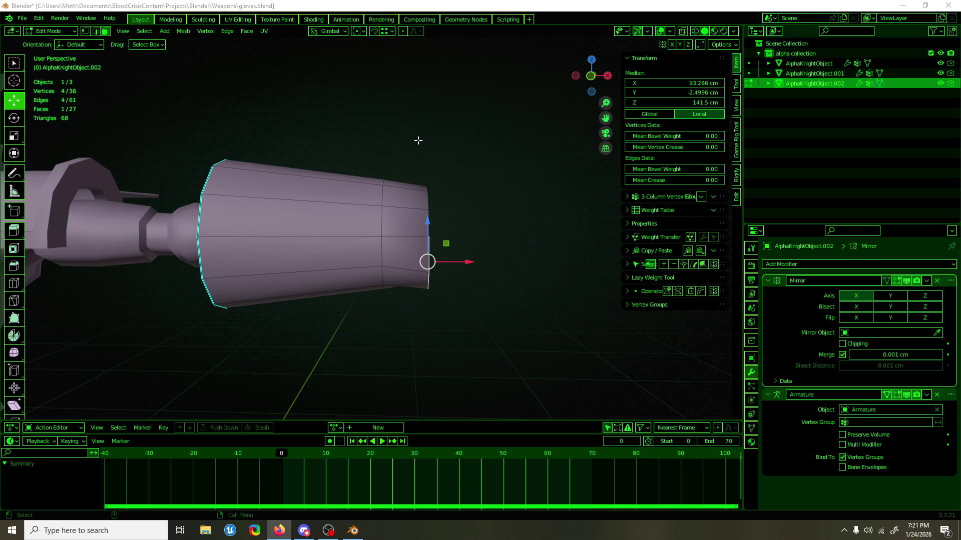
{"action": "scroll", "coordinate": [493, 203], "scroll_direction": "down", "scroll_amount": 3}
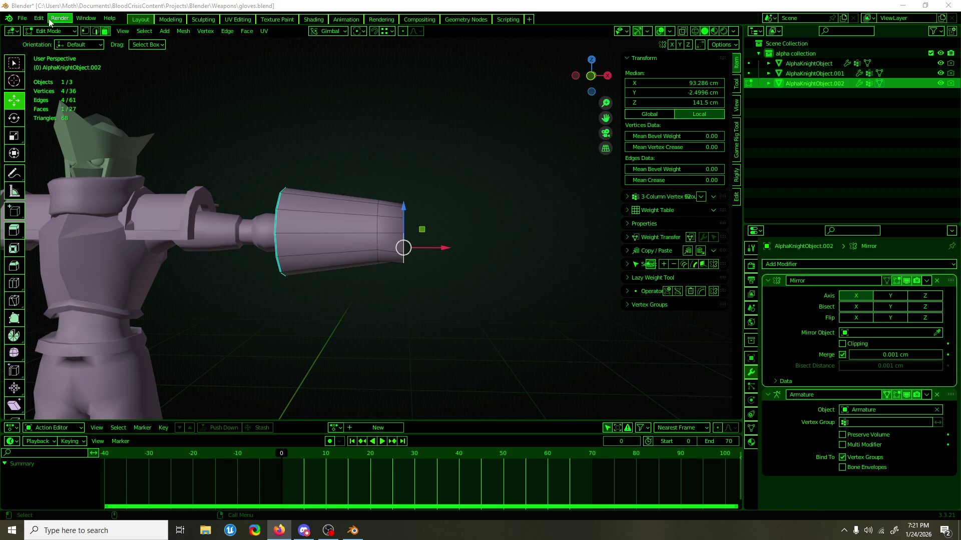
Bring up the Import Images as Planes file browser.
{"action": "left_click", "coordinate": [22, 18]}
{"action": "mouse_move", "coordinate": [58, 71]}
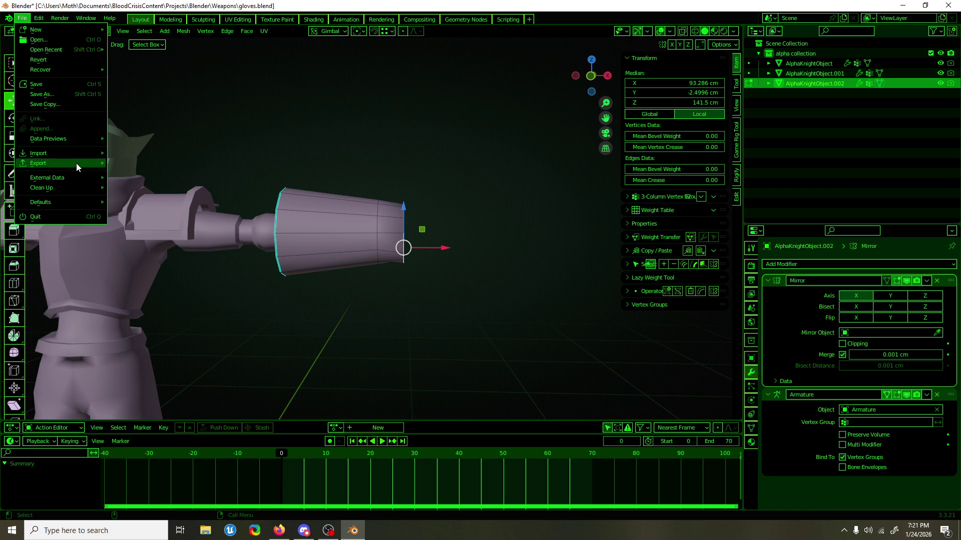
{"action": "mouse_move", "coordinate": [76, 154]}
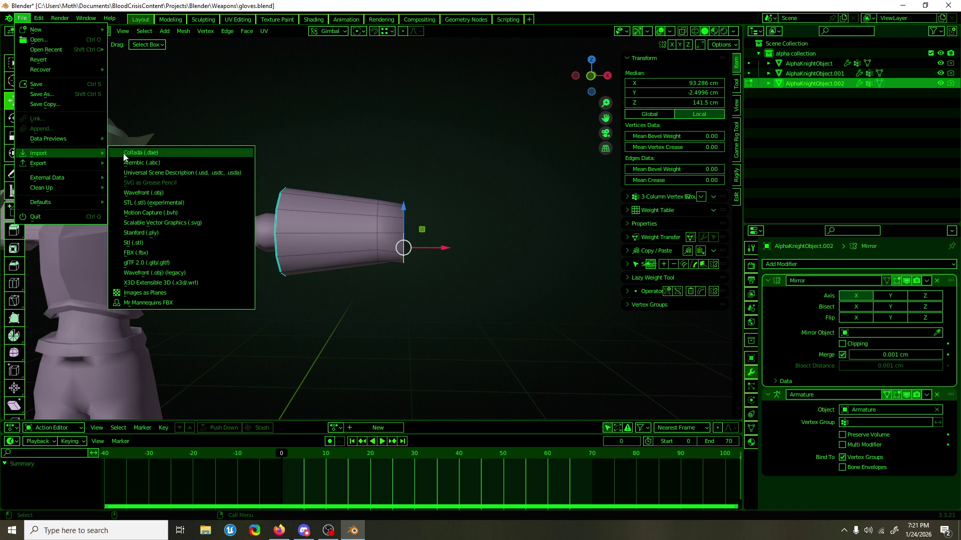
{"action": "left_click", "coordinate": [226, 295]}
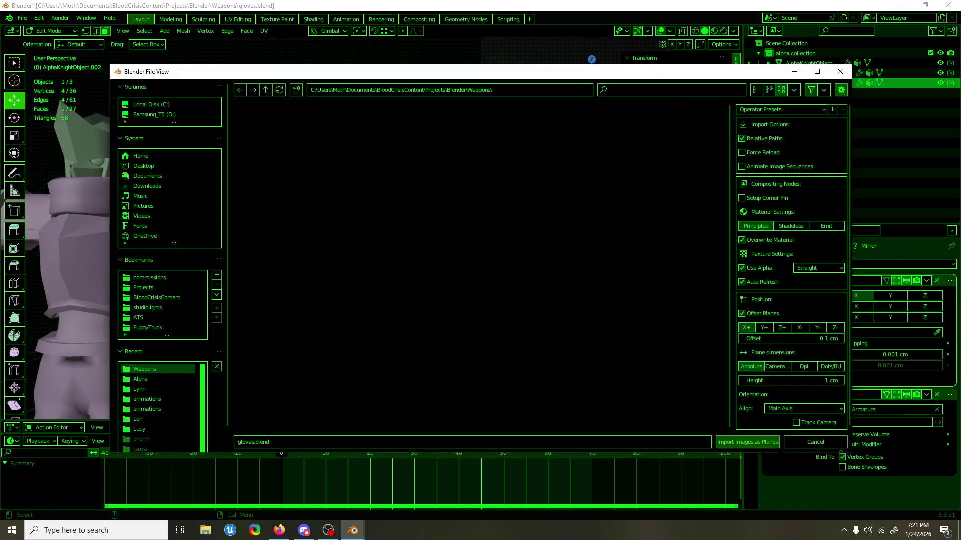
Check the Weapons folder path in the import browser, leaving the folder unchanged.
{"action": "key", "text": "alt+Tab"}
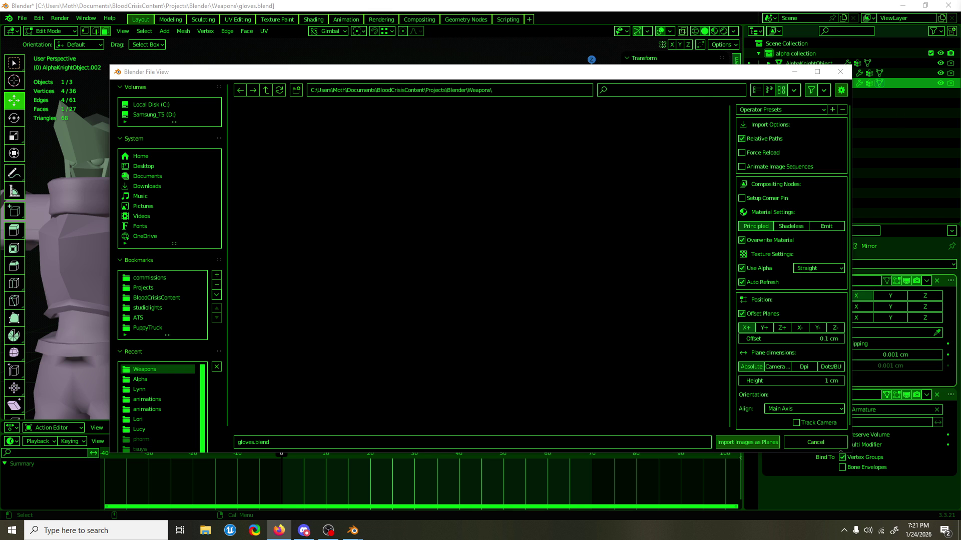
{"action": "left_click", "coordinate": [537, 90]}
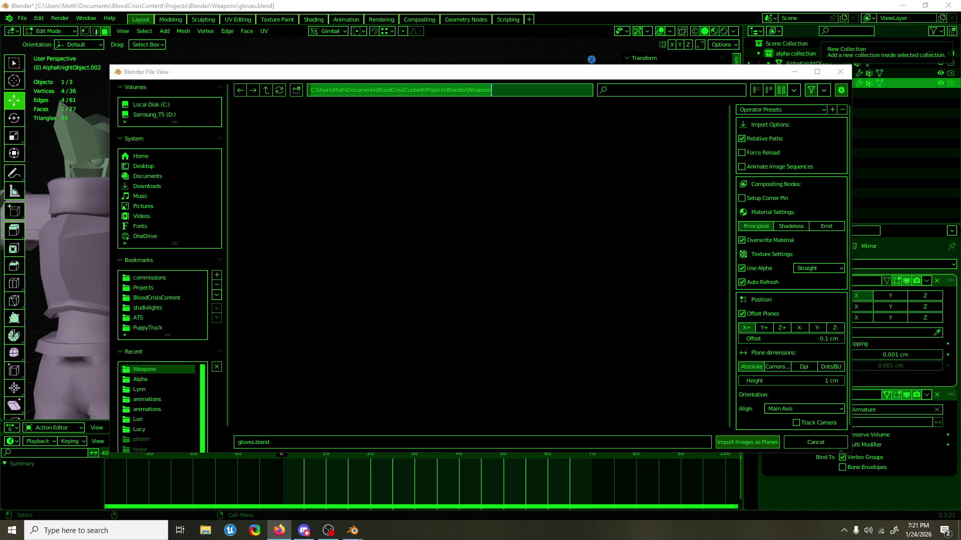
{"action": "key", "text": "alt+Tab"}
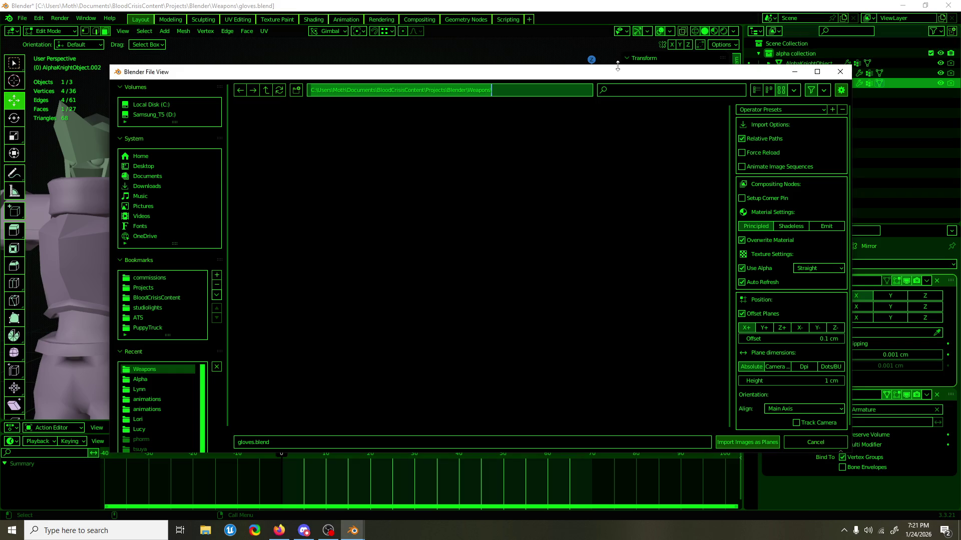
{"action": "left_click_drag", "start_coordinate": [562, 76], "coordinate": [551, 68]}
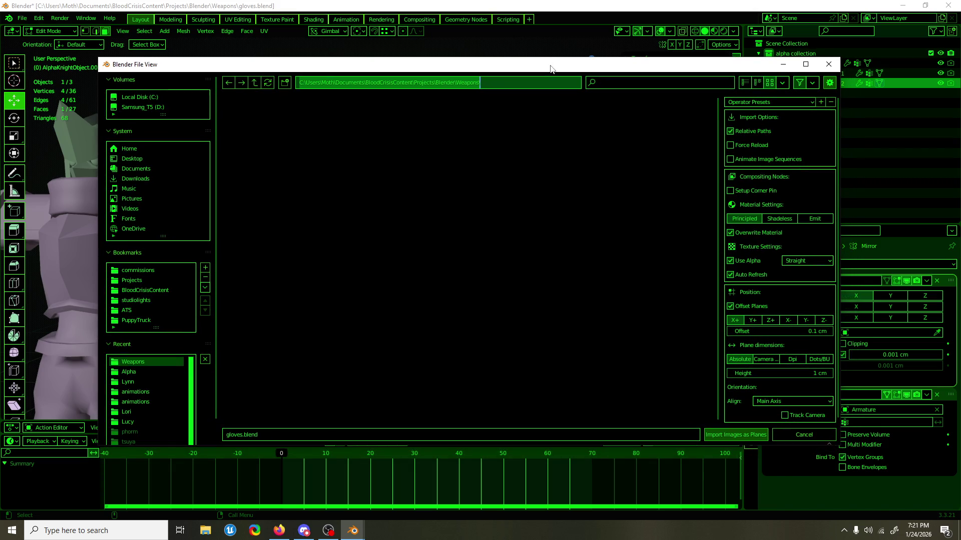
{"action": "left_click", "coordinate": [433, 126]}
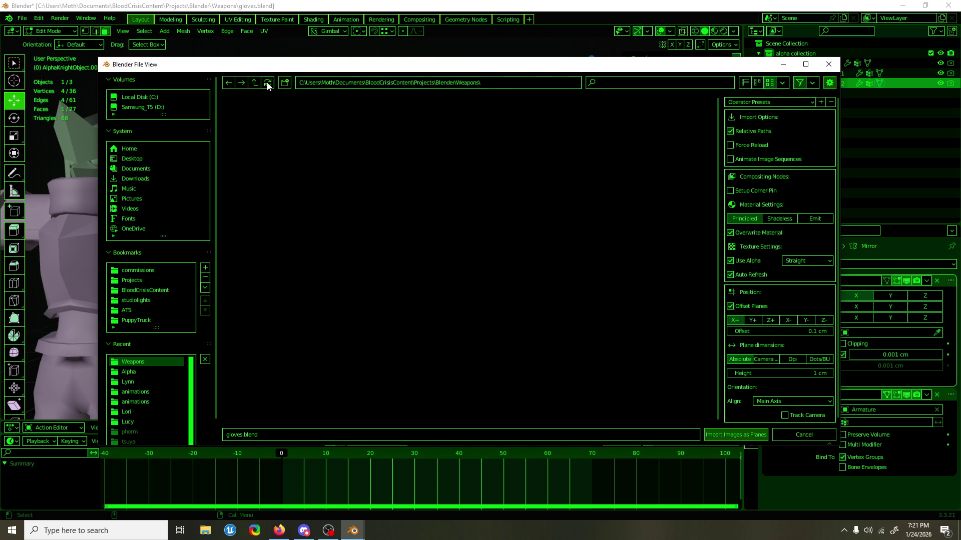
Open Windows File Explorer and select its address bar.
{"action": "left_click", "coordinate": [282, 534]}
{"action": "left_click", "coordinate": [282, 534]}
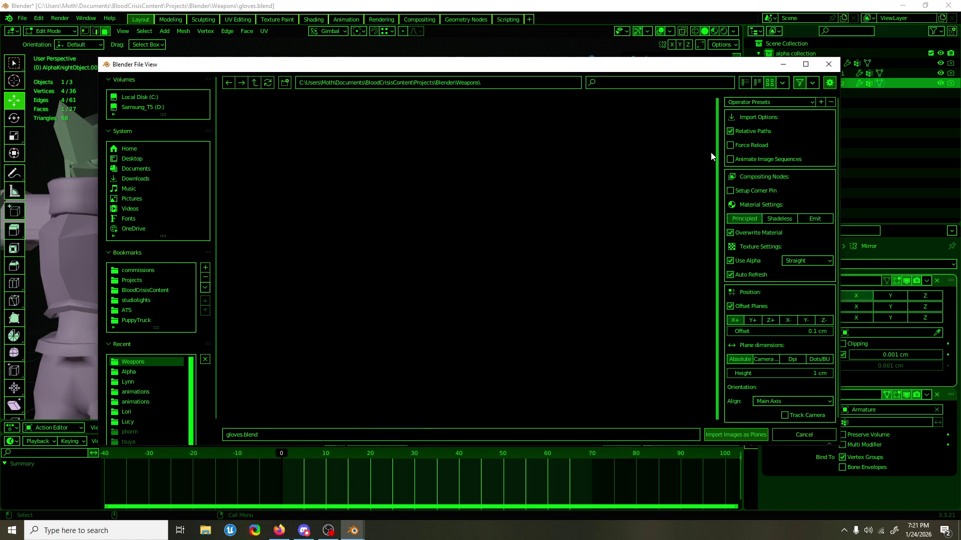
{"action": "left_click", "coordinate": [205, 531]}
{"action": "left_click", "coordinate": [448, 138]}
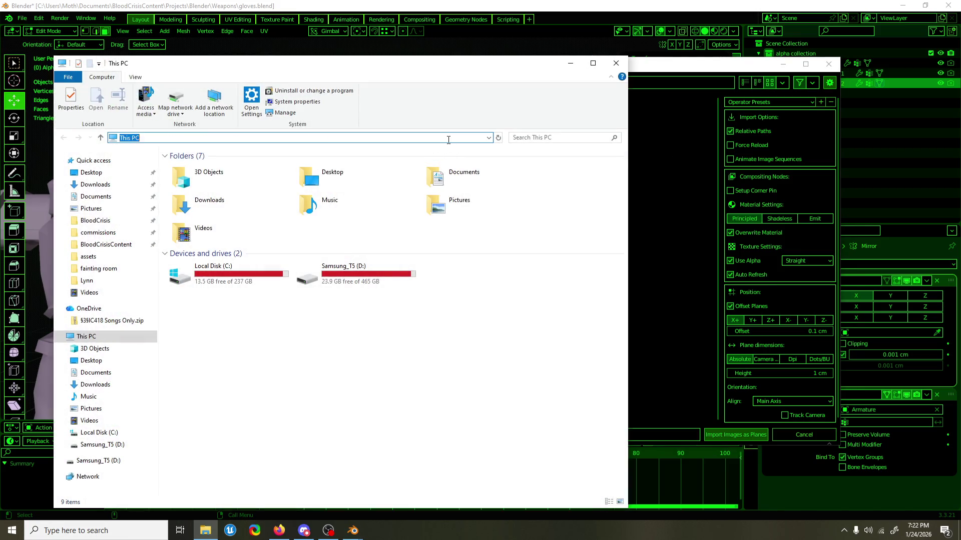
Paste the Weapons path into Explorer to find fist.webp, then return to Blender's import browser.
{"action": "type", "text": "C:\\Users\\Moth\\Documents\\BloodCrisisContent\\Projects\\Blender\\Weapons\\"}
{"action": "key", "text": "Return"}
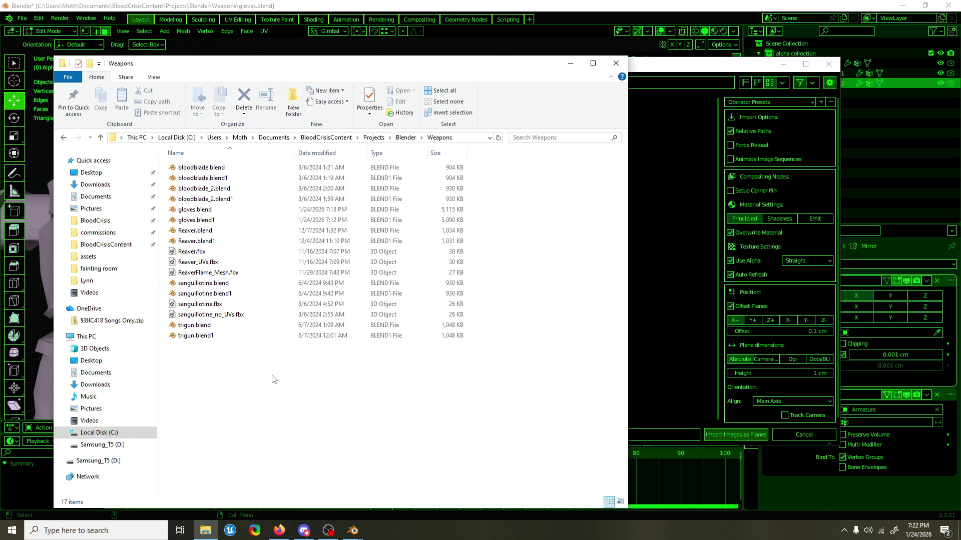
{"action": "left_click", "coordinate": [280, 531]}
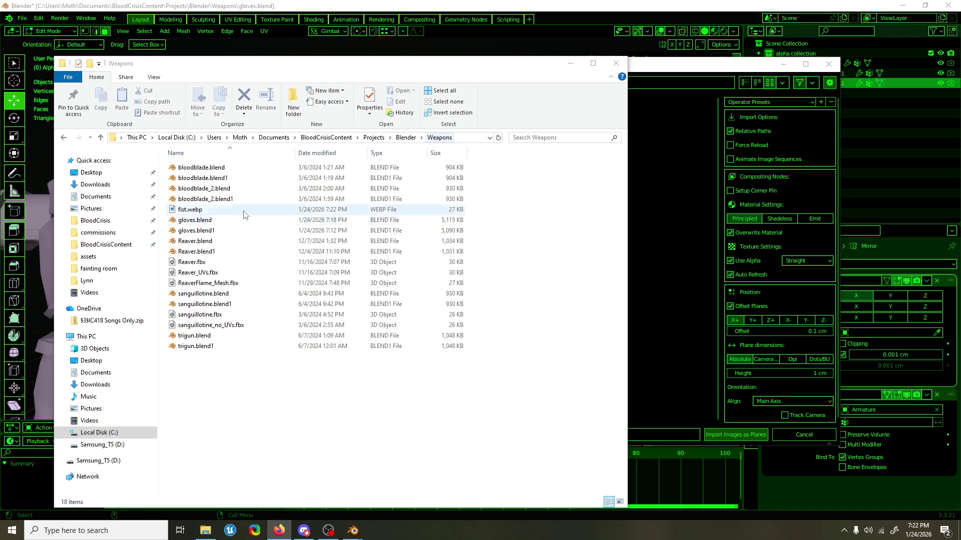
{"action": "left_click", "coordinate": [323, 56]}
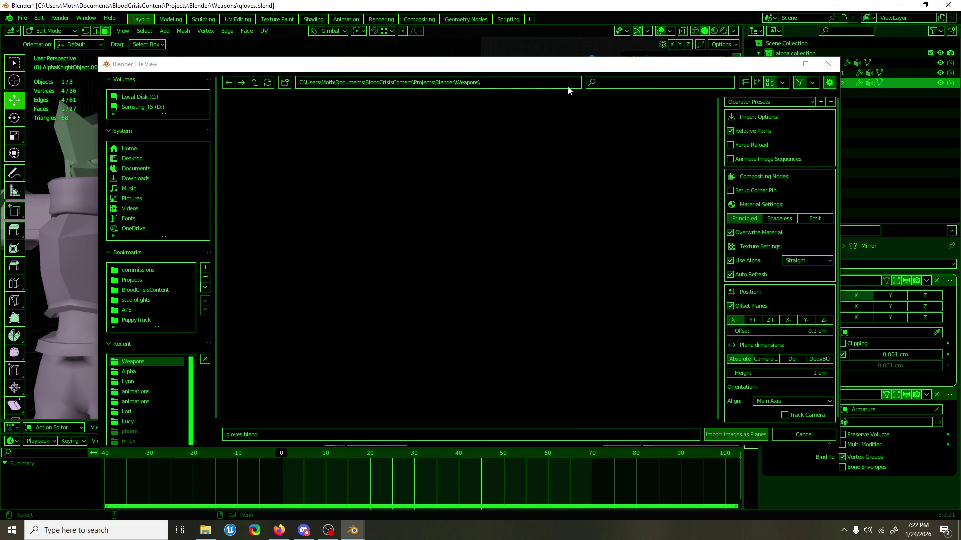
Import fist.webp as an image plane and scale it up to about 108.
{"action": "left_click", "coordinate": [267, 83]}
{"action": "double_click", "coordinate": [273, 141]}
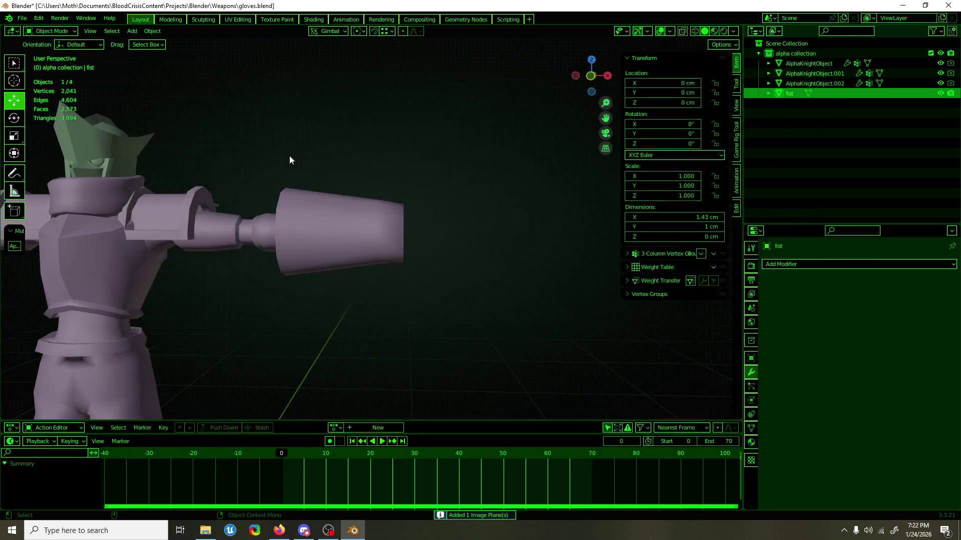
{"action": "scroll", "coordinate": [428, 252], "scroll_direction": "down", "scroll_amount": 5}
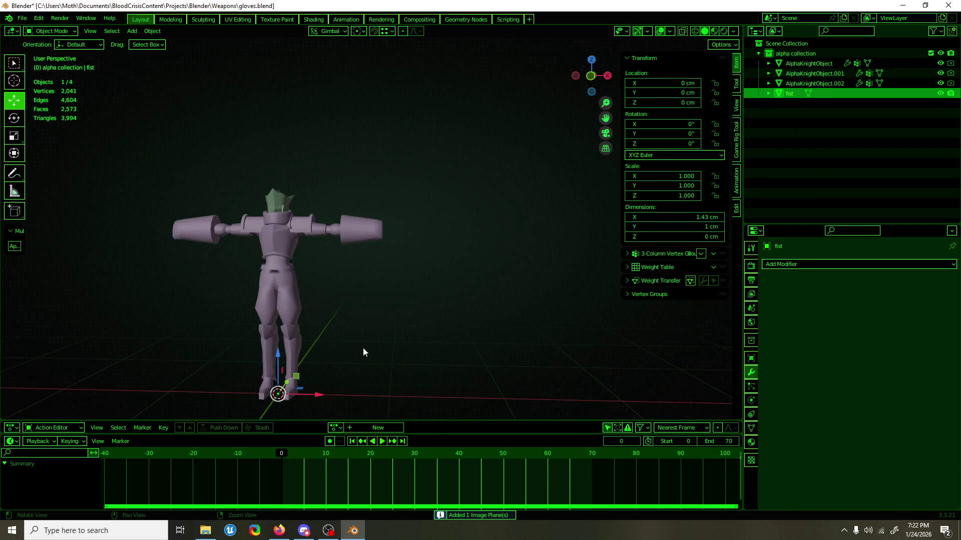
{"action": "middle_click_drag", "start_coordinate": [365, 345], "coordinate": [300, 366]}
{"action": "key", "text": "shift+space"}
{"action": "key", "text": "s"}
{"action": "mouse_move", "coordinate": [295, 363]}
{"action": "left_mouse_down"}
{"action": "mouse_move", "coordinate": [162, 284]}
{"action": "mouse_move", "coordinate": [626, 125]}
{"action": "mouse_move", "coordinate": [705, 67]}
{"action": "left_mouse_up"}
Set the viewport shading to show image textures.
{"action": "left_click", "coordinate": [734, 31]}
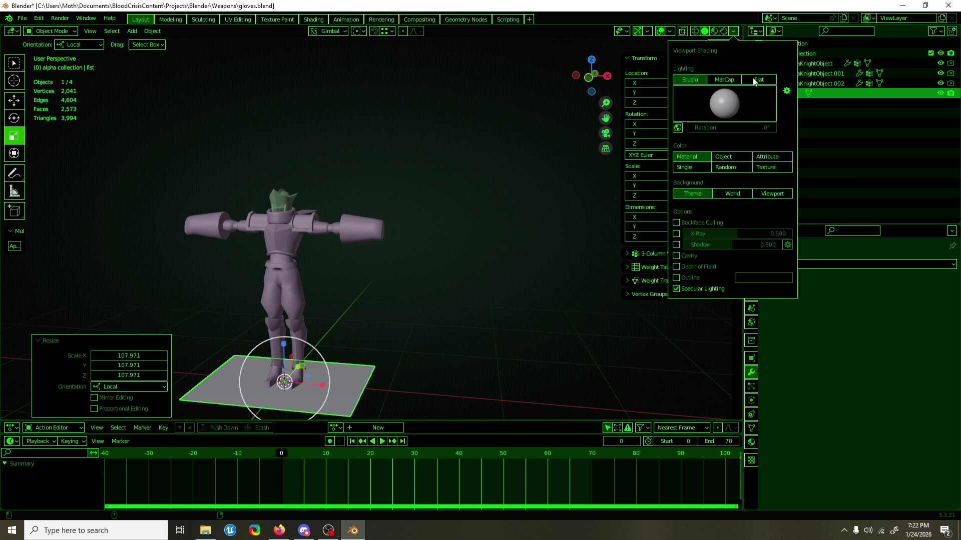
{"action": "left_click", "coordinate": [780, 171]}
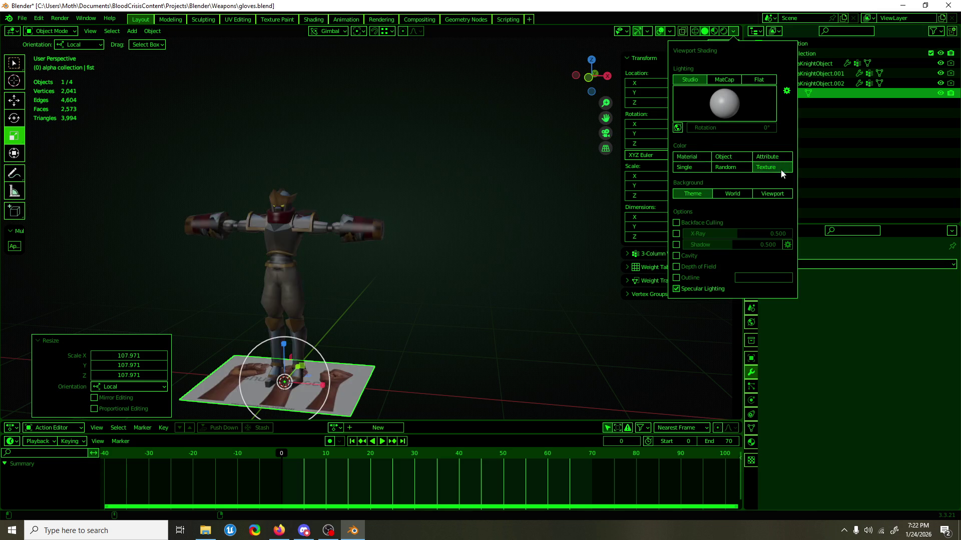
{"action": "key", "text": "KP_3"}
Rotate the fist plane exactly 90° on X to stand it upright.
{"action": "key", "text": "shift+space"}
{"action": "key", "text": "r"}
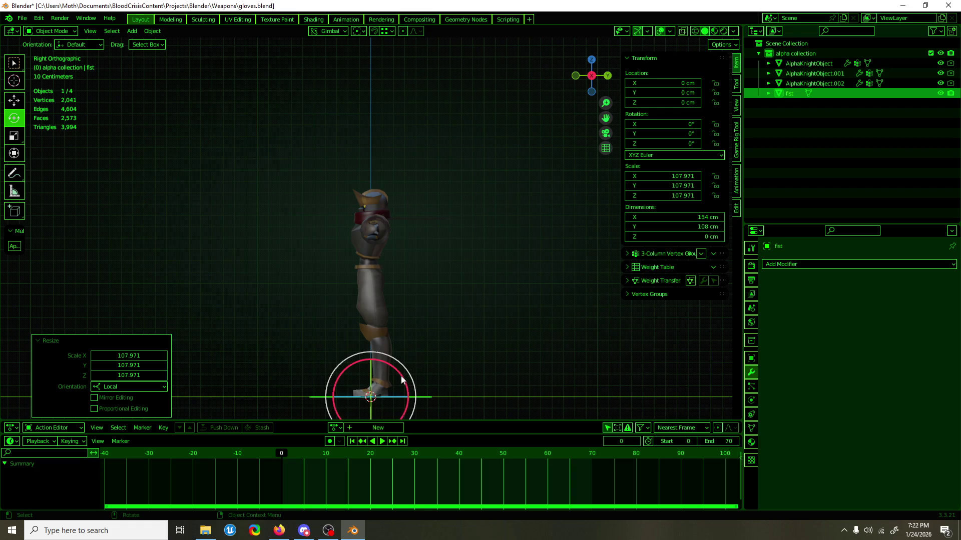
{"action": "left_click_drag", "start_coordinate": [401, 379], "coordinate": [345, 345]}
{"action": "left_click", "coordinate": [137, 363]}
{"action": "type", "text": "90"}
{"action": "key", "text": "Return"}
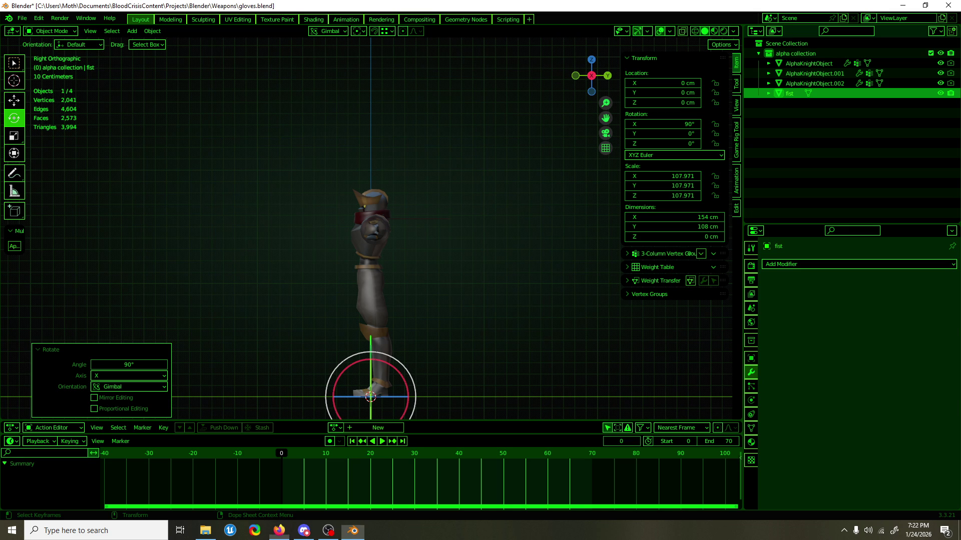
{"action": "mouse_move", "coordinate": [390, 392]}
{"action": "middle_mouse_down"}
{"action": "mouse_move", "coordinate": [476, 349]}
{"action": "mouse_move", "coordinate": [472, 293]}
{"action": "mouse_move", "coordinate": [424, 286]}
{"action": "mouse_move", "coordinate": [397, 332]}
{"action": "mouse_move", "coordinate": [416, 320]}
{"action": "mouse_move", "coordinate": [397, 305]}
{"action": "middle_mouse_up"}
{"action": "key", "text": "shift+space"}
{"action": "key", "text": "g"}
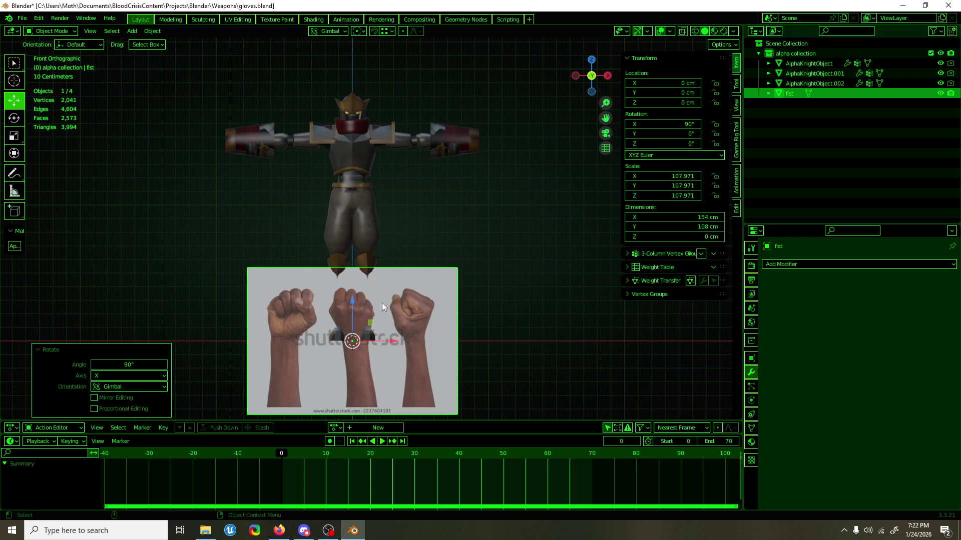
Raise the fist plane over the upper body and rotate it -90° on Y.
{"action": "mouse_move", "coordinate": [375, 324]}
{"action": "left_mouse_down"}
{"action": "mouse_move", "coordinate": [455, 146]}
{"action": "mouse_move", "coordinate": [483, 113]}
{"action": "left_mouse_up"}
{"action": "scroll", "coordinate": [421, 283], "scroll_direction": "up", "scroll_amount": 4}
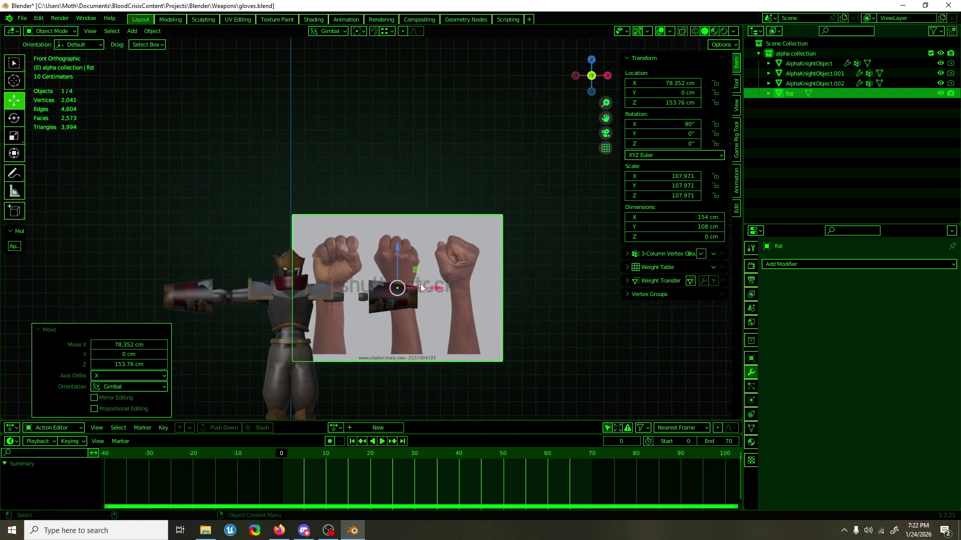
{"action": "key", "text": "shift+space"}
{"action": "key", "text": "r"}
{"action": "mouse_move", "coordinate": [440, 247]}
{"action": "left_mouse_down"}
{"action": "mouse_move", "coordinate": [432, 216]}
{"action": "mouse_move", "coordinate": [406, 210]}
{"action": "left_mouse_up"}
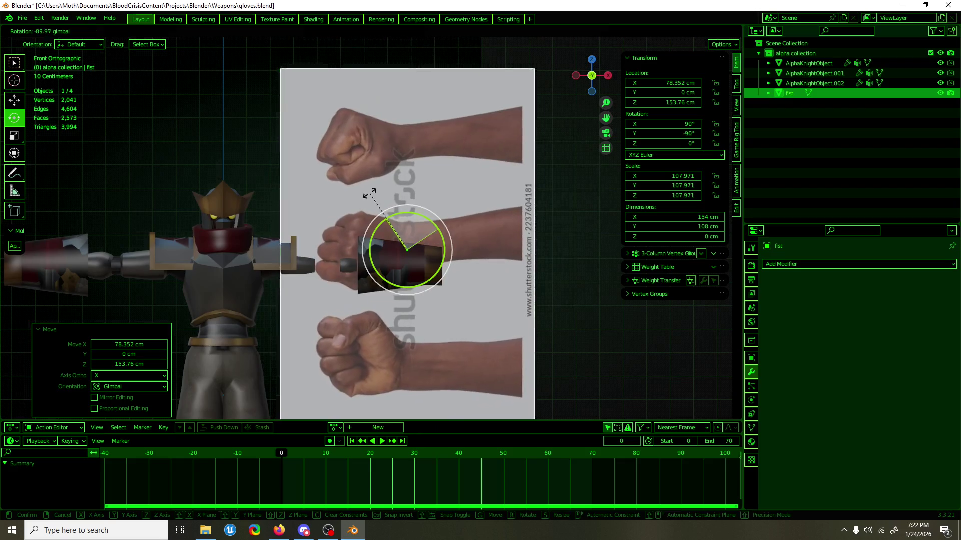
{"action": "double_click", "coordinate": [131, 365]}
{"action": "type", "text": "-90"}
{"action": "key", "text": "Return"}
Mirror the fist plane by setting its Y resize to -1.
{"action": "key", "text": "shift+space"}
{"action": "key", "text": "s"}
{"action": "left_click_drag", "start_coordinate": [383, 249], "coordinate": [432, 250]}
{"action": "double_click", "coordinate": [114, 365]}
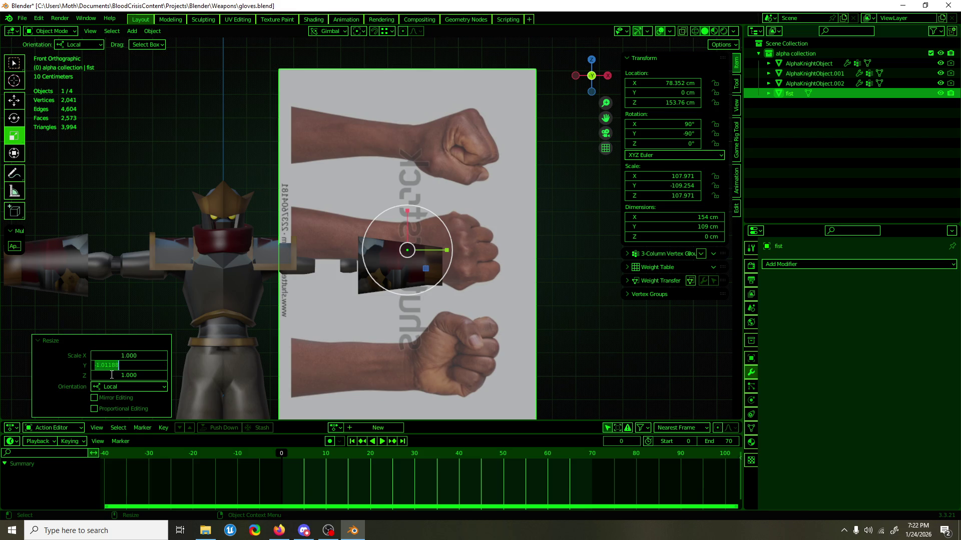
{"action": "type", "text": "-1"}
{"action": "key", "text": "Return"}
Lower the fist plane along Z and shrink it to 0.873.
{"action": "key", "text": "shift+space"}
{"action": "key", "text": "g"}
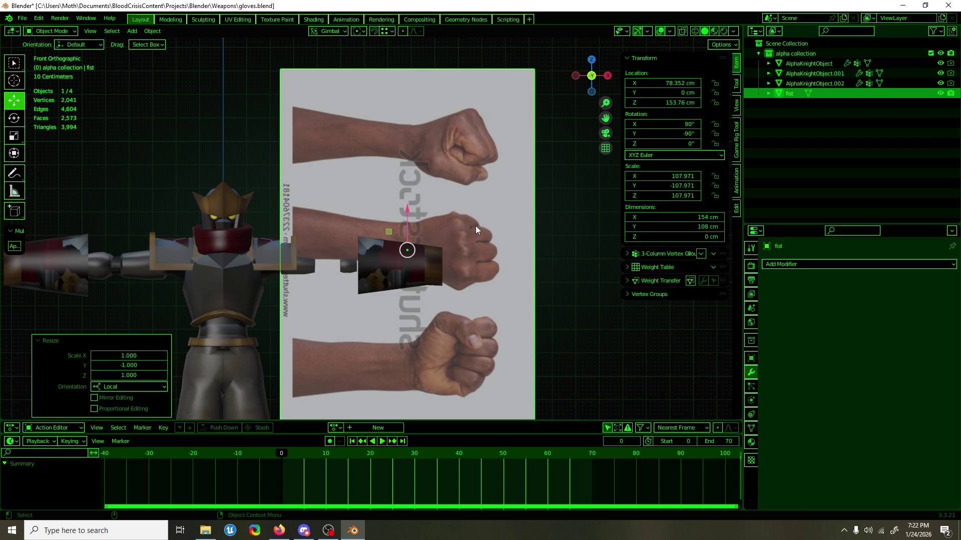
{"action": "mouse_move", "coordinate": [407, 218]}
{"action": "left_mouse_down"}
{"action": "mouse_move", "coordinate": [426, 352]}
{"action": "mouse_move", "coordinate": [432, 340]}
{"action": "mouse_move", "coordinate": [407, 379]}
{"action": "mouse_move", "coordinate": [411, 332]}
{"action": "mouse_move", "coordinate": [437, 343]}
{"action": "mouse_move", "coordinate": [430, 314]}
{"action": "mouse_move", "coordinate": [453, 328]}
{"action": "mouse_move", "coordinate": [438, 334]}
{"action": "left_mouse_up"}
{"action": "key", "text": "shift+space"}
{"action": "key", "text": "s"}
{"action": "key", "text": "shift+space"}
Reposition the plane, scale it by 0.941, raise it and tilt it 27.2°.
{"action": "key", "text": "g"}
{"action": "key", "text": "shift+space"}
{"action": "key", "text": "s"}
{"action": "key", "text": "shift+space"}
{"action": "key", "text": "g"}
{"action": "key", "text": "shift+space"}
{"action": "key", "text": "r"}
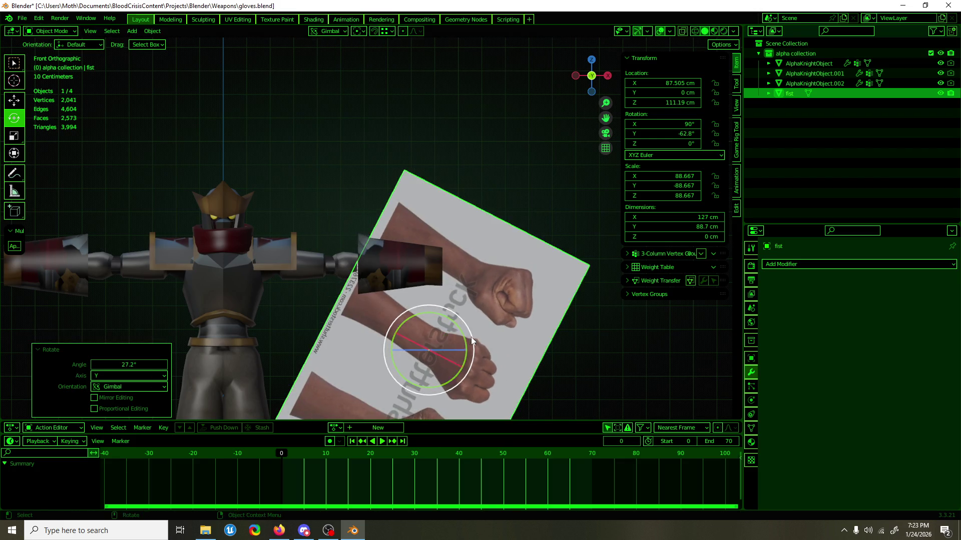
{"action": "key", "text": "shift+space"}
{"action": "key", "text": "g"}
Switch to Global orientation, then shift the plane left and tilt it to -63.3°.
{"action": "left_click", "coordinate": [346, 32]}
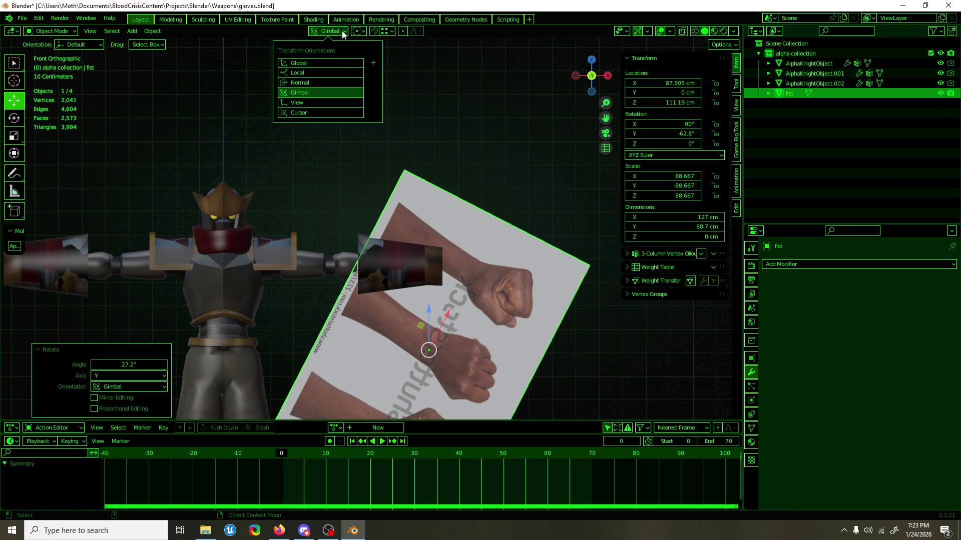
{"action": "left_click", "coordinate": [325, 63]}
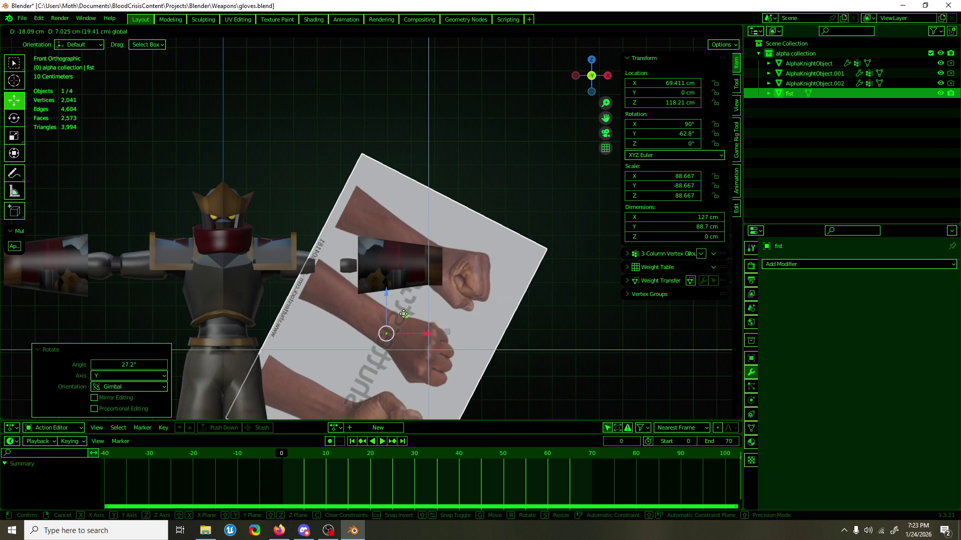
{"action": "left_click", "coordinate": [419, 322]}
{"action": "key", "text": "shift+space"}
{"action": "key", "text": "r"}
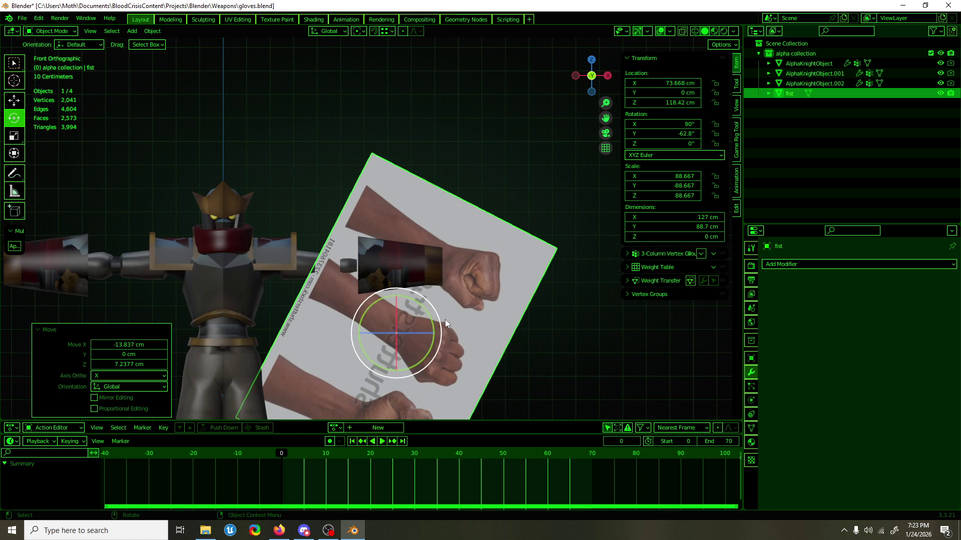
{"action": "left_click_drag", "start_coordinate": [443, 320], "coordinate": [440, 312]}
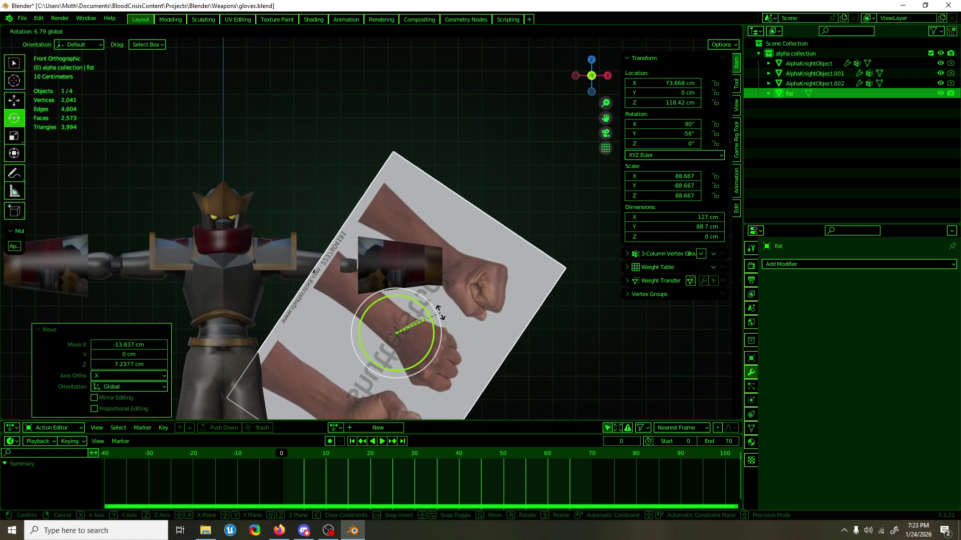
{"action": "key", "text": "shift+space"}
{"action": "key", "text": "g"}
{"action": "mouse_move", "coordinate": [440, 313]}
{"action": "left_mouse_down"}
{"action": "mouse_move", "coordinate": [410, 310]}
{"action": "mouse_move", "coordinate": [432, 296]}
{"action": "mouse_move", "coordinate": [400, 325]}
{"action": "mouse_move", "coordinate": [418, 317]}
{"action": "left_mouse_up"}
{"action": "key", "text": "shift+space"}
{"action": "key", "text": "r"}
{"action": "key", "text": "shift+space"}
{"action": "key", "text": "g"}
Slide the fist plane along Y behind the cuff, then edit the gauntlet mesh.
{"action": "scroll", "coordinate": [419, 317], "scroll_direction": "down", "scroll_amount": 3}
{"action": "middle_click_drag", "start_coordinate": [431, 307], "coordinate": [323, 302], "text": "alt"}
{"action": "left_click_drag", "start_coordinate": [429, 291], "coordinate": [531, 291]}
{"action": "mouse_move", "coordinate": [530, 291]}
{"action": "middle_mouse_down", "text": "alt"}
{"action": "mouse_move", "coordinate": [401, 274]}
{"action": "mouse_move", "coordinate": [494, 275]}
{"action": "middle_mouse_up", "text": "alt"}
{"action": "scroll", "coordinate": [495, 275], "scroll_direction": "up", "scroll_amount": 6}
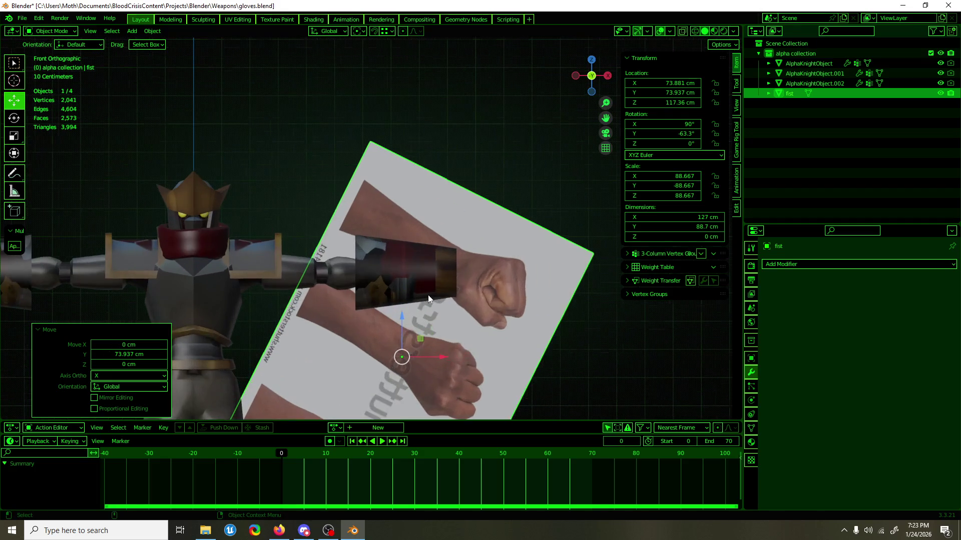
{"action": "middle_click_drag", "start_coordinate": [479, 175], "coordinate": [357, 109], "text": "shift"}
{"action": "left_click", "coordinate": [339, 210]}
{"action": "key", "text": "Tab"}
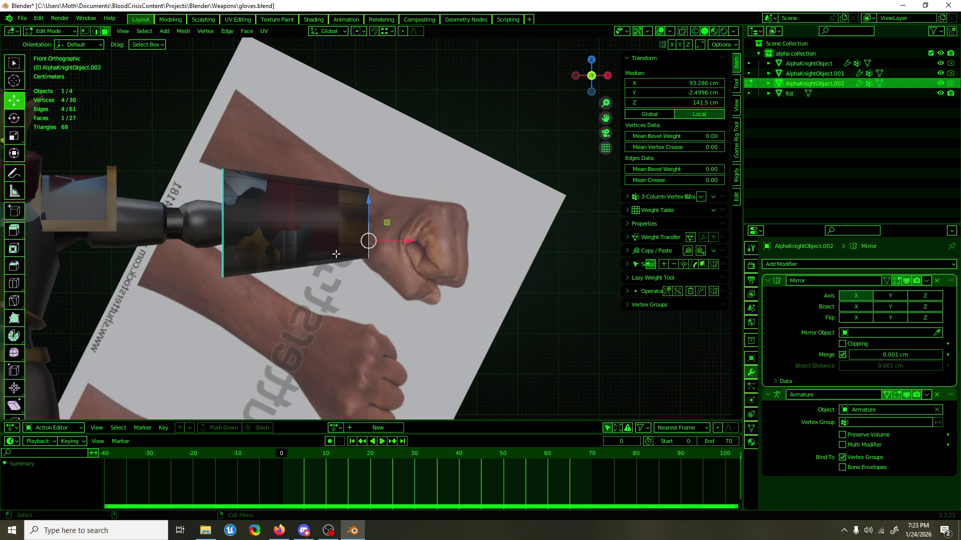
Select and frame the gauntlet's end-cap face to inspect it.
{"action": "middle_click_drag", "start_coordinate": [410, 256], "coordinate": [314, 260]}
{"action": "left_click", "coordinate": [474, 213]}
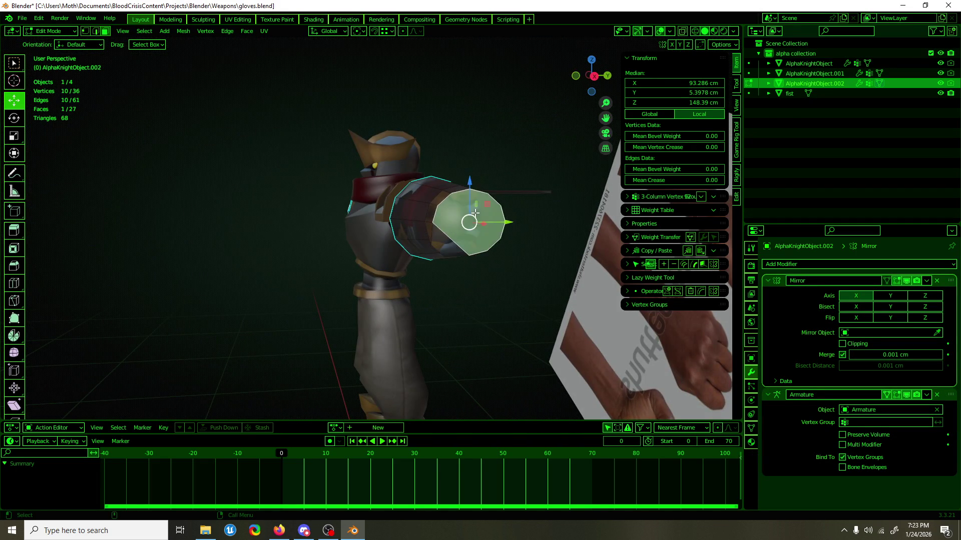
{"action": "key", "text": "KP_Decimal"}
{"action": "scroll", "coordinate": [450, 238], "scroll_direction": "down", "scroll_amount": 2}
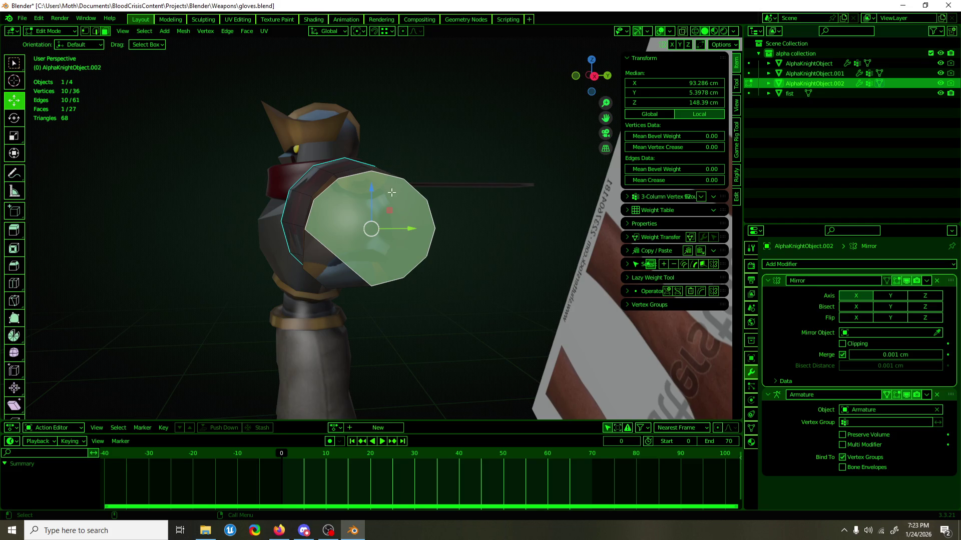
{"action": "mouse_move", "coordinate": [383, 182]}
{"action": "middle_mouse_down"}
{"action": "mouse_move", "coordinate": [359, 229]}
{"action": "mouse_move", "coordinate": [453, 224]}
{"action": "middle_mouse_up"}
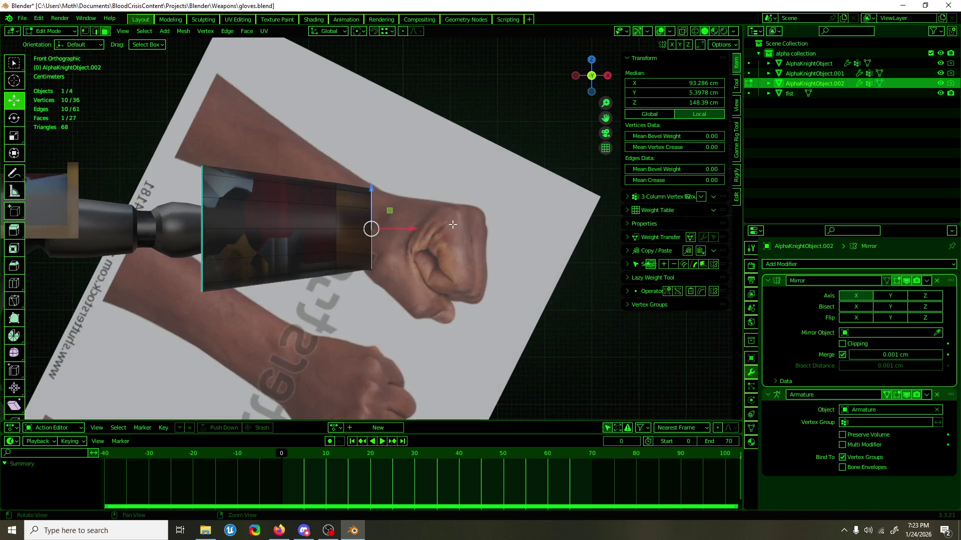
Leave Edit Mode and duplicate the fist reference plane as fist.001.
{"action": "key", "text": "Tab"}
{"action": "left_click", "coordinate": [502, 199]}
{"action": "scroll", "coordinate": [503, 199], "scroll_direction": "down", "scroll_amount": 5}
{"action": "key", "text": "shift+d"}
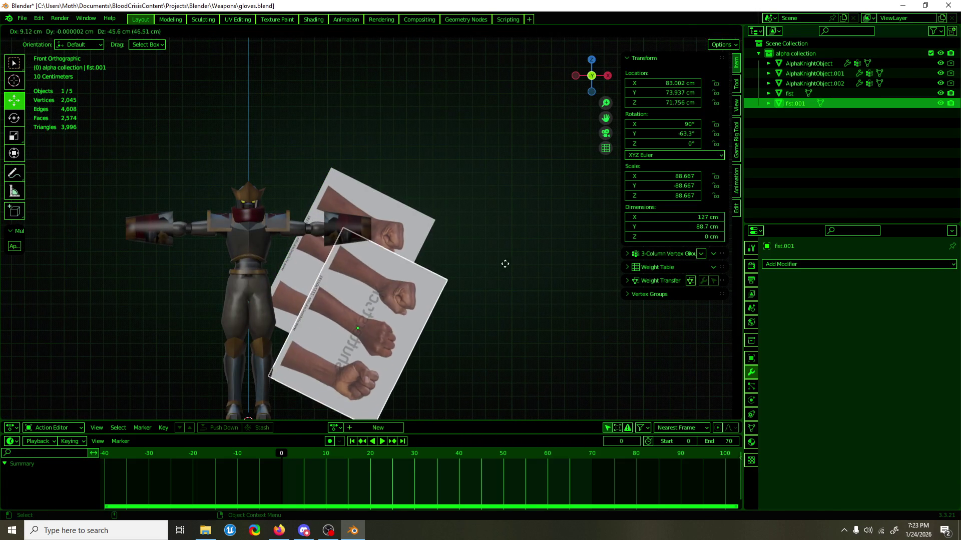
Cancel the duplicate's move, clear its location and rotation, and turn it 90° on Z.
{"action": "right_click", "coordinate": [501, 274]}
{"action": "key", "text": "alt+r"}
{"action": "key", "text": "alt+g"}
{"action": "middle_click_drag", "start_coordinate": [505, 263], "coordinate": [391, 389]}
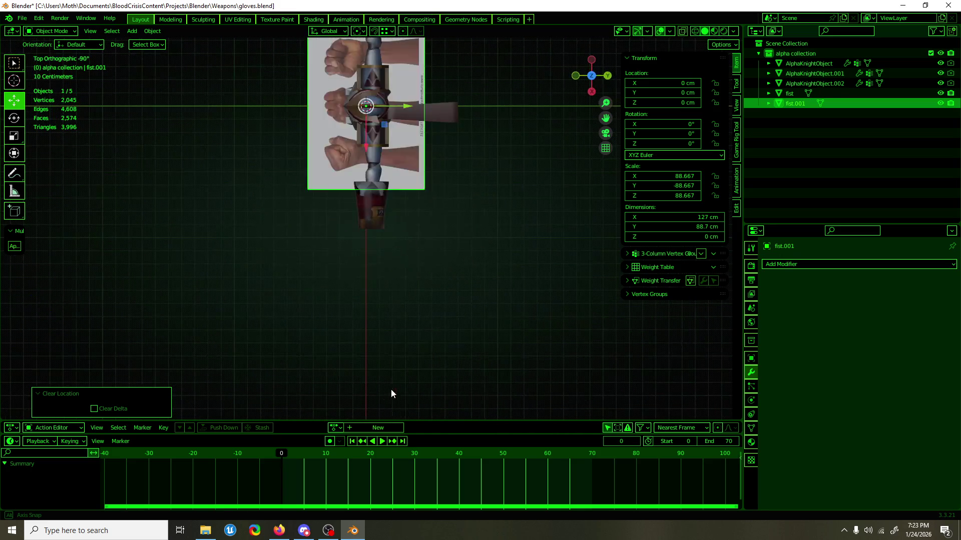
{"action": "key", "text": "shift+space"}
{"action": "key", "text": "r"}
{"action": "mouse_move", "coordinate": [385, 139]}
{"action": "left_mouse_down"}
{"action": "mouse_move", "coordinate": [404, 139]}
{"action": "mouse_move", "coordinate": [429, 57]}
{"action": "left_mouse_up"}
{"action": "key", "text": "shift+space"}
{"action": "key", "text": "g"}
Place fist.001 flat under the gauntlet with a -7.47° correction, at X 92.384, Y 1.8403 cm.
{"action": "left_click_drag", "start_coordinate": [385, 127], "coordinate": [389, 245]}
{"action": "scroll", "coordinate": [389, 250], "scroll_direction": "up", "scroll_amount": 3}
{"action": "mouse_move", "coordinate": [389, 250]}
{"action": "middle_mouse_down"}
{"action": "mouse_move", "coordinate": [484, 269]}
{"action": "mouse_move", "coordinate": [623, 273]}
{"action": "middle_mouse_up"}
{"action": "mouse_move", "coordinate": [365, 209]}
{"action": "left_mouse_down"}
{"action": "mouse_move", "coordinate": [415, 210]}
{"action": "mouse_move", "coordinate": [412, 223]}
{"action": "left_mouse_up"}
{"action": "key", "text": "shift+space"}
{"action": "key", "text": "r"}
{"action": "key", "text": "shift+space"}
{"action": "key", "text": "g"}
{"action": "left_click_drag", "start_coordinate": [335, 230], "coordinate": [338, 230]}
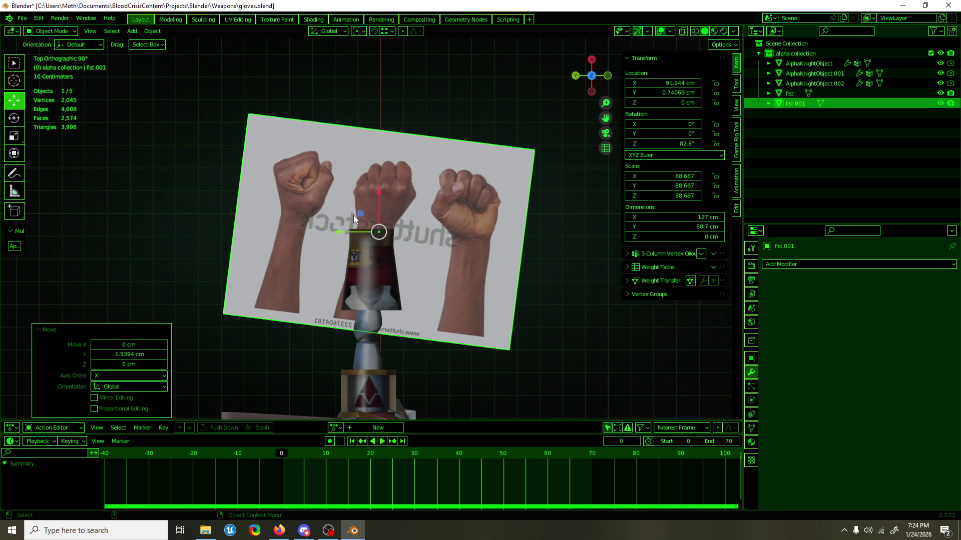
{"action": "left_click_drag", "start_coordinate": [363, 203], "coordinate": [354, 212]}
{"action": "key", "text": "KP_1"}
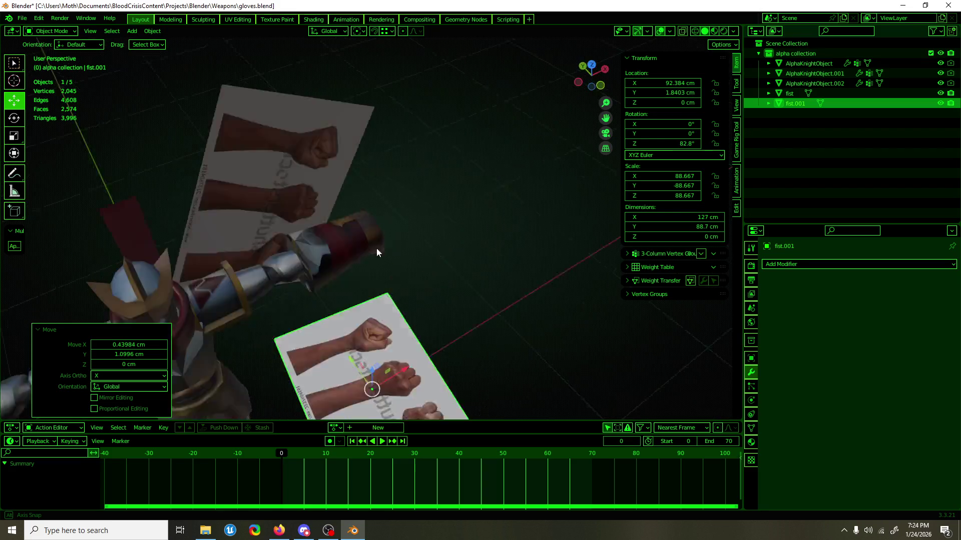
{"action": "scroll", "coordinate": [408, 238], "scroll_direction": "up", "scroll_amount": 2}
{"action": "scroll", "coordinate": [413, 233], "scroll_direction": "up", "scroll_amount": 2}
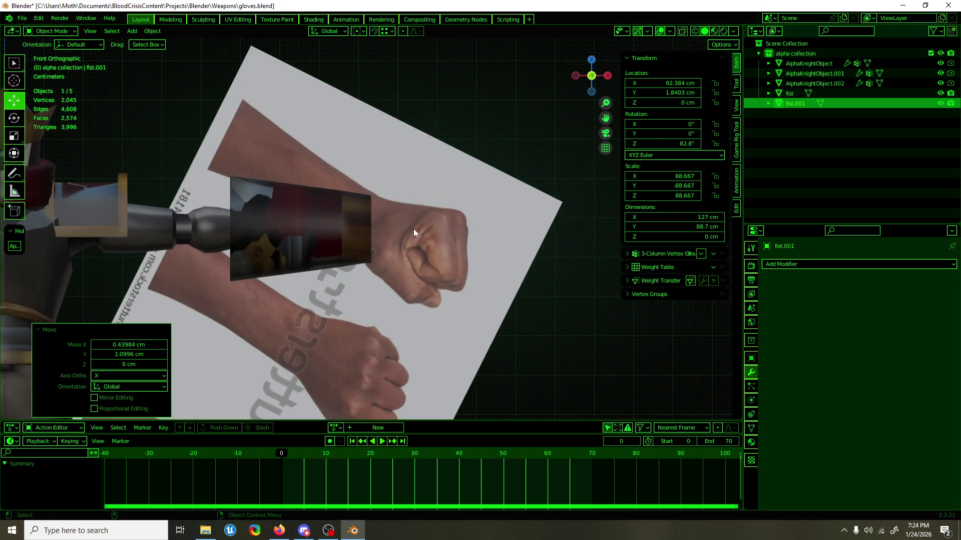
Select the gauntlet mesh AlphaKnightObject.002 and enter Edit Mode.
{"action": "left_click", "coordinate": [353, 226]}
{"action": "key", "text": "Tab"}
{"action": "middle_click_drag", "start_coordinate": [353, 226], "coordinate": [417, 228]}
{"action": "middle_click_drag", "start_coordinate": [361, 244], "coordinate": [457, 234], "text": "alt"}
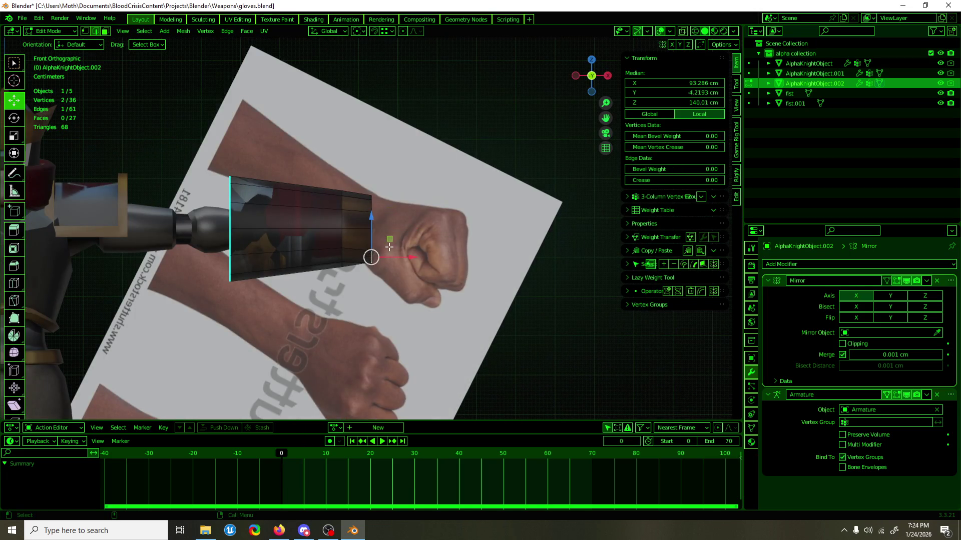
Tilt the cuff edge slightly and nudge one cuff vertex into place.
{"action": "key", "text": "shift+space"}
{"action": "key", "text": "r"}
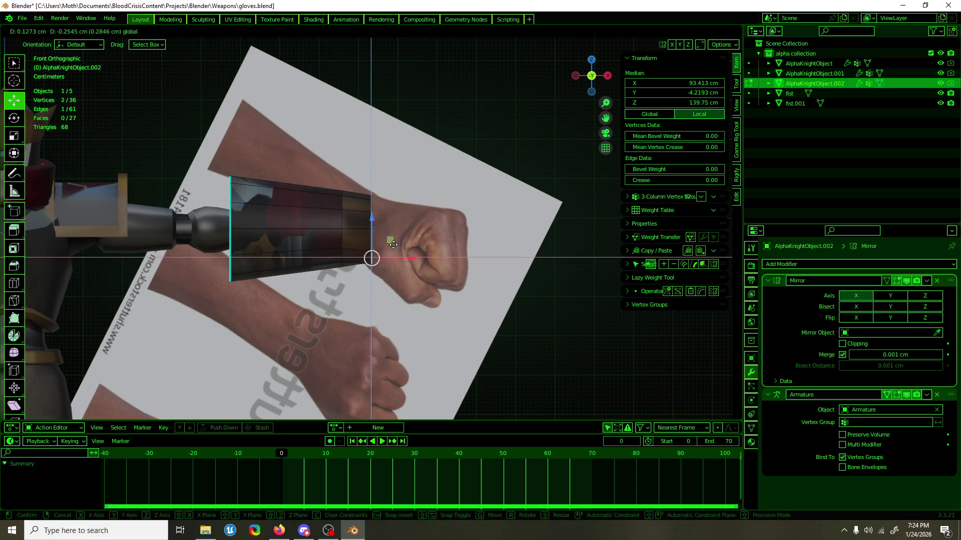
{"action": "left_click_drag", "start_coordinate": [393, 241], "coordinate": [389, 275]}
{"action": "mouse_move", "coordinate": [388, 275]}
{"action": "middle_mouse_down"}
{"action": "mouse_move", "coordinate": [325, 256]}
{"action": "mouse_move", "coordinate": [371, 265]}
{"action": "mouse_move", "coordinate": [364, 278]}
{"action": "mouse_move", "coordinate": [366, 258]}
{"action": "middle_mouse_up"}
{"action": "key", "text": "shift+space"}
{"action": "key", "text": "g"}
{"action": "left_click", "coordinate": [371, 271]}
{"action": "left_click_drag", "start_coordinate": [391, 253], "coordinate": [386, 258]}
Extrude the cuff end face 5.49 cm toward the fist and tilt it 29.8° on Y.
{"action": "left_click", "coordinate": [375, 201], "text": "alt"}
{"action": "mouse_move", "coordinate": [375, 201]}
{"action": "middle_mouse_down"}
{"action": "mouse_move", "coordinate": [270, 213]}
{"action": "mouse_move", "coordinate": [488, 232]}
{"action": "middle_mouse_up"}
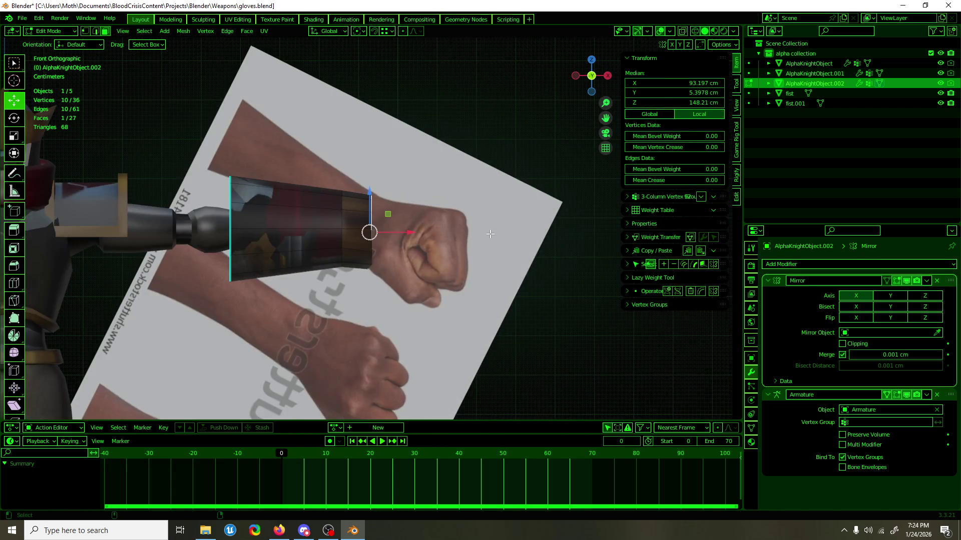
{"action": "key", "text": "shift+space"}
{"action": "key", "text": "e"}
{"action": "mouse_move", "coordinate": [408, 226]}
{"action": "left_mouse_down"}
{"action": "mouse_move", "coordinate": [437, 228]}
{"action": "mouse_move", "coordinate": [422, 215]}
{"action": "left_mouse_up"}
{"action": "key", "text": "r"}
{"action": "key", "text": "shift+space"}
{"action": "key", "text": "g"}
{"action": "mouse_move", "coordinate": [423, 215]}
{"action": "middle_mouse_down"}
{"action": "mouse_move", "coordinate": [364, 240]}
{"action": "mouse_move", "coordinate": [395, 269]}
{"action": "middle_mouse_up"}
{"action": "left_click", "coordinate": [363, 239]}
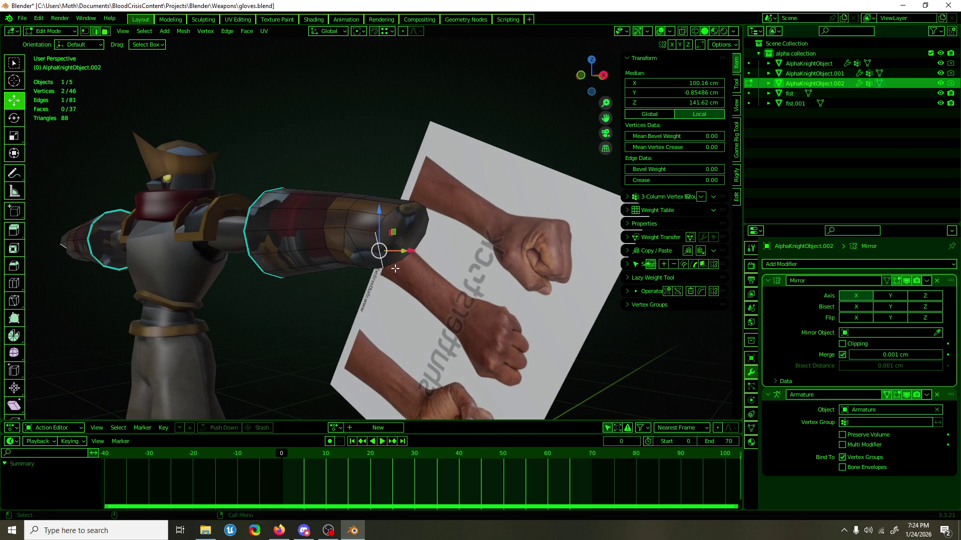
Subdivide the selected cuff edges and move one new vertex.
{"action": "right_click", "coordinate": [376, 247]}
{"action": "left_click", "coordinate": [378, 251]}
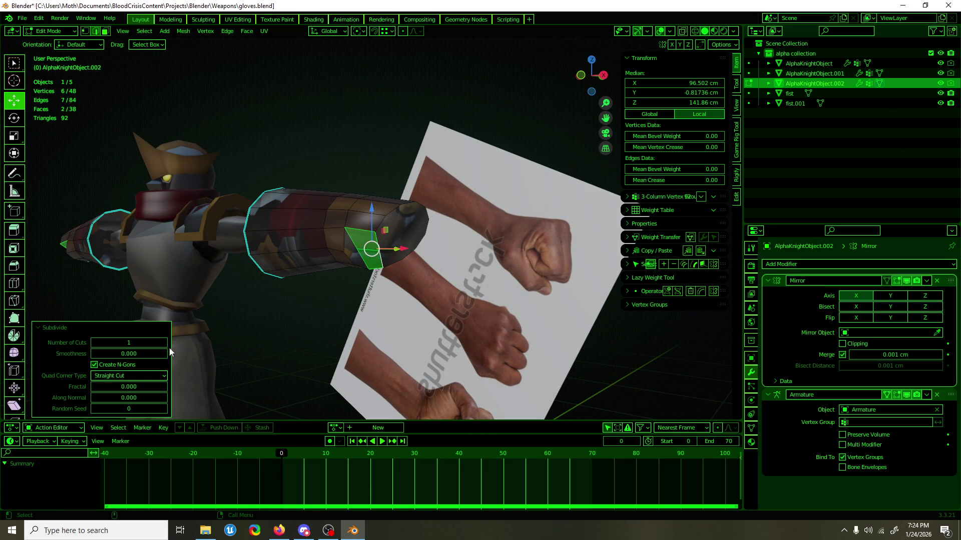
{"action": "middle_click_drag", "start_coordinate": [436, 268], "coordinate": [360, 240]}
{"action": "left_click", "coordinate": [350, 238]}
{"action": "mouse_move", "coordinate": [350, 237]}
{"action": "left_mouse_down"}
{"action": "mouse_move", "coordinate": [338, 252]}
{"action": "mouse_move", "coordinate": [351, 263]}
{"action": "left_mouse_up"}
Merge the gauntlet's duplicate vertices by distance.
{"action": "key", "text": "a"}
{"action": "key", "text": "F3"}
{"action": "type", "text": "merge"}
{"action": "key", "text": "Return"}
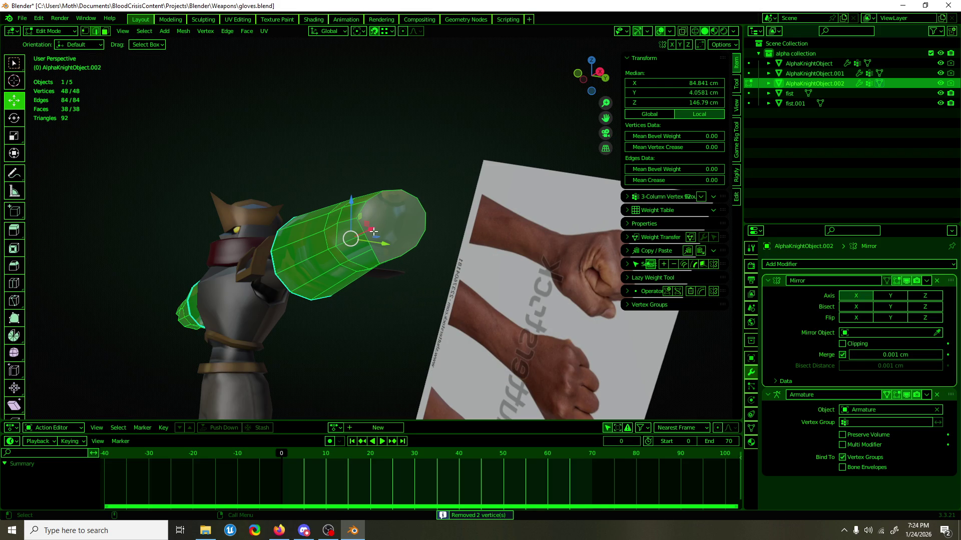
Move a gauntlet edge and reposition two wrist vertices toward the reference wrist in front view.
{"action": "left_click", "coordinate": [371, 235]}
{"action": "middle_click_drag", "start_coordinate": [370, 235], "coordinate": [332, 272]}
{"action": "left_click_drag", "start_coordinate": [352, 252], "coordinate": [333, 268]}
{"action": "mouse_move", "coordinate": [333, 268]}
{"action": "middle_mouse_down", "text": "alt"}
{"action": "mouse_move", "coordinate": [487, 268]}
{"action": "mouse_move", "coordinate": [455, 275]}
{"action": "middle_mouse_up", "text": "alt"}
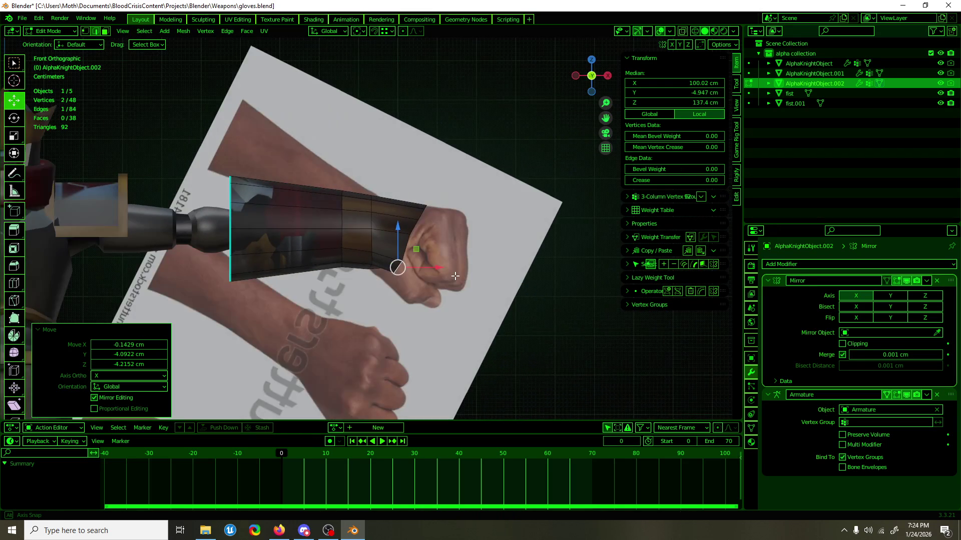
{"action": "left_click", "coordinate": [370, 266]}
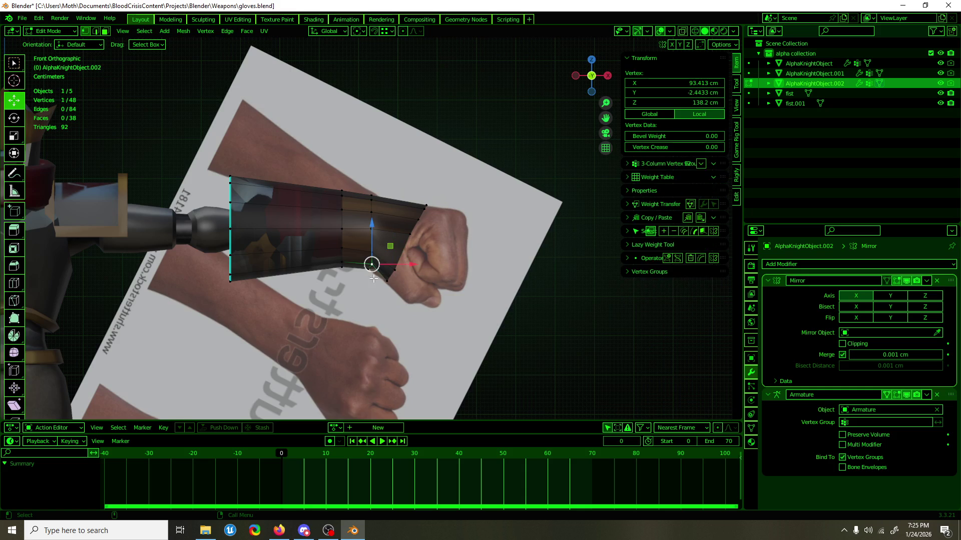
{"action": "left_click_drag", "start_coordinate": [384, 255], "coordinate": [384, 257]}
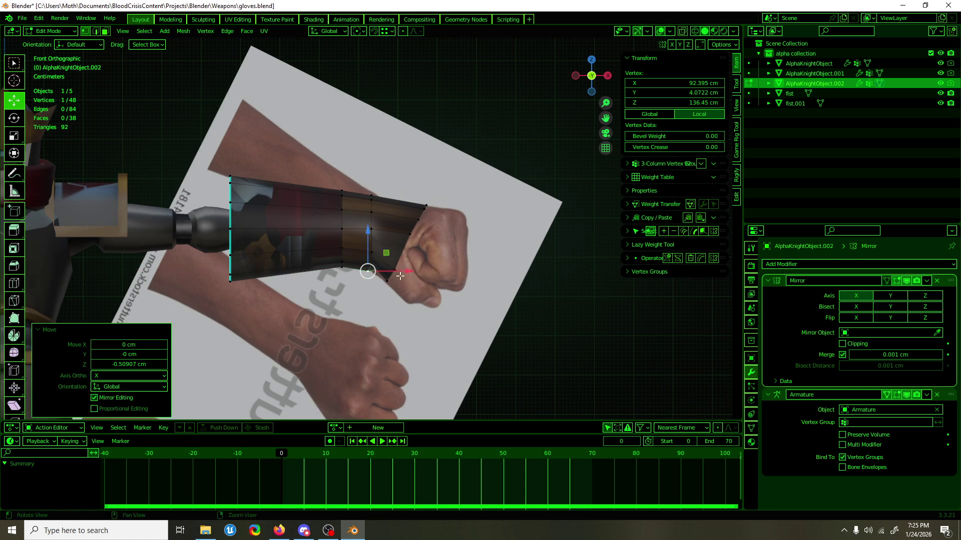
{"action": "middle_click_drag", "start_coordinate": [385, 258], "coordinate": [295, 267]}
{"action": "left_click", "coordinate": [376, 266]}
{"action": "mouse_move", "coordinate": [375, 266]}
{"action": "middle_mouse_down", "text": "alt"}
{"action": "mouse_move", "coordinate": [403, 223]}
{"action": "mouse_move", "coordinate": [483, 247]}
{"action": "middle_mouse_up", "text": "alt"}
{"action": "left_click_drag", "start_coordinate": [402, 261], "coordinate": [398, 259]}
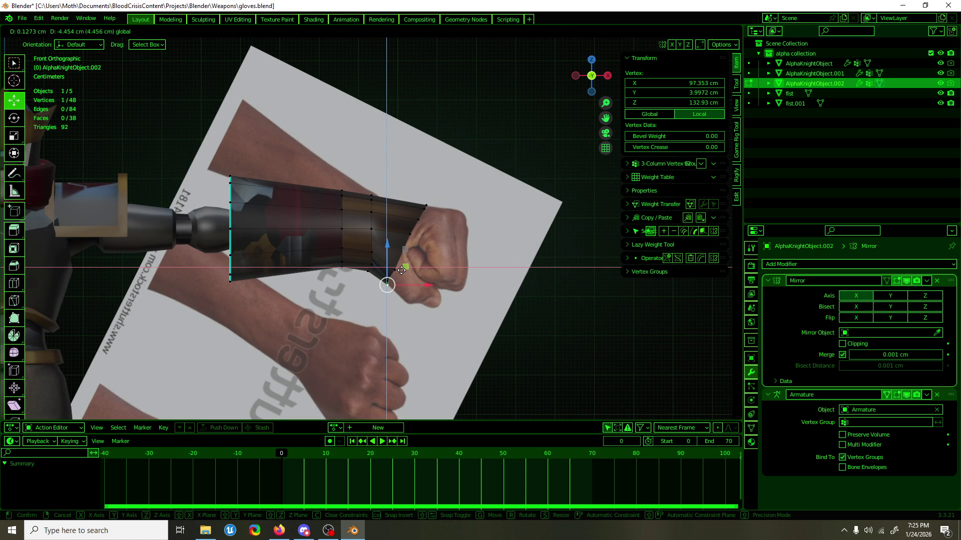
{"action": "left_click_drag", "start_coordinate": [402, 270], "coordinate": [401, 270]}
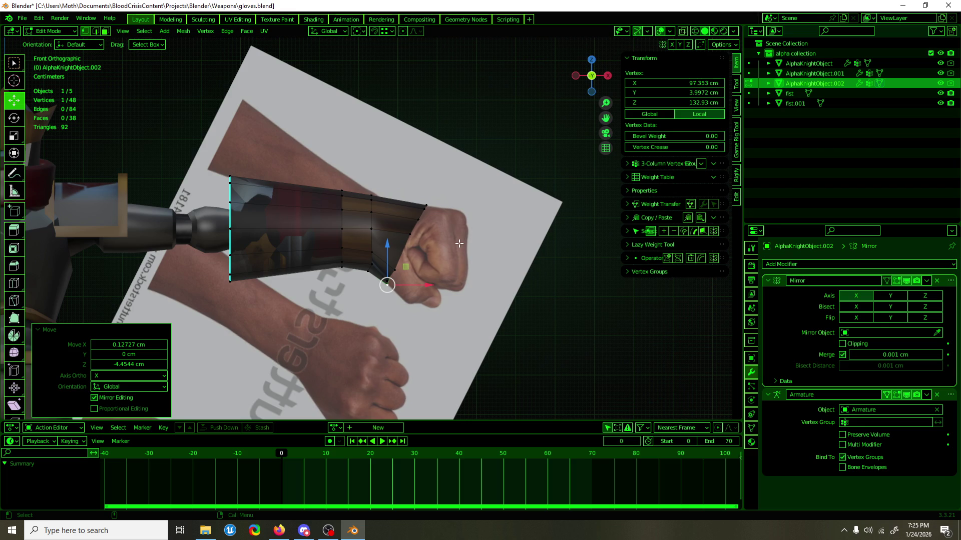
In top view, move a right-side wrist vertex out to the wrist's edge.
{"action": "mouse_move", "coordinate": [465, 233]}
{"action": "middle_mouse_down", "text": "alt"}
{"action": "mouse_move", "coordinate": [340, 339]}
{"action": "mouse_move", "coordinate": [622, 350]}
{"action": "mouse_move", "coordinate": [545, 332]}
{"action": "middle_mouse_up", "text": "alt"}
{"action": "scroll", "coordinate": [301, 130], "scroll_direction": "up", "scroll_amount": 3}
{"action": "mouse_move", "coordinate": [342, 131]}
{"action": "middle_mouse_down", "text": "shift"}
{"action": "mouse_move", "coordinate": [415, 239]}
{"action": "mouse_move", "coordinate": [421, 207]}
{"action": "middle_mouse_up", "text": "shift"}
{"action": "left_click", "coordinate": [472, 243]}
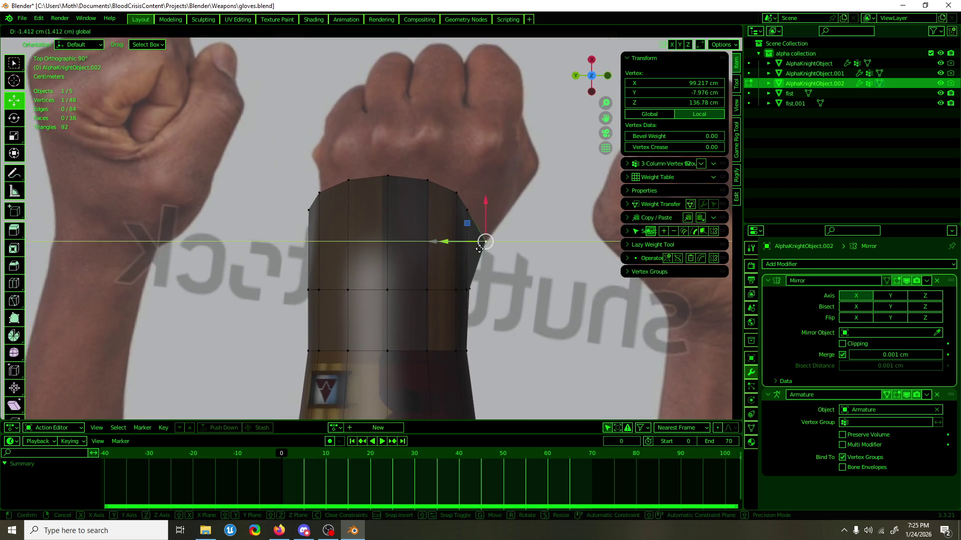
{"action": "mouse_move", "coordinate": [448, 211]}
{"action": "left_mouse_down"}
{"action": "mouse_move", "coordinate": [466, 217]}
{"action": "mouse_move", "coordinate": [444, 179]}
{"action": "mouse_move", "coordinate": [465, 171]}
{"action": "left_mouse_up"}
{"action": "mouse_move", "coordinate": [466, 171]}
{"action": "middle_mouse_down"}
{"action": "mouse_move", "coordinate": [403, 211]}
{"action": "mouse_move", "coordinate": [408, 156]}
{"action": "mouse_move", "coordinate": [386, 237]}
{"action": "mouse_move", "coordinate": [285, 247]}
{"action": "mouse_move", "coordinate": [337, 272]}
{"action": "middle_mouse_up"}
Connect two gauntlet vertices with an edge, subdivide it, and raise the middle vertex 1.7 cm.
{"action": "left_click", "coordinate": [366, 257]}
{"action": "left_click", "coordinate": [345, 275]}
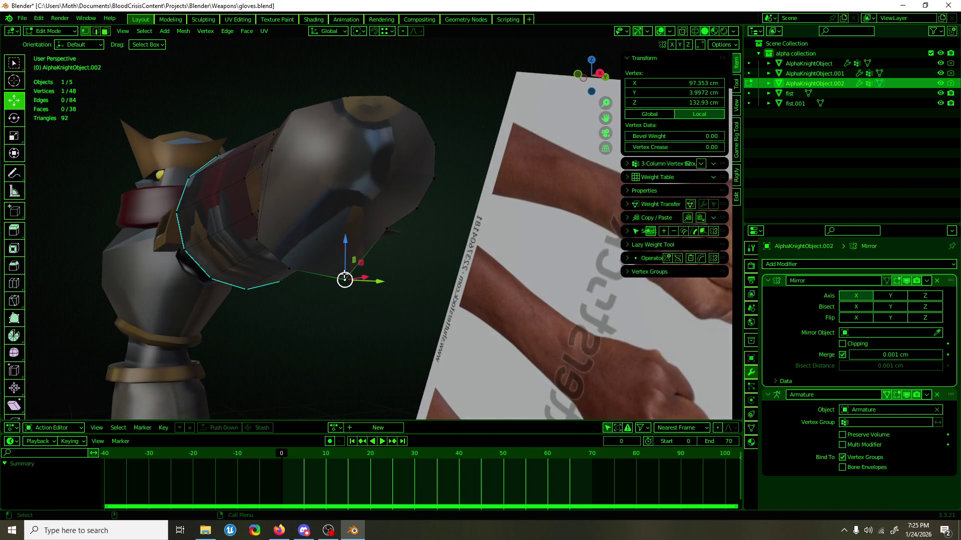
{"action": "left_click", "coordinate": [278, 160], "text": "shift"}
{"action": "key", "text": "j"}
{"action": "right_click", "coordinate": [311, 220]}
{"action": "left_click", "coordinate": [311, 220]}
{"action": "left_click", "coordinate": [311, 220]}
{"action": "left_click_drag", "start_coordinate": [311, 221], "coordinate": [314, 205]}
Select a face on the glove to extrude it.
{"action": "mouse_move", "coordinate": [312, 235]}
{"action": "middle_mouse_down"}
{"action": "mouse_move", "coordinate": [383, 252]}
{"action": "mouse_move", "coordinate": [339, 317]}
{"action": "mouse_move", "coordinate": [307, 54]}
{"action": "mouse_move", "coordinate": [536, 365]}
{"action": "mouse_move", "coordinate": [512, 375]}
{"action": "middle_mouse_up"}
{"action": "left_click", "coordinate": [371, 261]}
{"action": "middle_click_drag", "start_coordinate": [481, 185], "coordinate": [298, 199]}
{"action": "left_click", "coordinate": [307, 264], "text": "shift"}
{"action": "mouse_move", "coordinate": [307, 263]}
{"action": "middle_mouse_down", "text": "alt"}
{"action": "mouse_move", "coordinate": [420, 308]}
{"action": "mouse_move", "coordinate": [423, 244]}
{"action": "middle_mouse_up", "text": "alt"}
{"action": "key", "text": "shift+space"}
Extrude the glove face in place and move it down along Z.
{"action": "key", "text": "e"}
{"action": "left_click", "coordinate": [449, 240]}
{"action": "key", "text": "shift+space"}
{"action": "key", "text": "g"}
{"action": "key", "text": "g"}
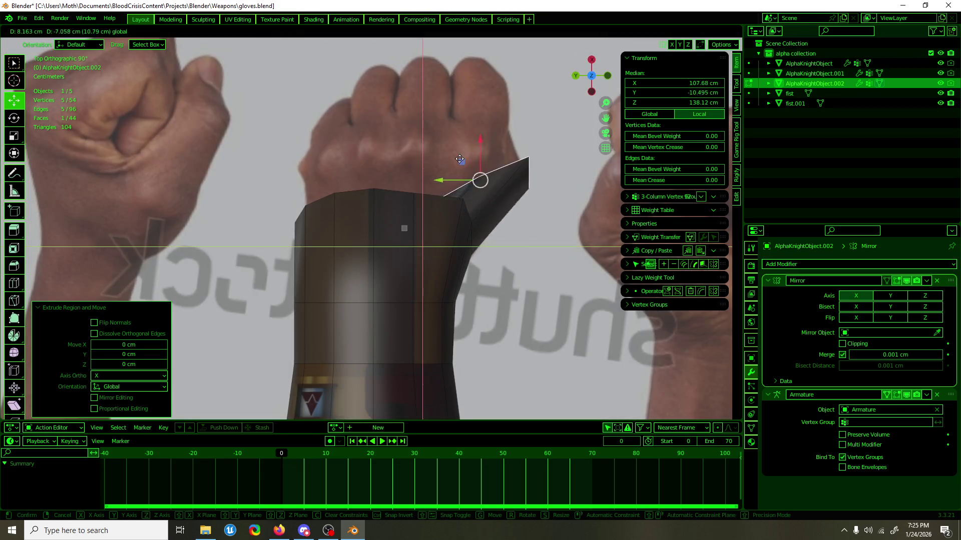
{"action": "left_click", "coordinate": [451, 167]}
{"action": "mouse_move", "coordinate": [450, 167]}
{"action": "middle_mouse_down", "text": "alt"}
{"action": "mouse_move", "coordinate": [386, 172]}
{"action": "mouse_move", "coordinate": [376, 193]}
{"action": "middle_mouse_up", "text": "alt"}
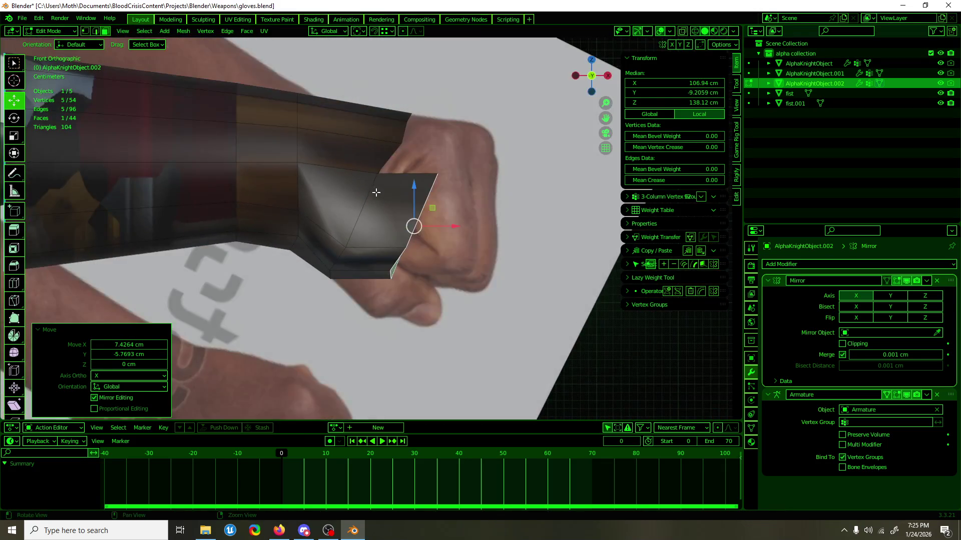
{"action": "key", "text": "g"}
{"action": "key", "text": "z"}
{"action": "left_click", "coordinate": [408, 247]}
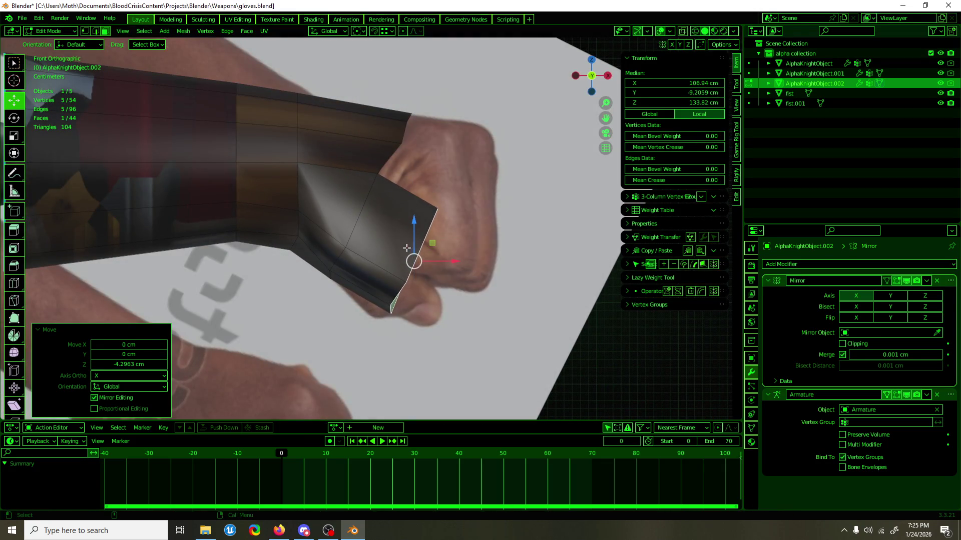
Move the flap's bottom tip edge and slide the right corner vertex along X.
{"action": "left_click", "coordinate": [381, 310]}
{"action": "key", "text": "g"}
{"action": "left_click", "coordinate": [395, 290]}
{"action": "left_click", "coordinate": [431, 209]}
{"action": "key", "text": "g"}
{"action": "key", "text": "x"}
{"action": "left_click", "coordinate": [399, 208]}
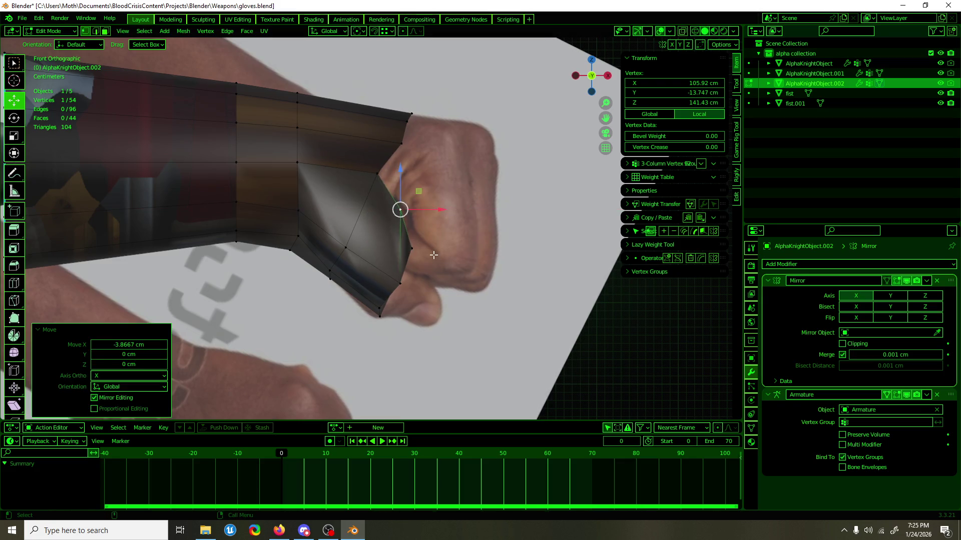
Connect two vertices across the gauntlet side face and nudge the cuff tip vertex left.
{"action": "key", "text": "alt+a"}
{"action": "middle_click_drag", "start_coordinate": [412, 248], "coordinate": [310, 253]}
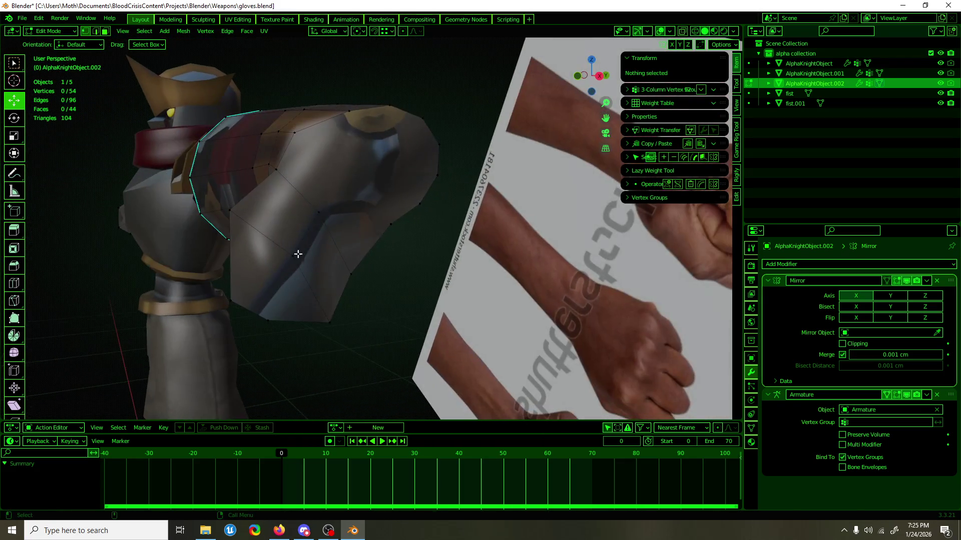
{"action": "left_click", "coordinate": [296, 257]}
{"action": "left_click", "coordinate": [230, 300]}
{"action": "left_click", "coordinate": [330, 323], "text": "shift"}
{"action": "key", "text": "j"}
{"action": "mouse_move", "coordinate": [281, 285]}
{"action": "middle_mouse_down"}
{"action": "mouse_move", "coordinate": [389, 283]}
{"action": "mouse_move", "coordinate": [349, 294]}
{"action": "middle_mouse_up"}
{"action": "left_click", "coordinate": [350, 294]}
{"action": "scroll", "coordinate": [407, 253], "scroll_direction": "up", "scroll_amount": 3}
{"action": "left_click_drag", "start_coordinate": [438, 243], "coordinate": [423, 244]}
Delete the large flap face from the gauntlet side.
{"action": "mouse_move", "coordinate": [423, 244]}
{"action": "middle_mouse_down"}
{"action": "mouse_move", "coordinate": [320, 276]}
{"action": "mouse_move", "coordinate": [407, 155]}
{"action": "mouse_move", "coordinate": [353, 125]}
{"action": "middle_mouse_up"}
{"action": "left_click", "coordinate": [408, 155]}
{"action": "left_click", "coordinate": [380, 147]}
{"action": "left_click", "coordinate": [356, 118], "text": "shift"}
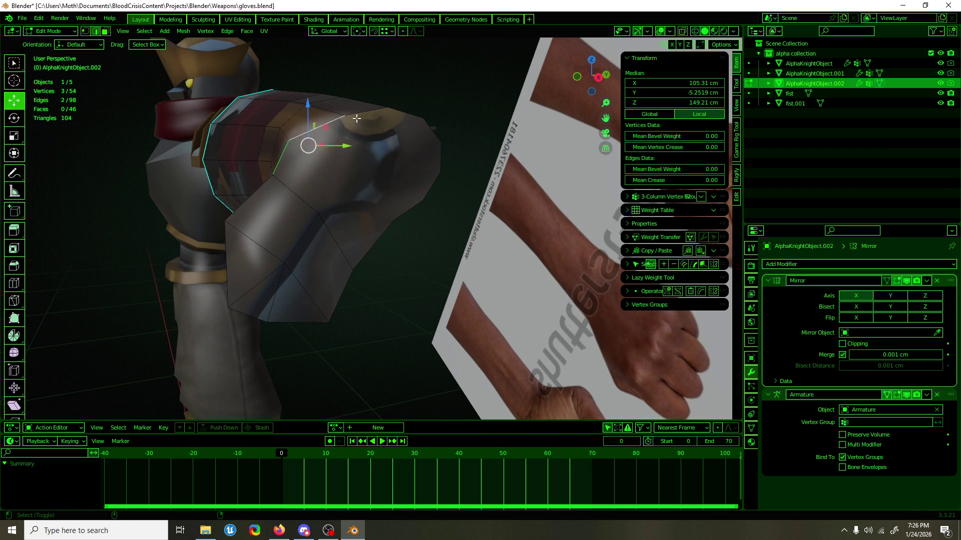
{"action": "left_click", "coordinate": [371, 157]}
{"action": "key", "text": "x"}
{"action": "left_click", "coordinate": [370, 157]}
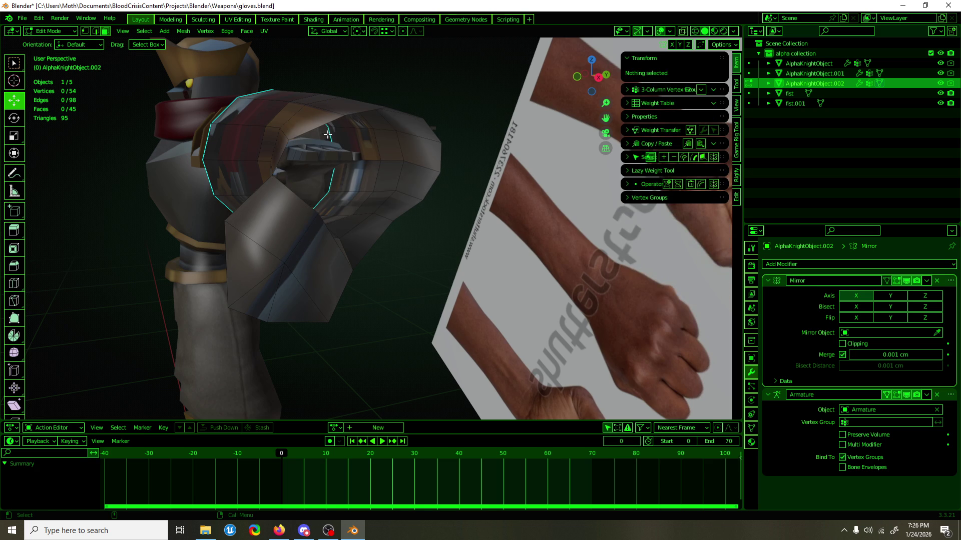
Delete the five remaining flap faces.
{"action": "left_click", "coordinate": [295, 234]}
{"action": "left_click", "coordinate": [300, 251], "text": "shift"}
{"action": "left_click", "coordinate": [293, 280], "text": "shift"}
{"action": "left_click", "coordinate": [259, 269], "text": "shift"}
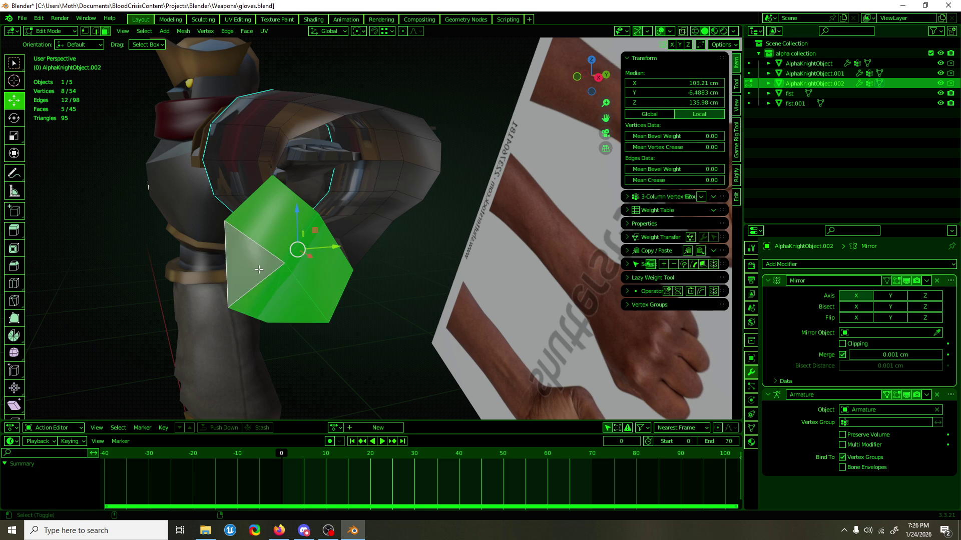
{"action": "key", "text": "x"}
{"action": "left_click", "coordinate": [259, 269]}
Nudge the top corner vertex and the cuff's top-edge vertices into line with the reference wrist.
{"action": "key", "text": "KP_1"}
{"action": "left_click", "coordinate": [408, 215]}
{"action": "scroll", "coordinate": [437, 173], "scroll_direction": "up", "scroll_amount": 3}
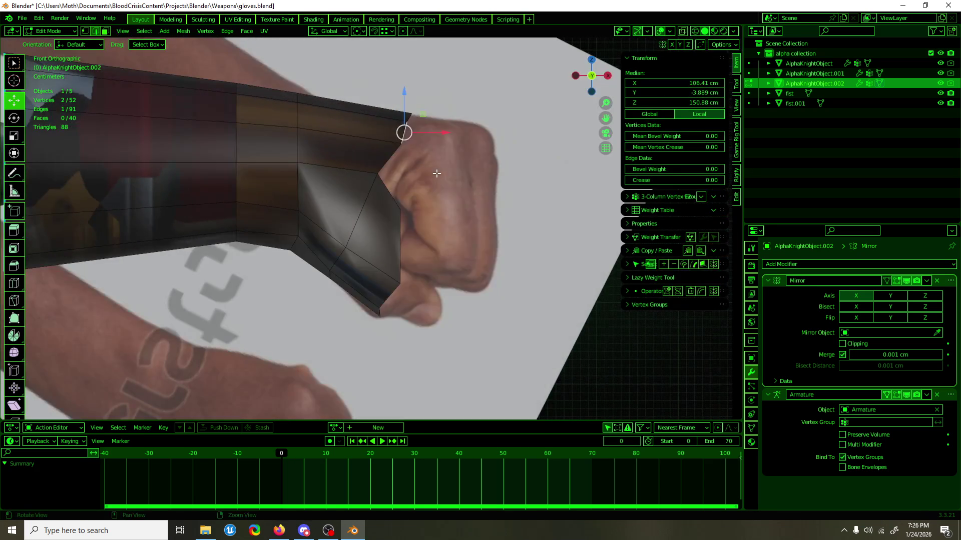
{"action": "left_click", "coordinate": [402, 145]}
{"action": "left_click_drag", "start_coordinate": [402, 145], "coordinate": [403, 146]}
{"action": "mouse_move", "coordinate": [395, 142]}
{"action": "middle_mouse_down"}
{"action": "mouse_move", "coordinate": [365, 160]}
{"action": "mouse_move", "coordinate": [497, 303]}
{"action": "middle_mouse_up"}
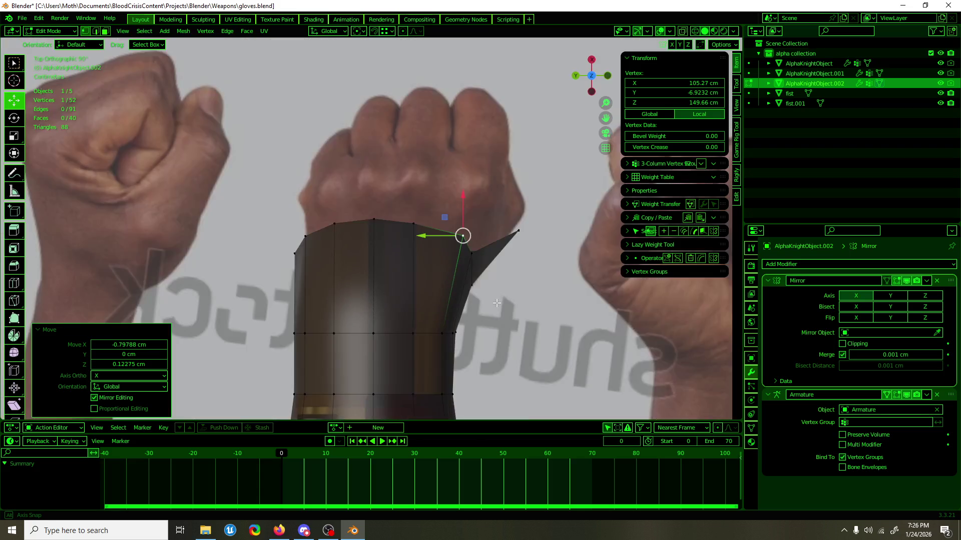
{"action": "left_click", "coordinate": [295, 254]}
{"action": "left_click_drag", "start_coordinate": [269, 257], "coordinate": [317, 354]}
{"action": "middle_click_drag", "start_coordinate": [317, 354], "coordinate": [317, 245], "text": "shift"}
{"action": "left_click", "coordinate": [297, 225]}
{"action": "left_click_drag", "start_coordinate": [298, 225], "coordinate": [307, 224]}
Select vertices along the cuff's top edge to extrude the open rim.
{"action": "middle_click_drag", "start_coordinate": [377, 118], "coordinate": [378, 261], "text": "shift"}
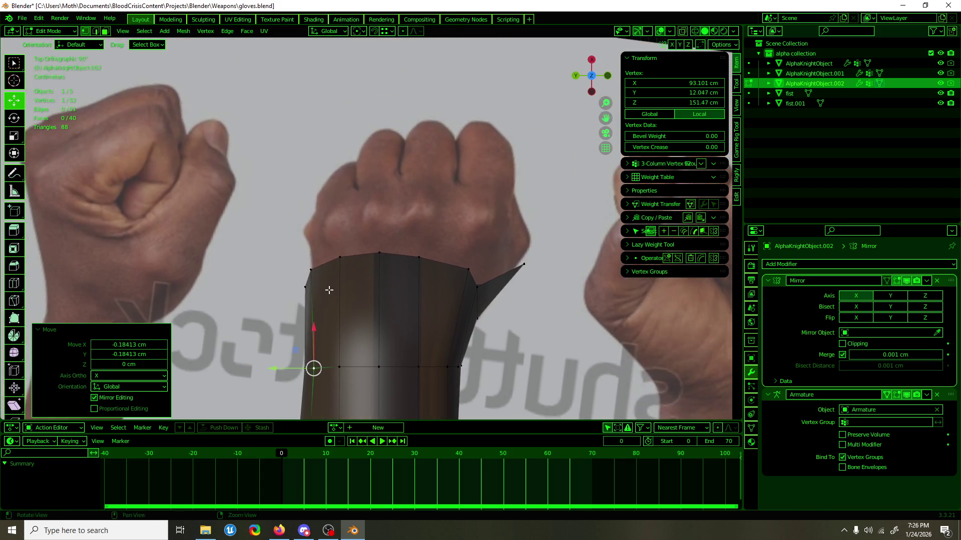
{"action": "left_click", "coordinate": [324, 264], "text": "shift"}
{"action": "left_click", "coordinate": [306, 279], "text": "shift"}
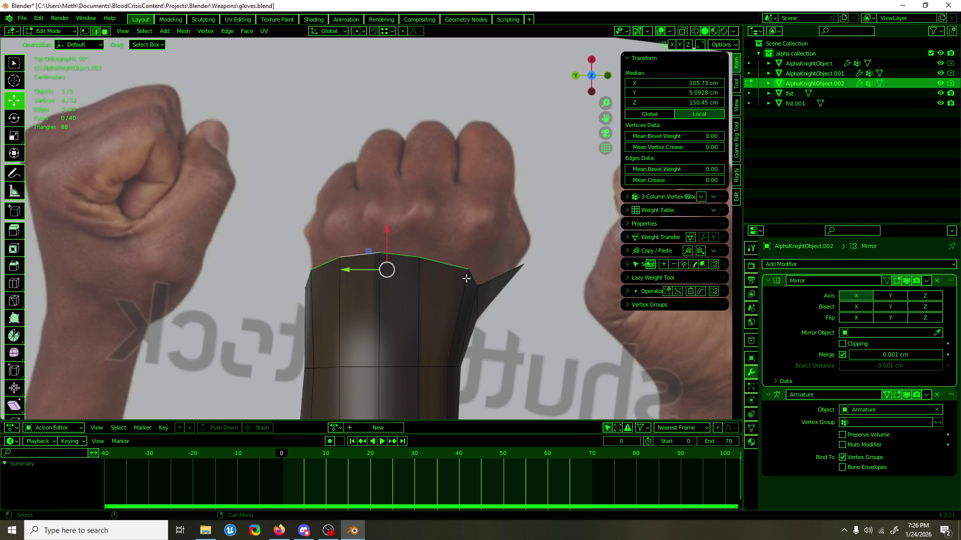
{"action": "key", "text": "shift+space"}
Extrude the cuff's top edge loop upward into a flap.
{"action": "key", "text": "e"}
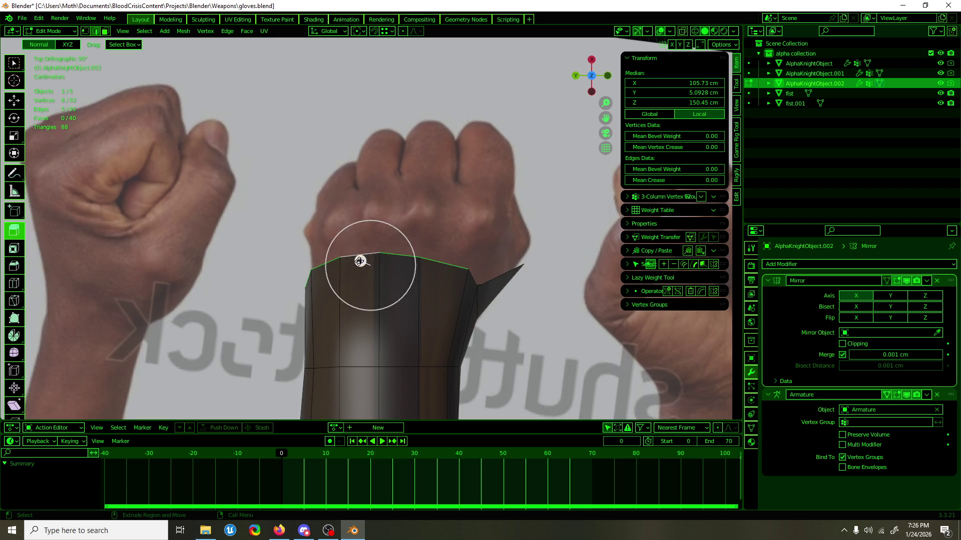
{"action": "left_click_drag", "start_coordinate": [359, 261], "coordinate": [383, 198]}
{"action": "key", "text": "shift+space"}
{"action": "key", "text": "g"}
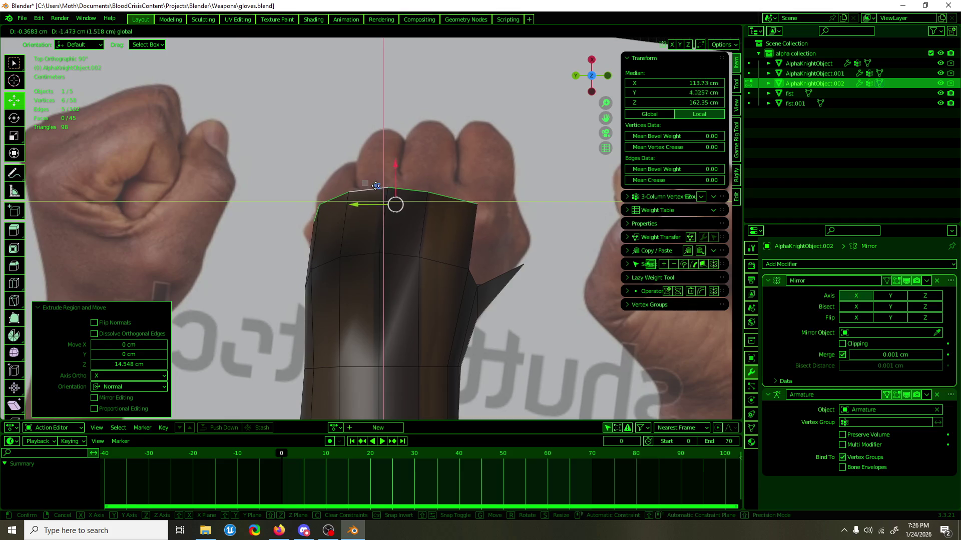
{"action": "left_click", "coordinate": [374, 198]}
Shrink the new edge loop toward its centre, tilt it slightly on Z, and lower it.
{"action": "key", "text": "shift+space"}
{"action": "key", "text": "s"}
{"action": "left_click_drag", "start_coordinate": [350, 203], "coordinate": [376, 200]}
{"action": "key", "text": "shift+space"}
{"action": "key", "text": "r"}
{"action": "left_click_drag", "start_coordinate": [421, 176], "coordinate": [423, 172]}
{"action": "key", "text": "shift+space"}
{"action": "key", "text": "g"}
{"action": "mouse_move", "coordinate": [393, 207]}
{"action": "left_mouse_down"}
{"action": "mouse_move", "coordinate": [381, 232]}
{"action": "mouse_move", "coordinate": [372, 205]}
{"action": "left_mouse_up"}
Reposition an edge near the flap and fill a face between the diagonal and opposite edges.
{"action": "left_click_drag", "start_coordinate": [472, 273], "coordinate": [459, 250]}
{"action": "left_click", "coordinate": [521, 272]}
{"action": "left_click", "coordinate": [470, 252], "text": "shift"}
{"action": "key", "text": "F3"}
{"action": "type", "text": "fill"}
{"action": "key", "text": "Return"}
Move the flap-edge vertices and tip vertex to reshape the spike.
{"action": "left_click", "coordinate": [470, 256]}
{"action": "left_click_drag", "start_coordinate": [471, 255], "coordinate": [470, 256]}
{"action": "mouse_move", "coordinate": [470, 256]}
{"action": "middle_mouse_down"}
{"action": "mouse_move", "coordinate": [360, 195]}
{"action": "mouse_move", "coordinate": [376, 188]}
{"action": "middle_mouse_up"}
{"action": "left_click", "coordinate": [376, 188], "text": "alt"}
{"action": "scroll", "coordinate": [421, 147], "scroll_direction": "down", "scroll_amount": 2}
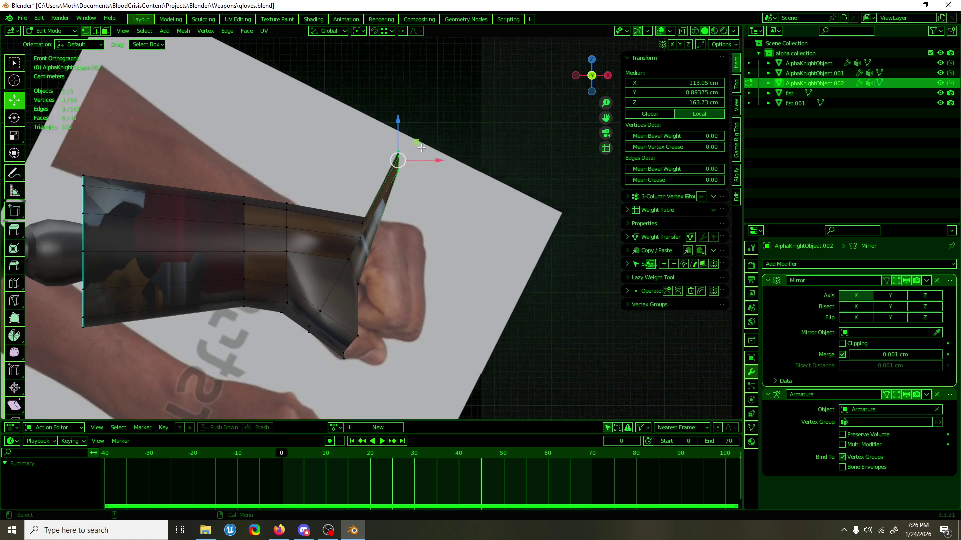
{"action": "mouse_move", "coordinate": [422, 145]}
{"action": "left_mouse_down"}
{"action": "mouse_move", "coordinate": [444, 217]}
{"action": "mouse_move", "coordinate": [464, 208]}
{"action": "mouse_move", "coordinate": [422, 163]}
{"action": "mouse_move", "coordinate": [440, 220]}
{"action": "mouse_move", "coordinate": [415, 191]}
{"action": "mouse_move", "coordinate": [445, 210]}
{"action": "left_mouse_up"}
{"action": "left_click", "coordinate": [398, 175]}
{"action": "left_click", "coordinate": [442, 208]}
From above, shift two vertices along X and move the top-right corner vertex down and right.
{"action": "mouse_move", "coordinate": [441, 208]}
{"action": "middle_mouse_down"}
{"action": "mouse_move", "coordinate": [538, 364]}
{"action": "mouse_move", "coordinate": [380, 250]}
{"action": "mouse_move", "coordinate": [349, 211]}
{"action": "mouse_move", "coordinate": [383, 294]}
{"action": "middle_mouse_up"}
{"action": "left_click", "coordinate": [331, 231], "text": "shift"}
{"action": "left_click_drag", "start_coordinate": [334, 190], "coordinate": [330, 266]}
{"action": "left_click", "coordinate": [334, 256], "text": "alt"}
{"action": "left_click", "coordinate": [333, 256]}
{"action": "left_click", "coordinate": [525, 233]}
{"action": "middle_click_drag", "start_coordinate": [526, 234], "coordinate": [409, 161], "text": "shift"}
{"action": "mouse_move", "coordinate": [407, 160]}
{"action": "left_mouse_down"}
{"action": "mouse_move", "coordinate": [413, 186]}
{"action": "mouse_move", "coordinate": [416, 172]}
{"action": "left_mouse_up"}
Adjust the top-edge, corner and side vertices so the rim follows the fist.
{"action": "left_click", "coordinate": [348, 159]}
{"action": "left_click_drag", "start_coordinate": [348, 160], "coordinate": [336, 158]}
{"action": "left_click", "coordinate": [416, 173]}
{"action": "mouse_move", "coordinate": [424, 180]}
{"action": "left_mouse_down"}
{"action": "mouse_move", "coordinate": [431, 169]}
{"action": "mouse_move", "coordinate": [440, 179]}
{"action": "left_mouse_up"}
{"action": "left_click_drag", "start_coordinate": [415, 254], "coordinate": [412, 255]}
{"action": "left_click", "coordinate": [355, 167]}
{"action": "left_click_drag", "start_coordinate": [354, 167], "coordinate": [360, 168]}
Move the middle vertex right, pull the top vertex back left, and nudge a vertex along Y.
{"action": "left_click", "coordinate": [344, 253]}
{"action": "left_click_drag", "start_coordinate": [326, 252], "coordinate": [351, 253]}
{"action": "left_click", "coordinate": [376, 169]}
{"action": "mouse_move", "coordinate": [360, 172]}
{"action": "left_mouse_down"}
{"action": "mouse_move", "coordinate": [307, 166]}
{"action": "mouse_move", "coordinate": [306, 143]}
{"action": "left_mouse_up"}
{"action": "left_click", "coordinate": [297, 247]}
{"action": "left_click", "coordinate": [273, 247]}
{"action": "left_click_drag", "start_coordinate": [273, 247], "coordinate": [279, 247]}
Check the glove in front and right side views and lower a vertex along Z.
{"action": "middle_click_drag", "start_coordinate": [280, 247], "coordinate": [341, 244]}
{"action": "key", "text": "KP_1"}
{"action": "left_click", "coordinate": [411, 243], "text": "shift"}
{"action": "middle_click_drag", "start_coordinate": [413, 243], "coordinate": [440, 227]}
{"action": "key", "text": "KP_3"}
{"action": "left_click", "coordinate": [449, 226]}
{"action": "left_click_drag", "start_coordinate": [448, 203], "coordinate": [448, 225]}
Zoom to a vertex and select a glove rim vertex in the right side view.
{"action": "mouse_move", "coordinate": [448, 225]}
{"action": "middle_mouse_down"}
{"action": "mouse_move", "coordinate": [414, 242]}
{"action": "mouse_move", "coordinate": [405, 300]}
{"action": "mouse_move", "coordinate": [382, 280]}
{"action": "mouse_move", "coordinate": [461, 272]}
{"action": "mouse_move", "coordinate": [342, 254]}
{"action": "middle_mouse_up"}
{"action": "left_click", "coordinate": [385, 280]}
{"action": "key", "text": "KP_Decimal"}
{"action": "left_click", "coordinate": [345, 246]}
{"action": "left_click", "coordinate": [345, 247]}
{"action": "key", "text": "KP_3"}
{"action": "scroll", "coordinate": [364, 225], "scroll_direction": "down", "scroll_amount": 3}
Move the selected glove vertex to a new position.
{"action": "key", "text": "g"}
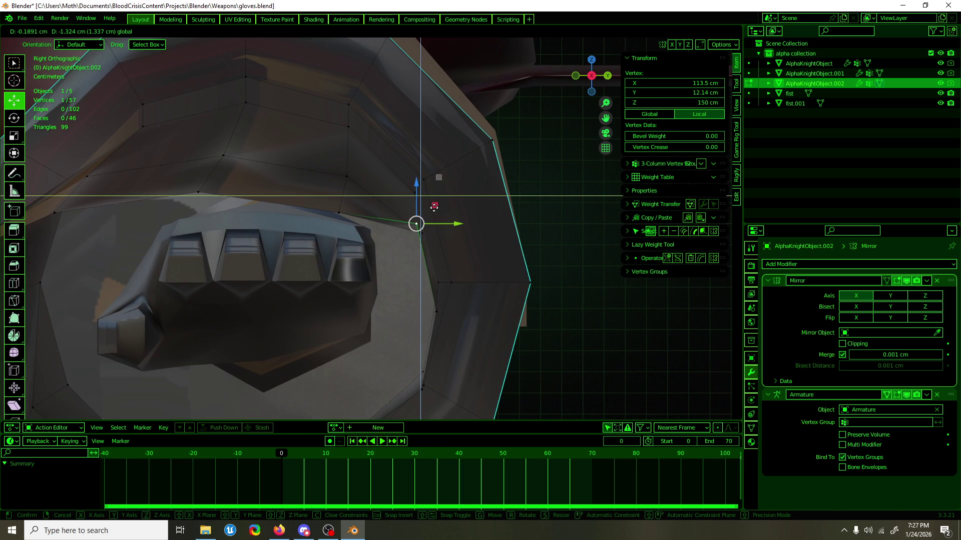
{"action": "left_click", "coordinate": [434, 215]}
{"action": "scroll", "coordinate": [435, 215], "scroll_direction": "down", "scroll_amount": 3}
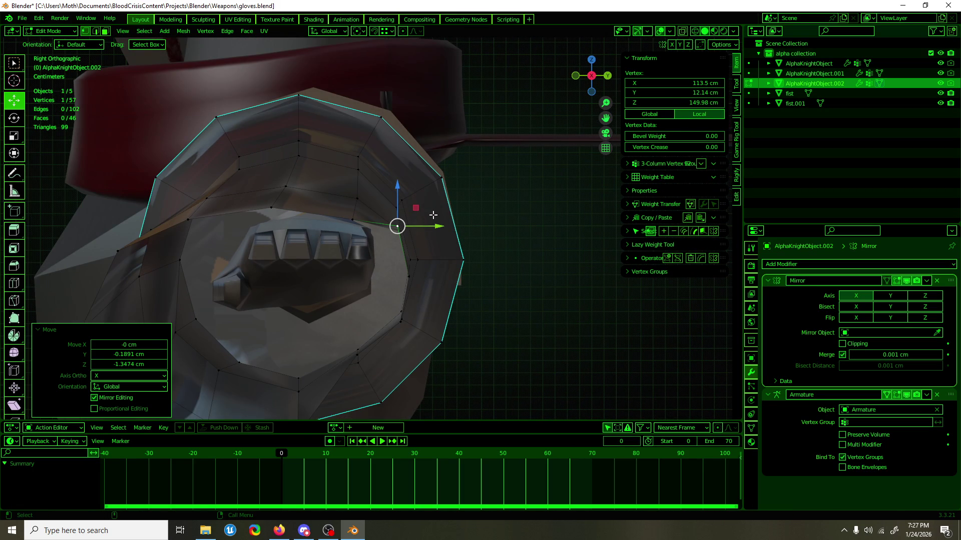
{"action": "mouse_move", "coordinate": [443, 237]}
{"action": "middle_mouse_down"}
{"action": "mouse_move", "coordinate": [486, 237]}
{"action": "mouse_move", "coordinate": [448, 241]}
{"action": "middle_mouse_up"}
Move a glove rim vertex vertically along Z.
{"action": "left_click", "coordinate": [425, 235]}
{"action": "key", "text": "g"}
{"action": "key", "text": "z"}
{"action": "key", "text": "Return"}
{"action": "left_click", "coordinate": [520, 217]}
{"action": "key", "text": "g"}
{"action": "key", "text": "z"}
{"action": "left_click", "coordinate": [517, 179]}
{"action": "mouse_move", "coordinate": [517, 179]}
{"action": "middle_mouse_down"}
{"action": "mouse_move", "coordinate": [459, 251]}
{"action": "mouse_move", "coordinate": [351, 211]}
{"action": "mouse_move", "coordinate": [360, 200]}
{"action": "mouse_move", "coordinate": [284, 198]}
{"action": "middle_mouse_up"}
Select the vertices along the glove's upper front edge, including the tip.
{"action": "left_click", "coordinate": [284, 199]}
{"action": "left_click", "coordinate": [257, 194]}
{"action": "left_click", "coordinate": [353, 175], "text": "shift"}
{"action": "left_click", "coordinate": [430, 188], "text": "shift"}
{"action": "left_click", "coordinate": [430, 188], "text": "shift"}
{"action": "mouse_move", "coordinate": [429, 188]}
{"action": "middle_mouse_down"}
{"action": "mouse_move", "coordinate": [424, 221]}
{"action": "mouse_move", "coordinate": [507, 232]}
{"action": "middle_mouse_up"}
Extrude the upper front edge outward and pull it down over the knuckles.
{"action": "key", "text": "shift+space"}
{"action": "key", "text": "e"}
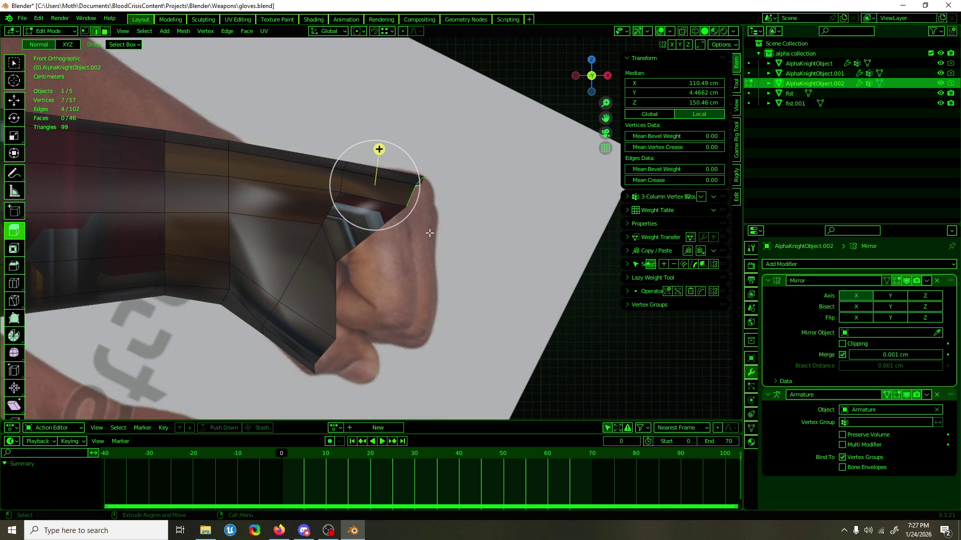
{"action": "left_click_drag", "start_coordinate": [379, 149], "coordinate": [410, 180]}
{"action": "key", "text": "shift+space"}
{"action": "key", "text": "g"}
{"action": "left_click_drag", "start_coordinate": [326, 191], "coordinate": [353, 303]}
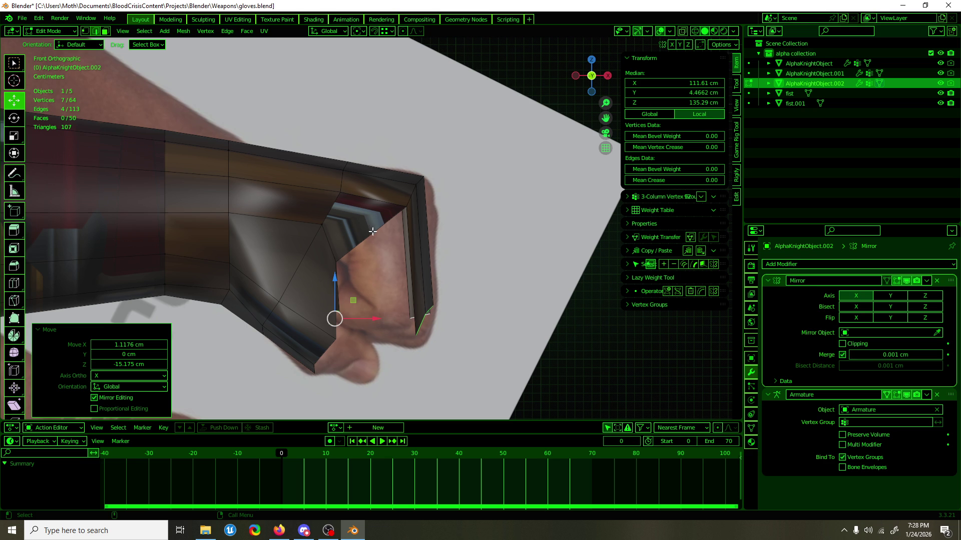
Reposition a guard vertex with a move that excludes the Y axis.
{"action": "left_click", "coordinate": [407, 207]}
{"action": "key", "text": "g"}
{"action": "key", "text": "shift+y"}
{"action": "left_click", "coordinate": [414, 183]}
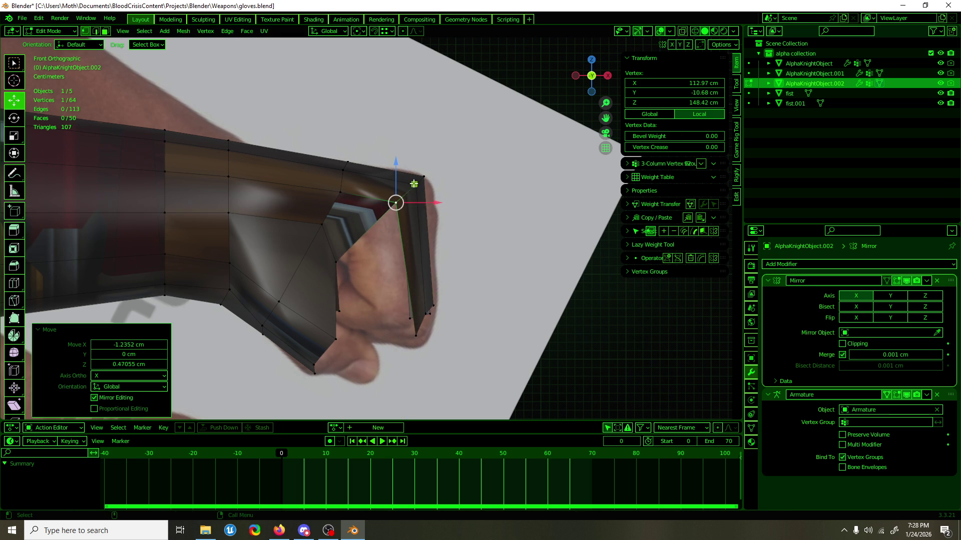
{"action": "mouse_move", "coordinate": [413, 183]}
{"action": "middle_mouse_down"}
{"action": "mouse_move", "coordinate": [400, 248]}
{"action": "mouse_move", "coordinate": [350, 243]}
{"action": "mouse_move", "coordinate": [388, 209]}
{"action": "mouse_move", "coordinate": [377, 199]}
{"action": "mouse_move", "coordinate": [402, 235]}
{"action": "middle_mouse_up"}
Extrude the guard's edge and pull it down along Z to lengthen it.
{"action": "left_click", "coordinate": [377, 200], "text": "shift"}
{"action": "key", "text": "e"}
{"action": "right_click", "coordinate": [408, 156]}
{"action": "left_click_drag", "start_coordinate": [395, 155], "coordinate": [393, 317]}
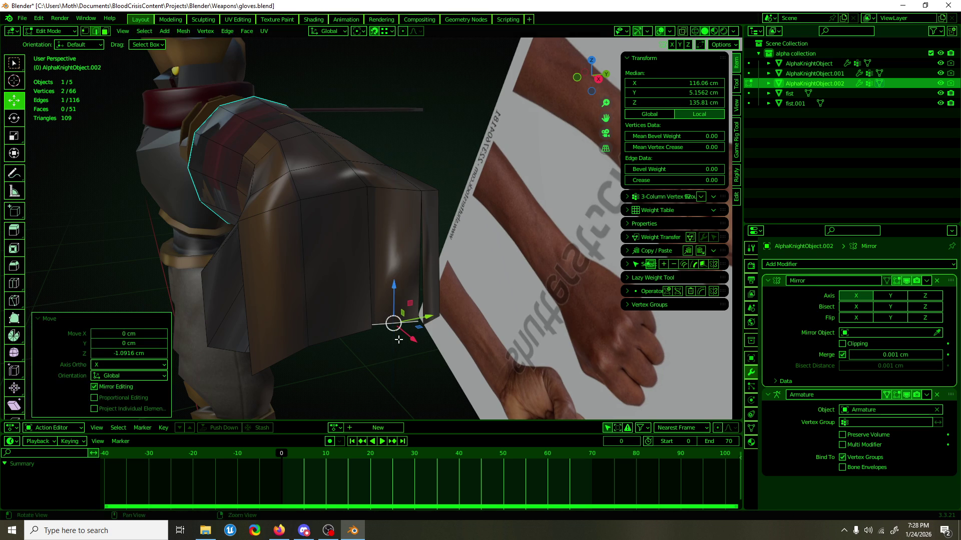
{"action": "middle_click_drag", "start_coordinate": [393, 317], "coordinate": [381, 334]}
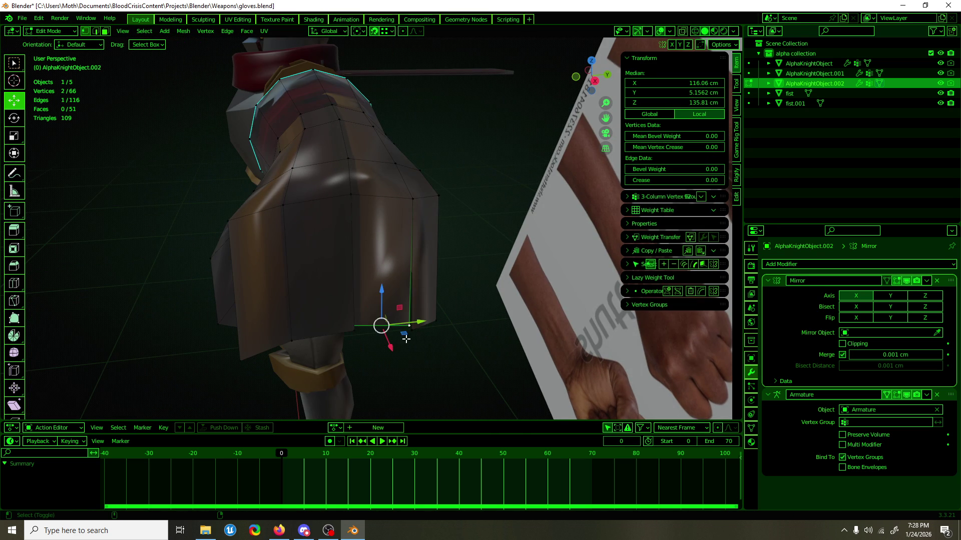
{"action": "left_click", "coordinate": [395, 320]}
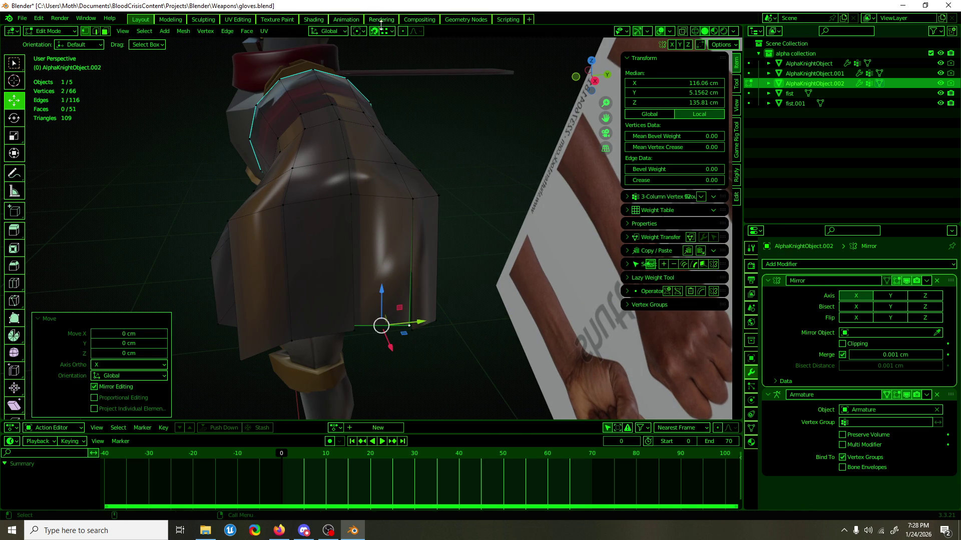
Set the pivot point to Active Element and move a vertex at the guard's top.
{"action": "left_click", "coordinate": [386, 32]}
{"action": "left_click", "coordinate": [358, 31]}
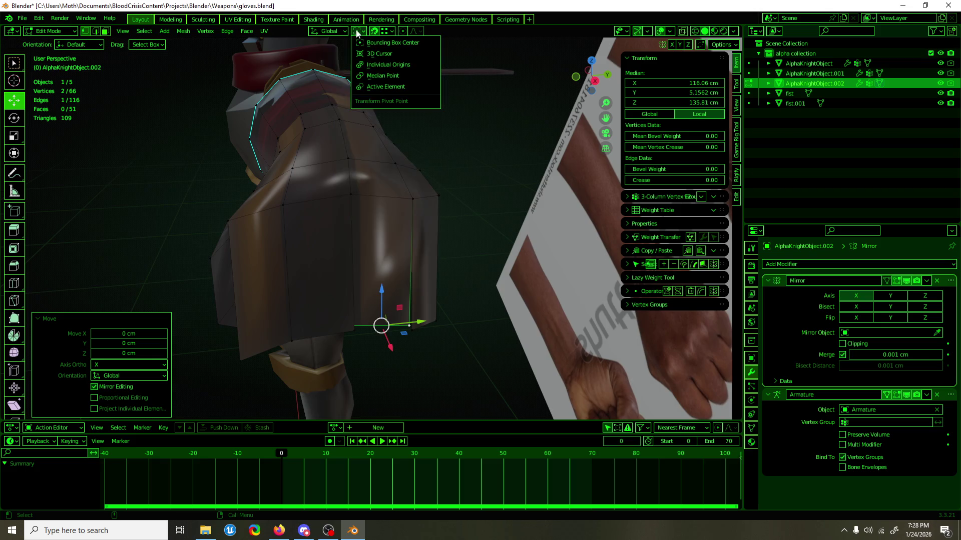
{"action": "left_click", "coordinate": [373, 85]}
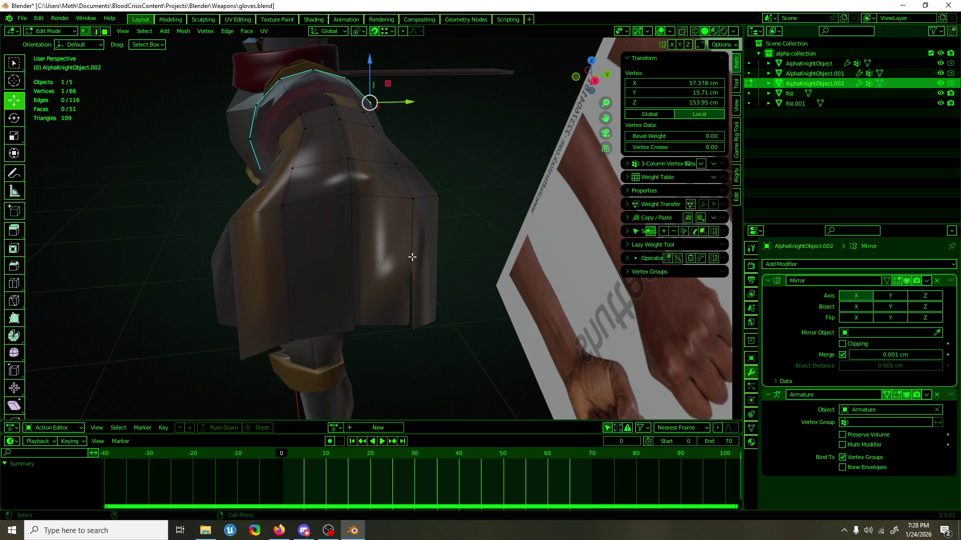
{"action": "left_click", "coordinate": [409, 325]}
{"action": "left_click_drag", "start_coordinate": [409, 326], "coordinate": [408, 280]}
{"action": "mouse_move", "coordinate": [409, 280]}
{"action": "middle_mouse_down"}
{"action": "mouse_move", "coordinate": [405, 236]}
{"action": "mouse_move", "coordinate": [520, 313]}
{"action": "mouse_move", "coordinate": [502, 301]}
{"action": "middle_mouse_up"}
Select the whole mesh and Merge by Distance to remove duplicate vertices.
{"action": "key", "text": "a"}
{"action": "key", "text": "F3"}
{"action": "type", "text": "merge"}
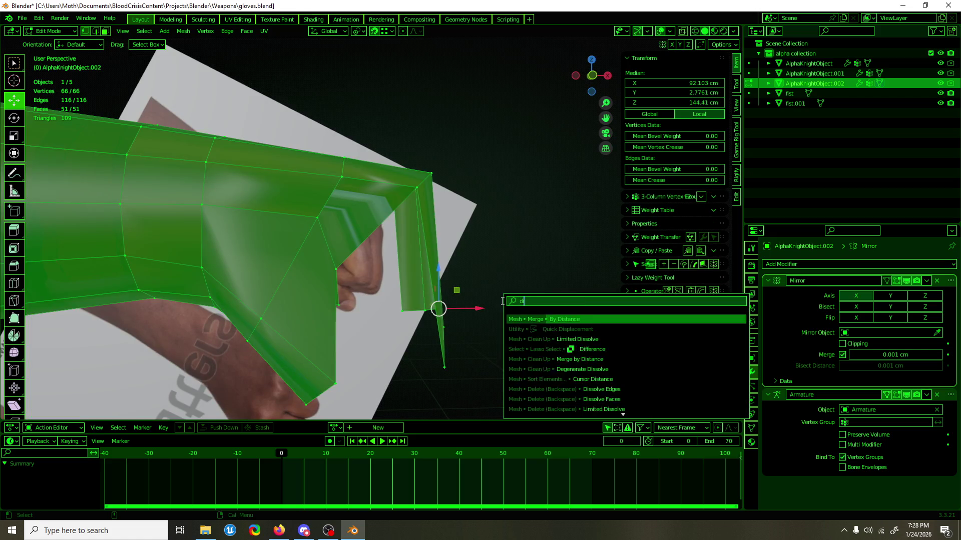
{"action": "key", "text": "Return"}
In edge mode, select the guard's top corner edges.
{"action": "mouse_move", "coordinate": [502, 301]}
{"action": "middle_mouse_down"}
{"action": "mouse_move", "coordinate": [441, 214]}
{"action": "mouse_move", "coordinate": [425, 221]}
{"action": "mouse_move", "coordinate": [367, 178]}
{"action": "mouse_move", "coordinate": [532, 208]}
{"action": "mouse_move", "coordinate": [515, 205]}
{"action": "middle_mouse_up"}
{"action": "key", "text": "2"}
{"action": "left_click", "coordinate": [410, 189]}
{"action": "left_click", "coordinate": [369, 183], "text": "shift"}
{"action": "left_click", "coordinate": [429, 172], "text": "shift"}
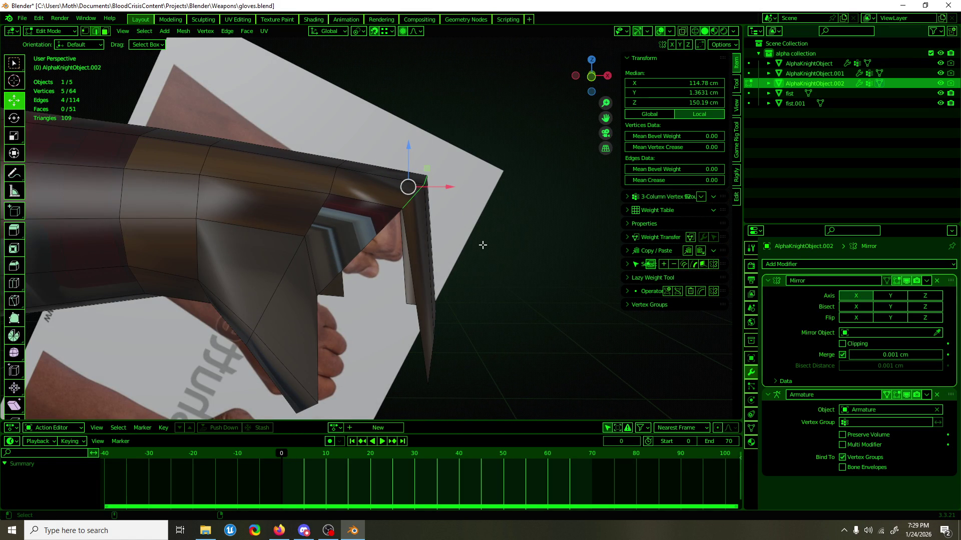
Bevel the selected corner edges by 3 cm with a single segment.
{"action": "key", "text": "shift+space"}
{"action": "key", "text": "e"}
{"action": "left_click_drag", "start_coordinate": [434, 163], "coordinate": [456, 145]}
{"action": "right_click", "coordinate": [456, 145]}
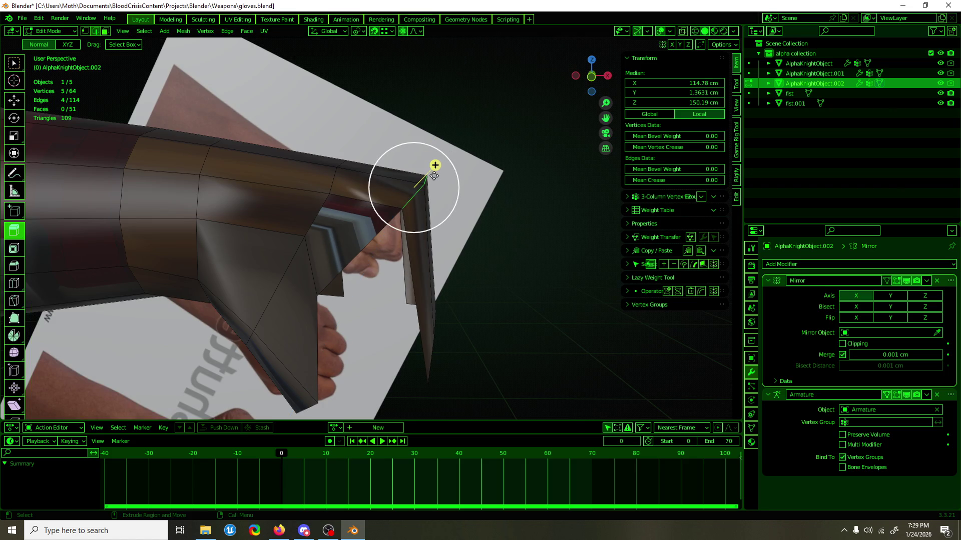
{"action": "key", "text": "shift+space"}
{"action": "key", "text": "b"}
{"action": "left_click_drag", "start_coordinate": [441, 162], "coordinate": [459, 130]}
{"action": "mouse_move", "coordinate": [458, 131]}
{"action": "middle_mouse_down"}
{"action": "mouse_move", "coordinate": [337, 214]}
{"action": "mouse_move", "coordinate": [235, 219]}
{"action": "mouse_move", "coordinate": [452, 213]}
{"action": "middle_mouse_up"}
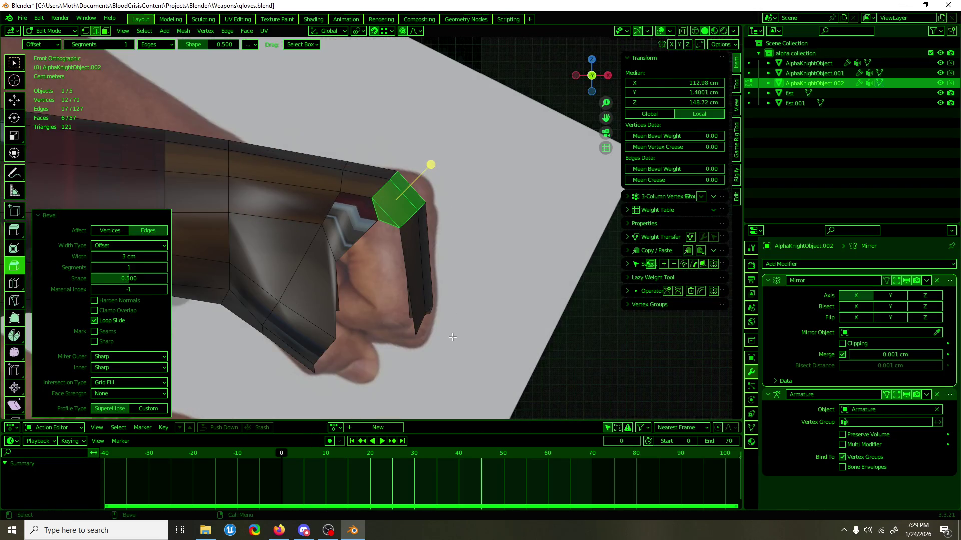
Scale the guard's bottom edge loop along Z by -0.692.
{"action": "left_click", "coordinate": [423, 327], "text": "alt"}
{"action": "mouse_move", "coordinate": [472, 310]}
{"action": "middle_mouse_down", "text": "alt"}
{"action": "mouse_move", "coordinate": [382, 322]}
{"action": "mouse_move", "coordinate": [329, 313]}
{"action": "middle_mouse_up", "text": "alt"}
{"action": "key", "text": "shift+space"}
{"action": "key", "text": "s"}
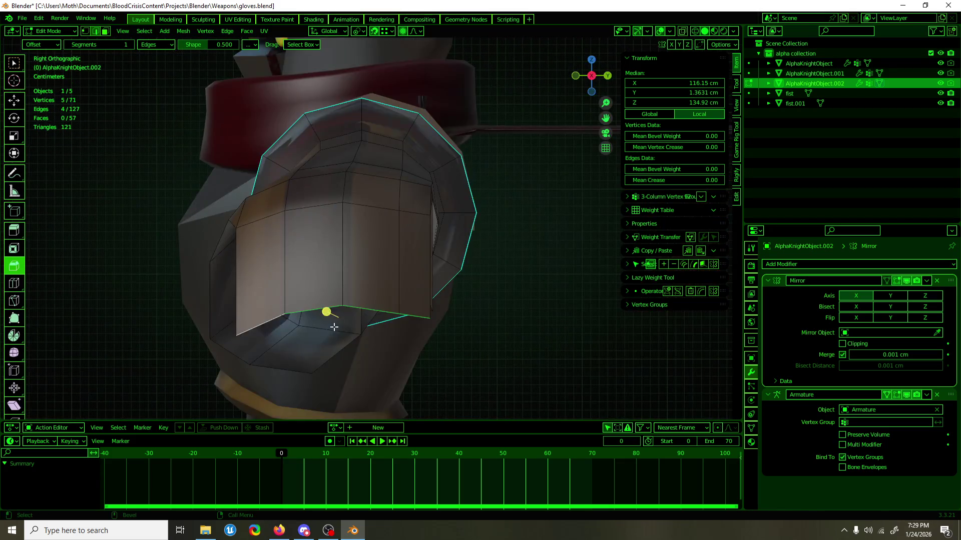
{"action": "left_click_drag", "start_coordinate": [260, 290], "coordinate": [260, 328]}
Return to the front view, then switch to Discord's #stream-announcements channel.
{"action": "key", "text": "ctrl+z"}
{"action": "key", "text": "shift+space"}
{"action": "key", "text": "g"}
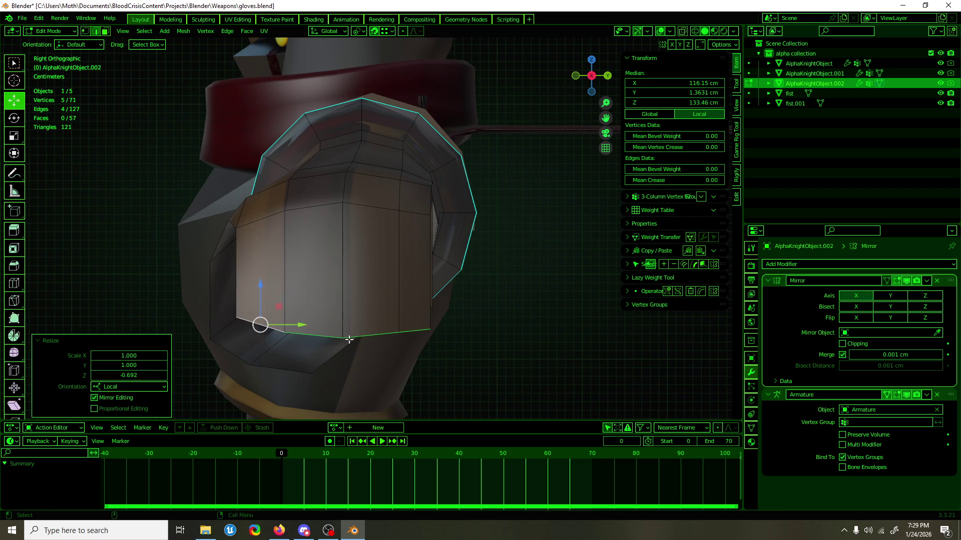
{"action": "key", "text": "KP_1"}
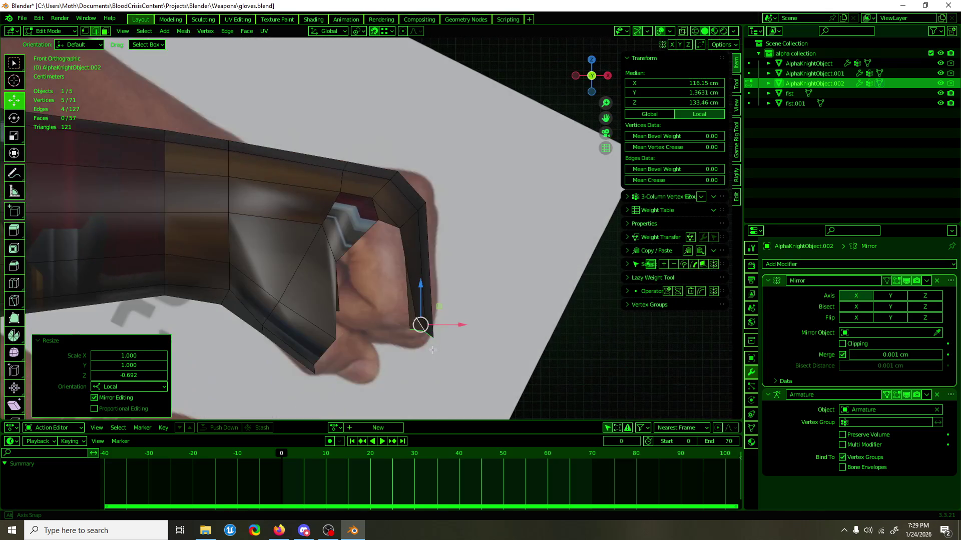
{"action": "left_click", "coordinate": [279, 530]}
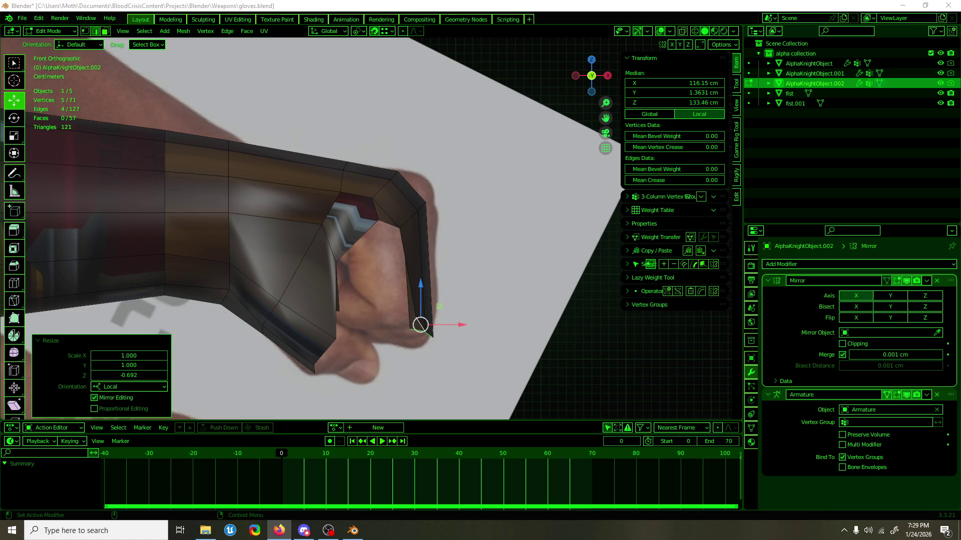
{"action": "key", "text": "alt+Tab"}
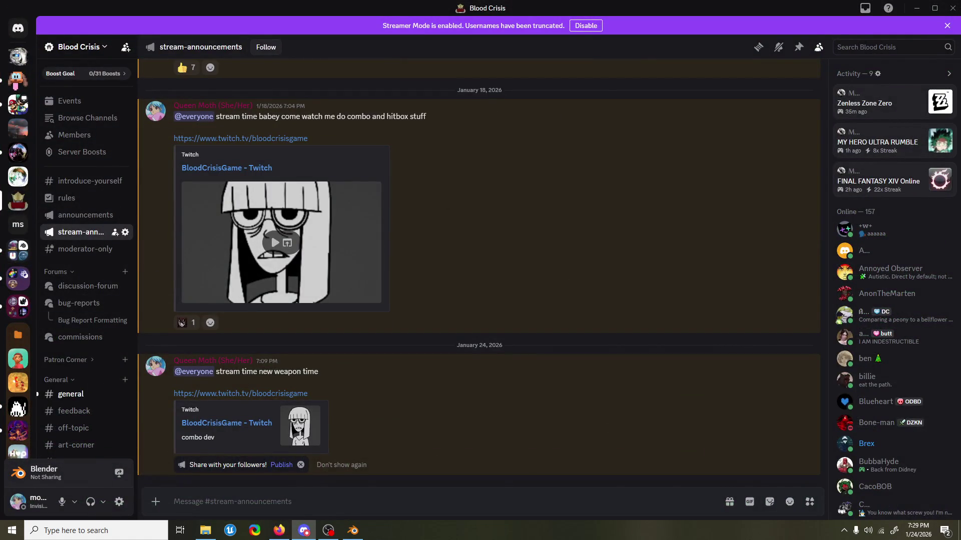
Close the Street Fighter video tab in Firefox and return to Blender.
{"action": "key", "text": "alt+Tab"}
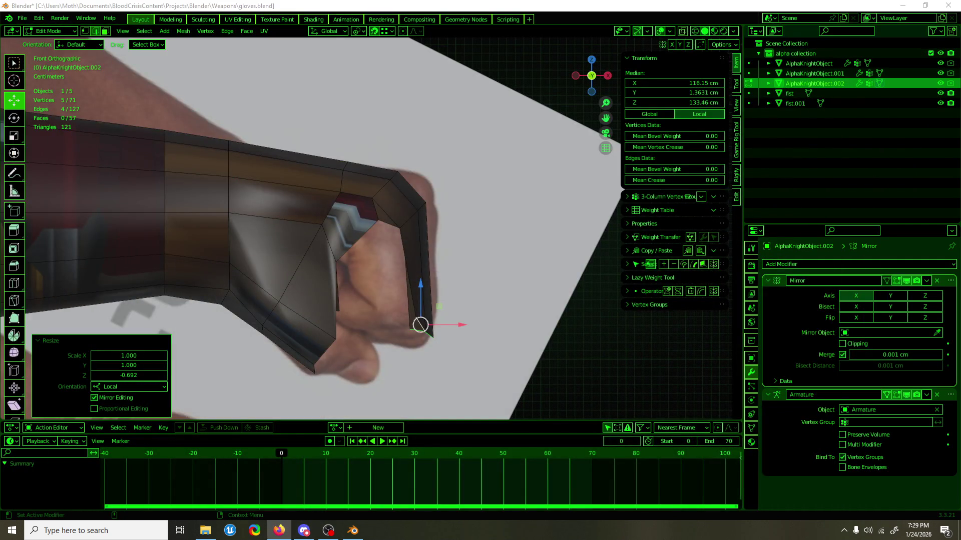
{"action": "mouse_move", "coordinate": [960, 215]}
{"action": "left_mouse_down"}
{"action": "mouse_move", "coordinate": [626, 211]}
{"action": "mouse_move", "coordinate": [555, 200]}
{"action": "mouse_move", "coordinate": [516, 92]}
{"action": "left_mouse_up"}
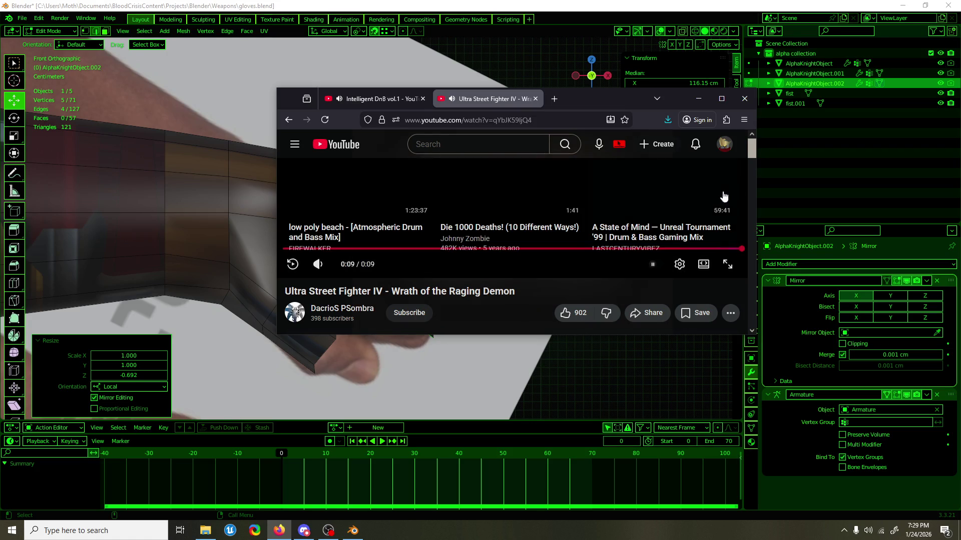
{"action": "left_click", "coordinate": [536, 99]}
{"action": "left_click_drag", "start_coordinate": [559, 91], "coordinate": [960, 93]}
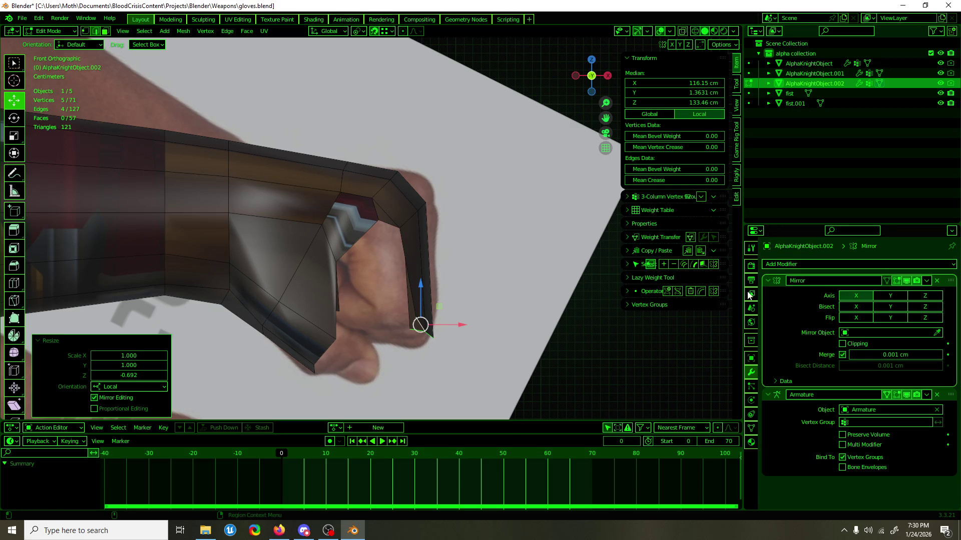
Join two glove vertices with a new edge, splitting the face.
{"action": "mouse_move", "coordinate": [406, 260]}
{"action": "middle_mouse_down"}
{"action": "mouse_move", "coordinate": [407, 300]}
{"action": "mouse_move", "coordinate": [412, 250]}
{"action": "middle_mouse_up"}
{"action": "scroll", "coordinate": [412, 250], "scroll_direction": "up", "scroll_amount": 4}
{"action": "left_click", "coordinate": [382, 215]}
{"action": "mouse_move", "coordinate": [382, 215]}
{"action": "left_mouse_down"}
{"action": "mouse_move", "coordinate": [412, 225]}
{"action": "mouse_move", "coordinate": [381, 215]}
{"action": "mouse_move", "coordinate": [386, 242]}
{"action": "left_mouse_up"}
{"action": "key", "text": "ctrl+z"}
{"action": "left_click", "coordinate": [372, 184]}
{"action": "left_click", "coordinate": [300, 222], "text": "shift"}
{"action": "key", "text": "j"}
{"action": "mouse_move", "coordinate": [300, 222]}
{"action": "middle_mouse_down"}
{"action": "mouse_move", "coordinate": [381, 230]}
{"action": "mouse_move", "coordinate": [311, 220]}
{"action": "middle_mouse_up"}
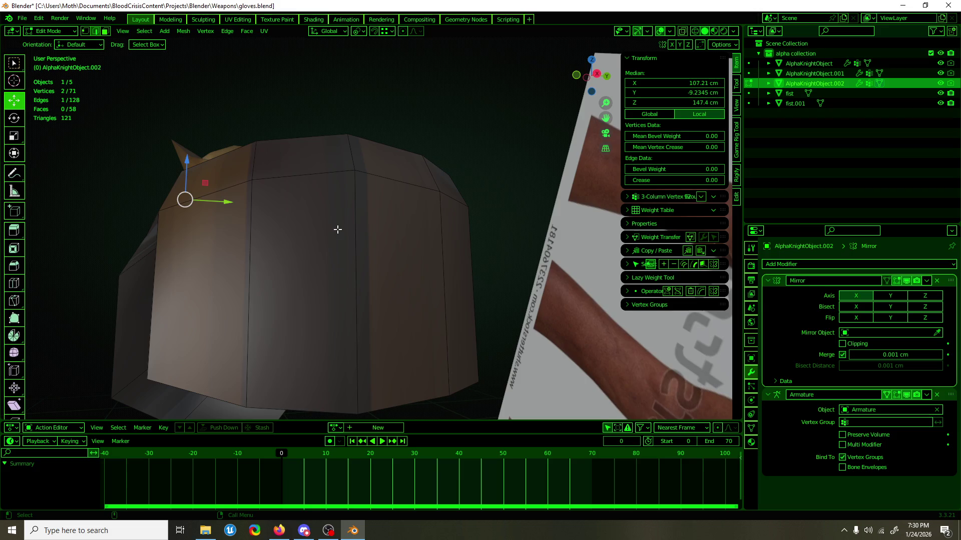
Save gloves.blend.
{"action": "scroll", "coordinate": [371, 184], "scroll_direction": "down", "scroll_amount": 3}
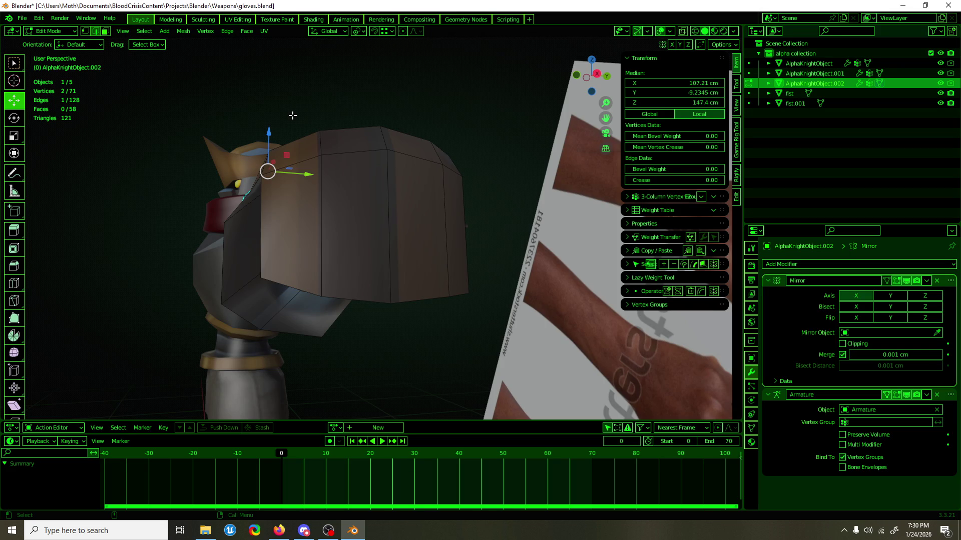
{"action": "key", "text": "ctrl+s"}
{"action": "mouse_move", "coordinate": [159, 218]}
{"action": "middle_mouse_down"}
{"action": "mouse_move", "coordinate": [182, 155]}
{"action": "mouse_move", "coordinate": [308, 261]}
{"action": "middle_mouse_up"}
Leave Edit Mode in front orthographic view, save again, and open the File menu.
{"action": "key", "text": "KP_1"}
{"action": "key", "text": "Tab"}
{"action": "left_click", "coordinate": [320, 134]}
{"action": "scroll", "coordinate": [321, 139], "scroll_direction": "up", "scroll_amount": 2}
{"action": "key", "text": "ctrl+s"}
{"action": "left_click", "coordinate": [22, 18]}
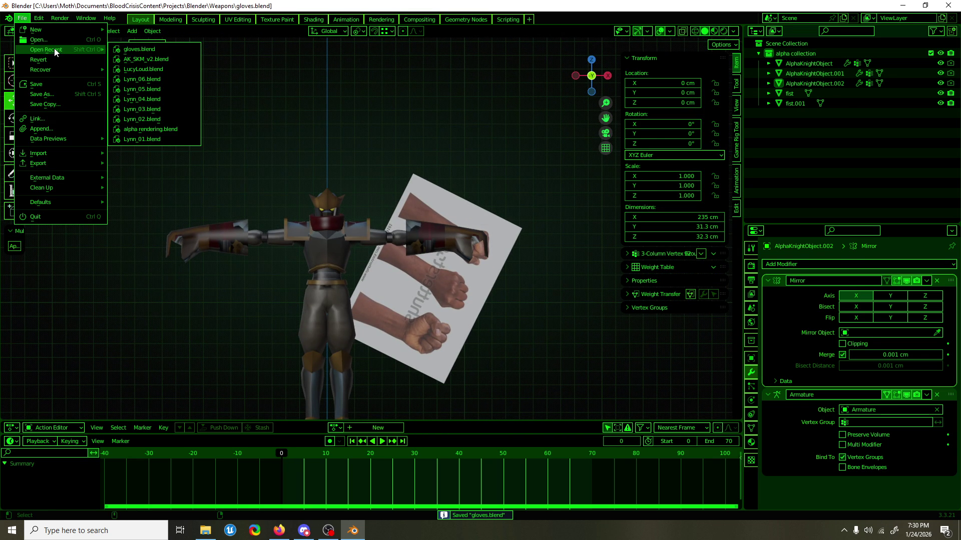
Open aerial_recovery.blend from the Characters\Alpha\animations folder.
{"action": "left_click", "coordinate": [48, 40]}
{"action": "left_click", "coordinate": [266, 89]}
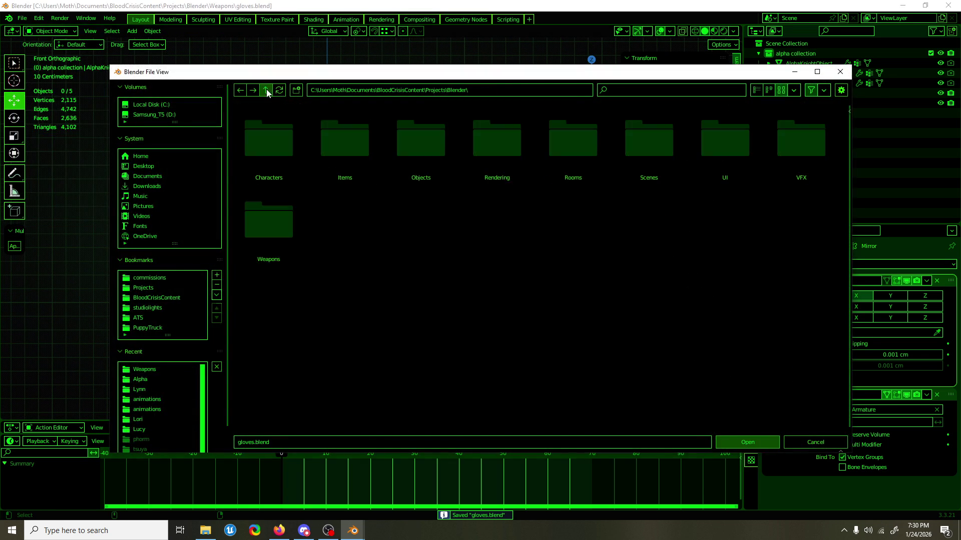
{"action": "left_click", "coordinate": [285, 136]}
{"action": "left_click", "coordinate": [286, 136]}
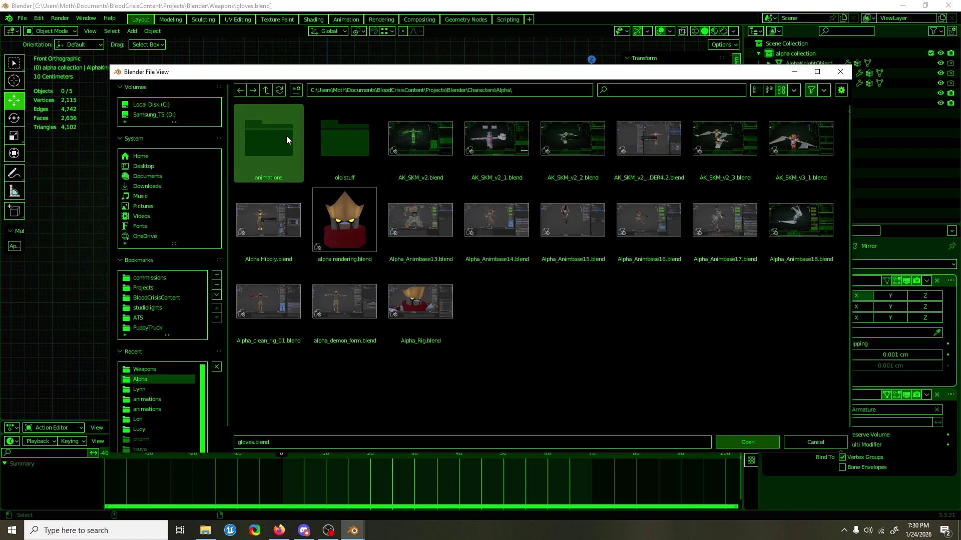
{"action": "left_click", "coordinate": [287, 137]}
{"action": "double_click", "coordinate": [287, 136]}
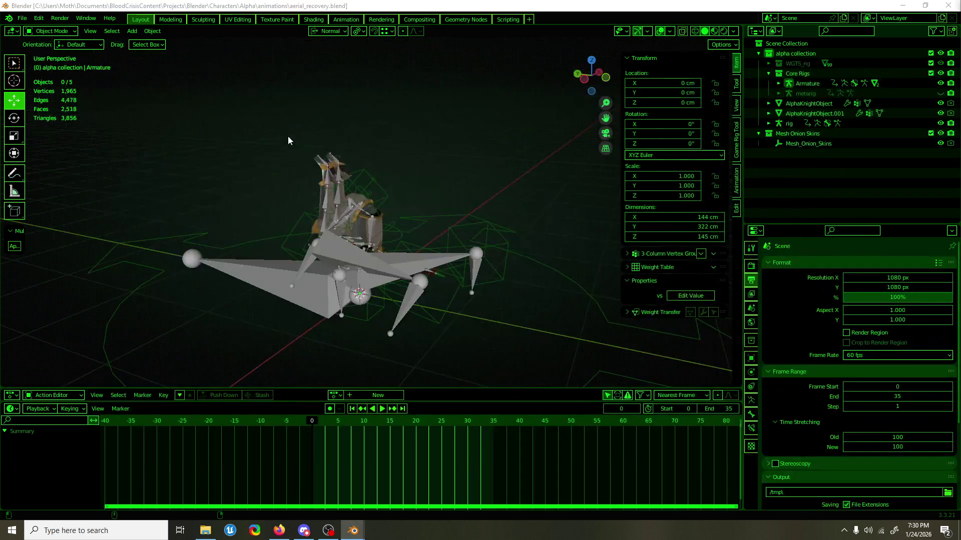
{"action": "left_click", "coordinate": [22, 18]}
{"action": "mouse_move", "coordinate": [49, 49]}
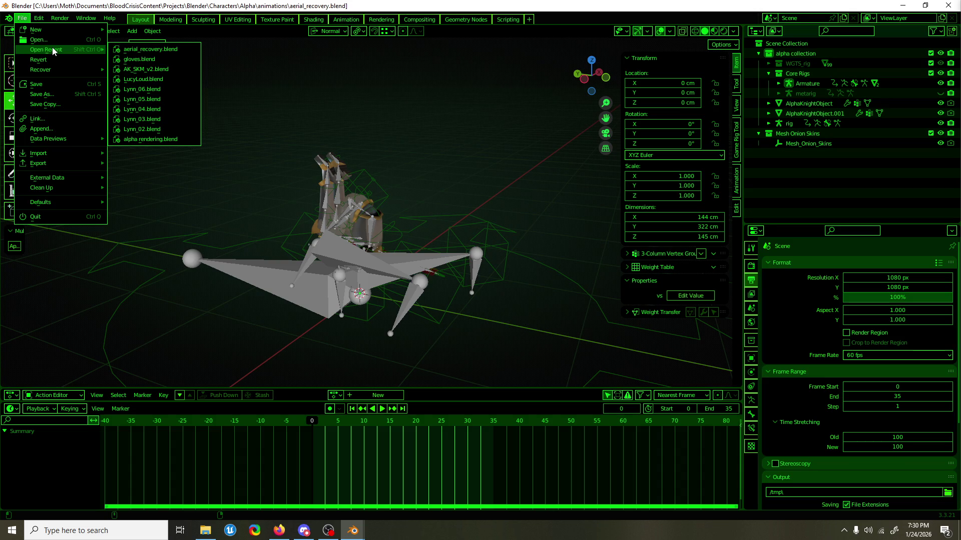
{"action": "left_click", "coordinate": [128, 52]}
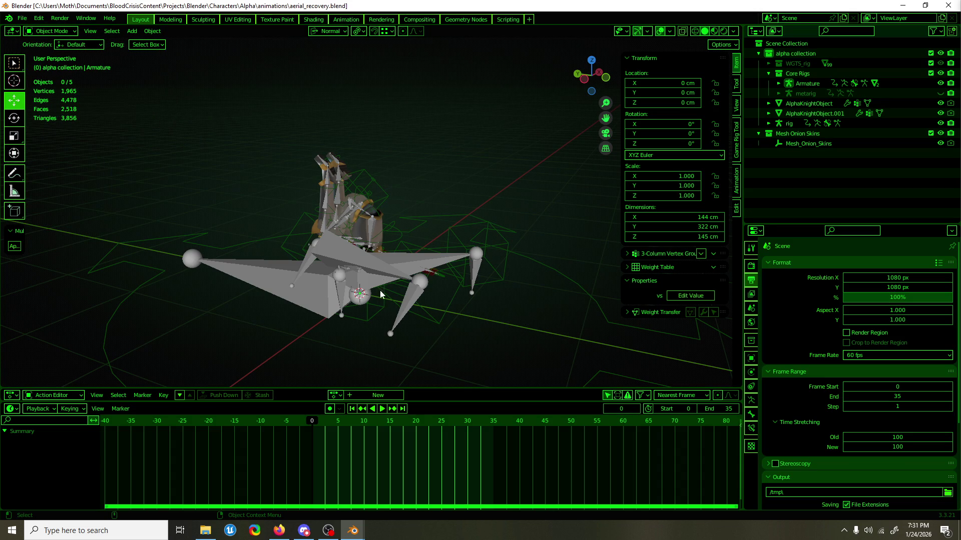
Stop at frame 35, hide the grey Armature and put the rig into Pose Mode.
{"action": "key", "text": "space"}
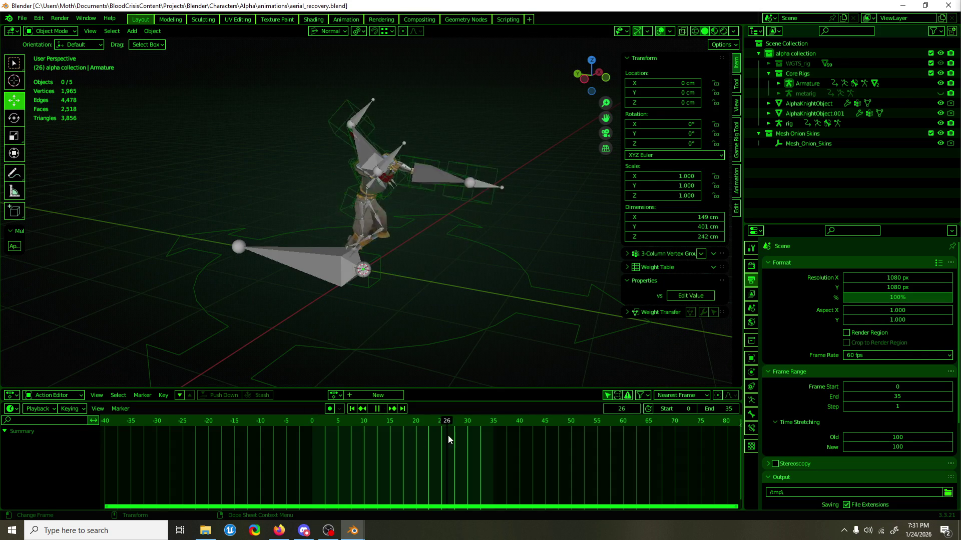
{"action": "key", "text": "space"}
{"action": "scroll", "coordinate": [484, 257], "scroll_direction": "up", "scroll_amount": 3}
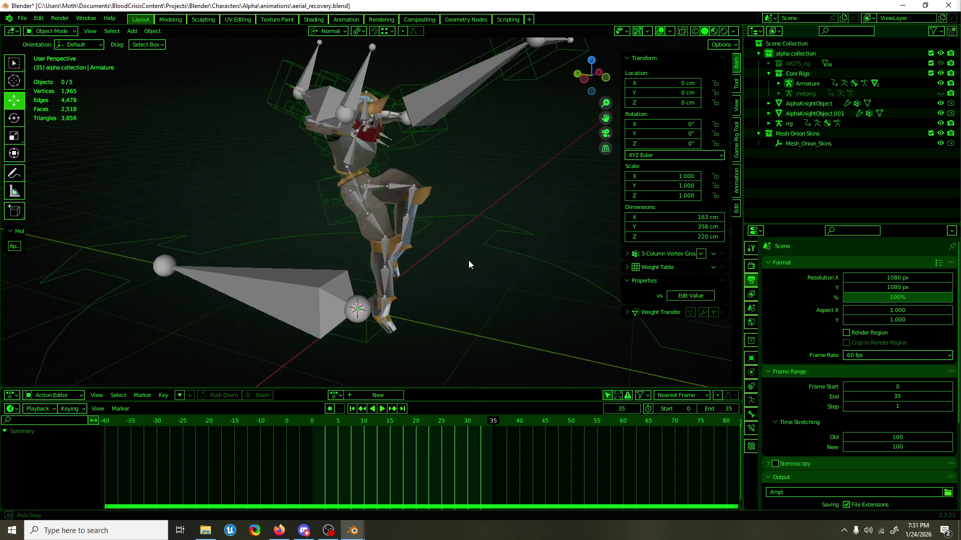
{"action": "middle_click_drag", "start_coordinate": [483, 257], "coordinate": [390, 110]}
{"action": "left_click", "coordinate": [393, 107]}
{"action": "key", "text": "h"}
{"action": "left_click", "coordinate": [424, 152]}
{"action": "key", "text": "ctrl+Tab"}
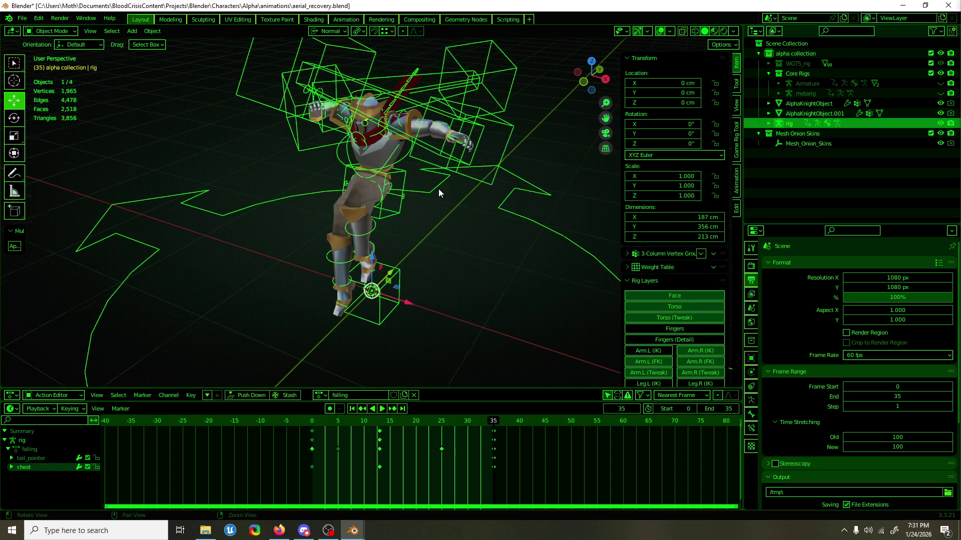
{"action": "key", "text": "ctrl+shift+s"}
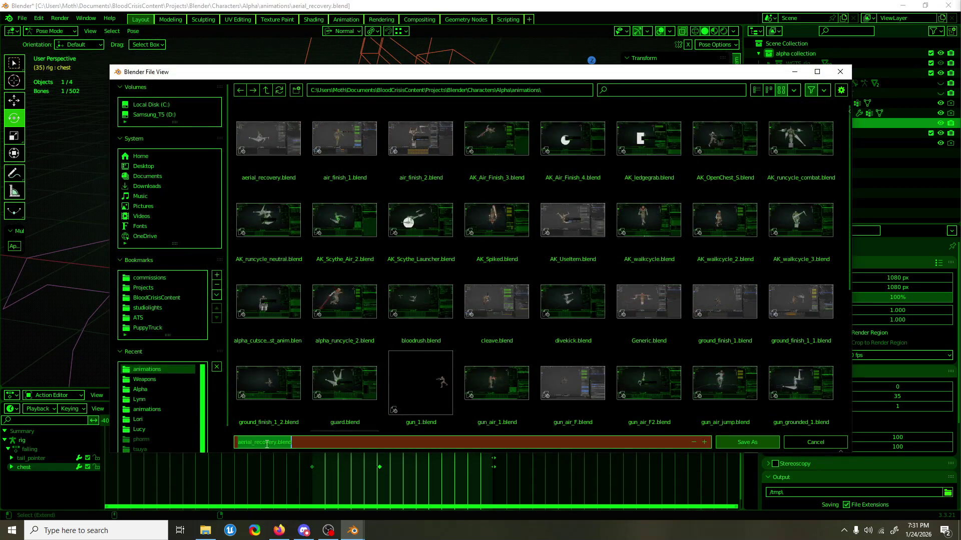
Save the copy as 'air dodge.blend' in the animations folder.
{"action": "left_click_drag", "start_coordinate": [278, 444], "coordinate": [187, 445]}
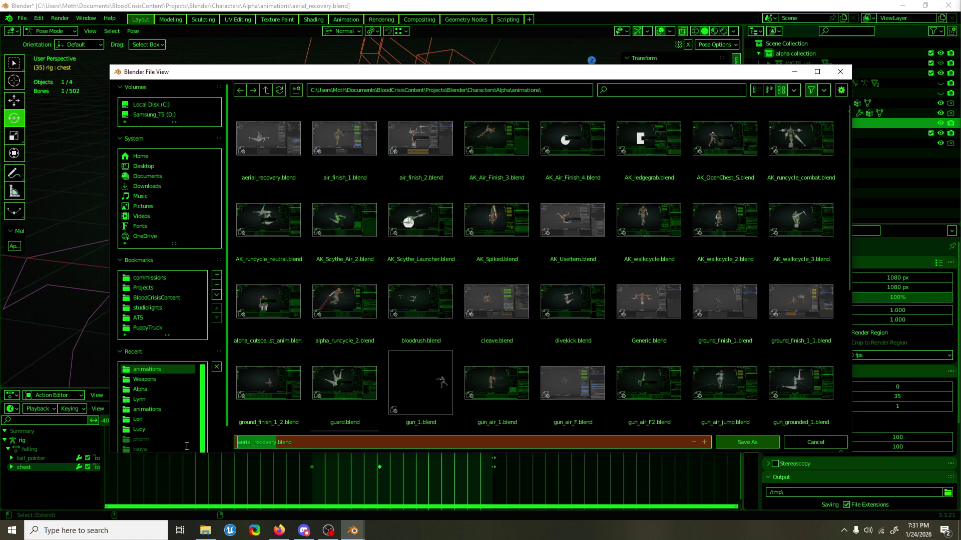
{"action": "type", "text": "air"}
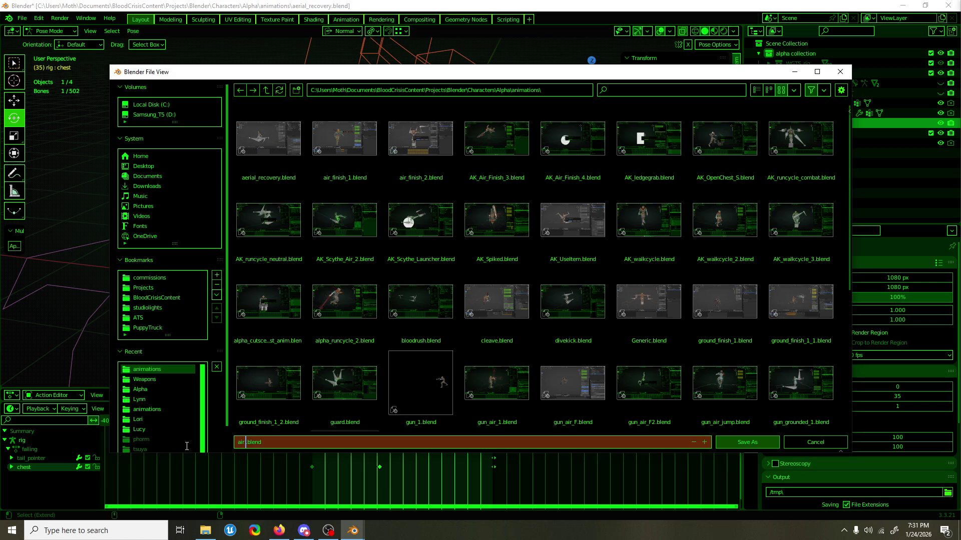
{"action": "key", "text": "BackSpace"}
{"action": "type", "text": "r dodge"}
{"action": "left_click", "coordinate": [186, 447]}
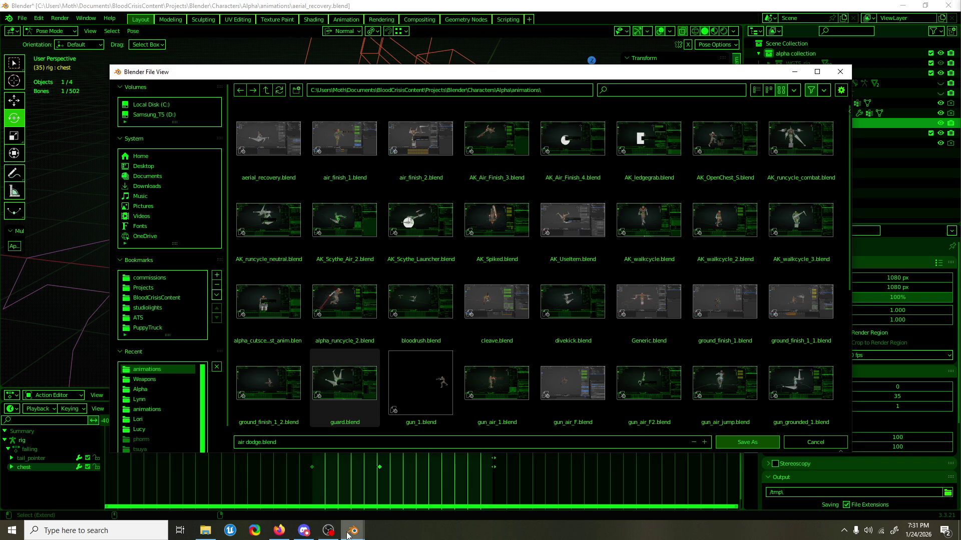
{"action": "mouse_move", "coordinate": [347, 535]}
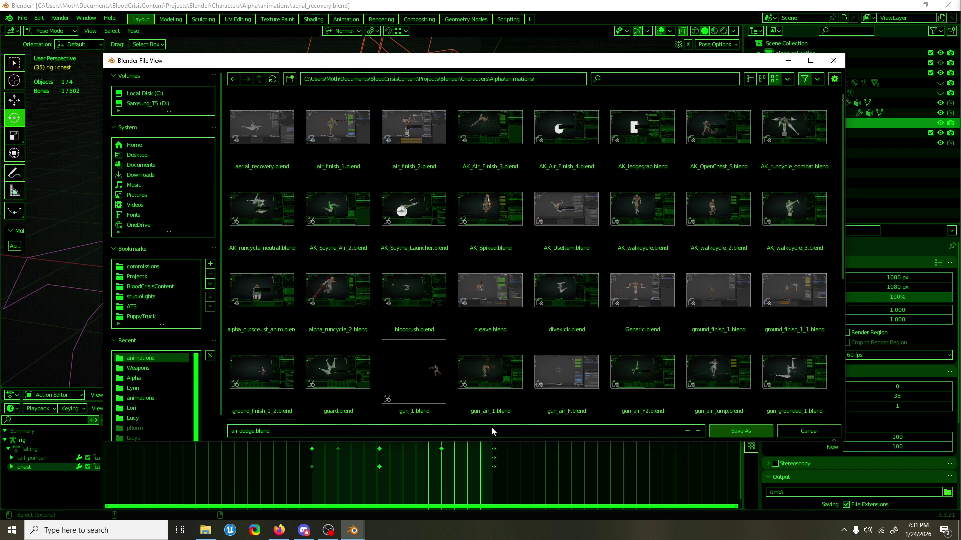
{"action": "left_click", "coordinate": [728, 428]}
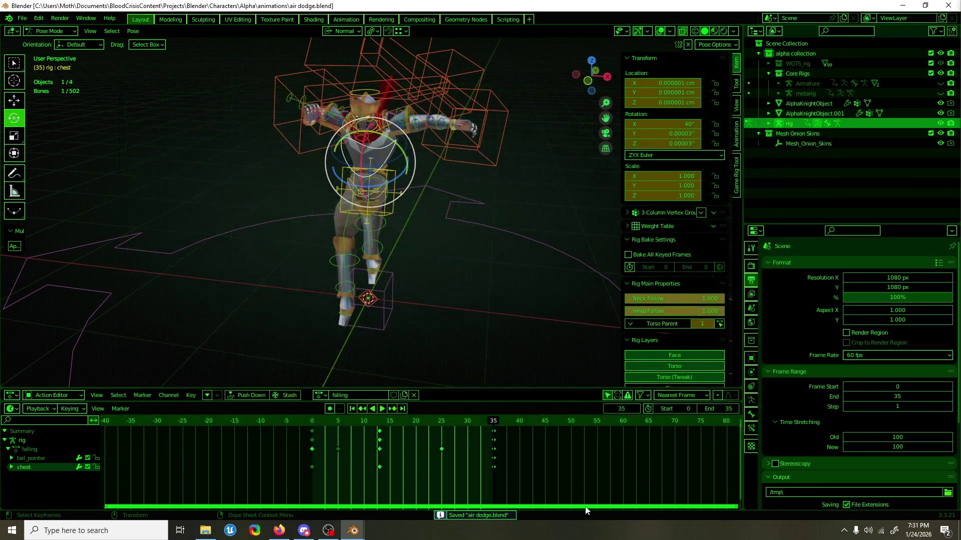
Show the Fingers (Detail) bone layer and select all visible rig bones.
{"action": "right_click", "coordinate": [319, 388]}
{"action": "mouse_move", "coordinate": [395, 287]}
{"action": "middle_mouse_down"}
{"action": "mouse_move", "coordinate": [407, 248]}
{"action": "mouse_move", "coordinate": [442, 274]}
{"action": "middle_mouse_up"}
{"action": "key", "text": "a"}
{"action": "left_click_drag", "start_coordinate": [461, 481], "coordinate": [306, 433]}
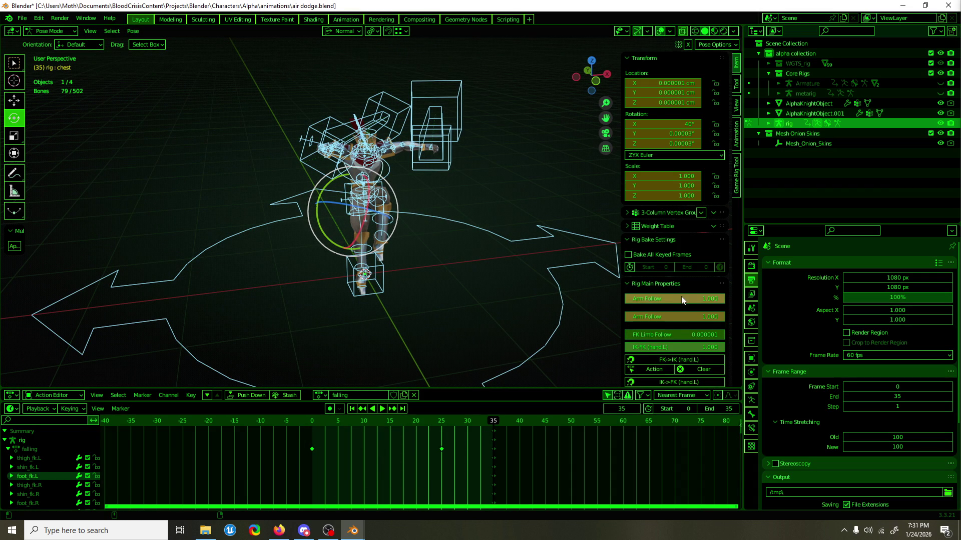
{"action": "scroll", "coordinate": [680, 297], "scroll_direction": "down", "scroll_amount": 4}
{"action": "left_click", "coordinate": [651, 204]}
{"action": "left_click", "coordinate": [661, 264]}
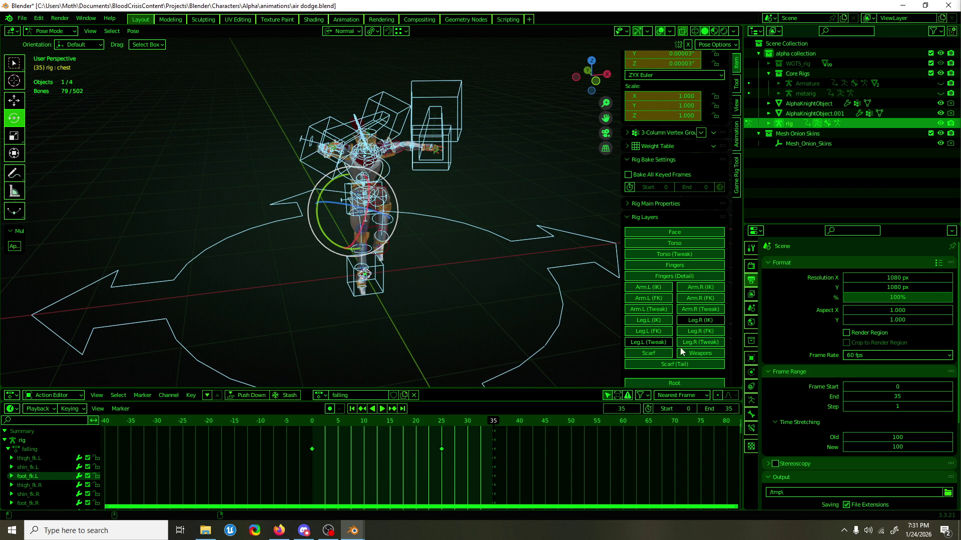
{"action": "key", "text": "a"}
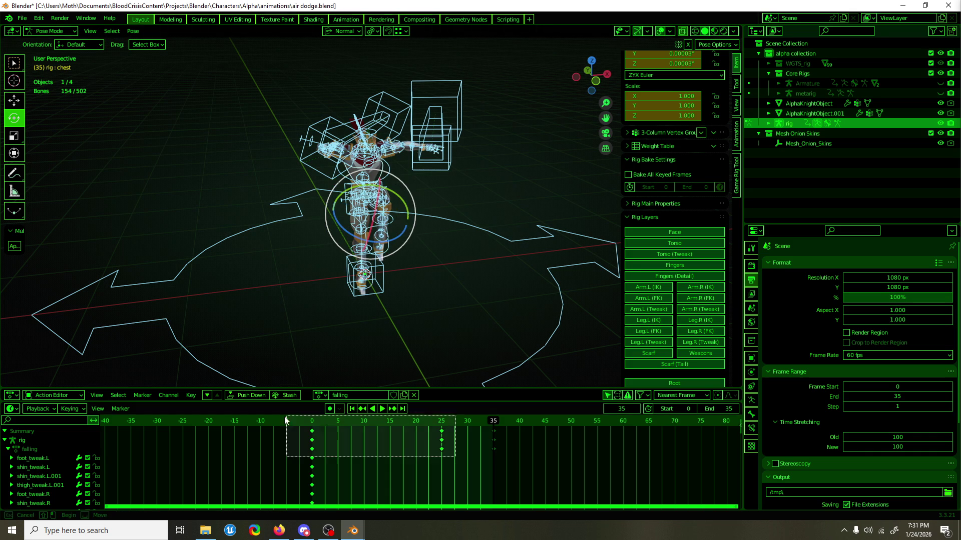
Keyframe the whole pose at frame 35 and delete the keys at frames 0 and 25.
{"action": "mouse_move", "coordinate": [488, 319]}
{"action": "middle_mouse_down"}
{"action": "mouse_move", "coordinate": [383, 281]}
{"action": "mouse_move", "coordinate": [444, 289]}
{"action": "middle_mouse_up"}
{"action": "key", "text": "i"}
{"action": "left_click_drag", "start_coordinate": [465, 477], "coordinate": [292, 435]}
{"action": "key", "text": "Delete"}
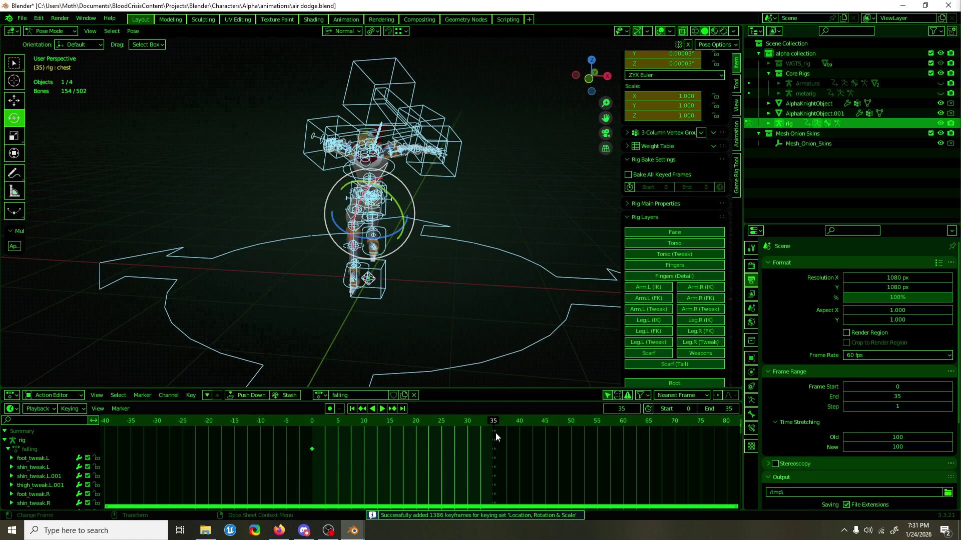
{"action": "scroll", "coordinate": [664, 296], "scroll_direction": "down", "scroll_amount": 1}
{"action": "mouse_move", "coordinate": [581, 301]}
{"action": "middle_mouse_down"}
{"action": "mouse_move", "coordinate": [543, 308]}
{"action": "mouse_move", "coordinate": [532, 283]}
{"action": "middle_mouse_up"}
{"action": "scroll", "coordinate": [467, 230], "scroll_direction": "up", "scroll_amount": 8}
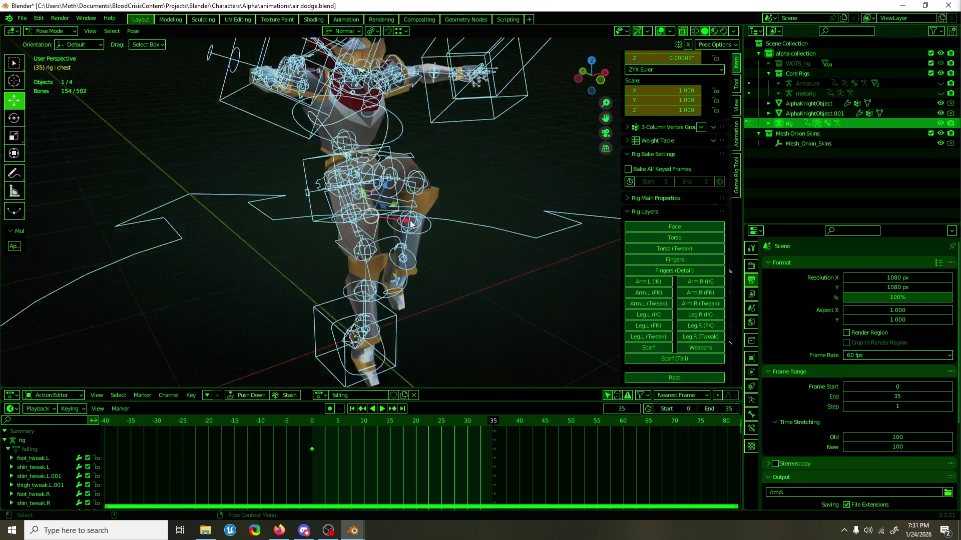
{"action": "left_click", "coordinate": [423, 144]}
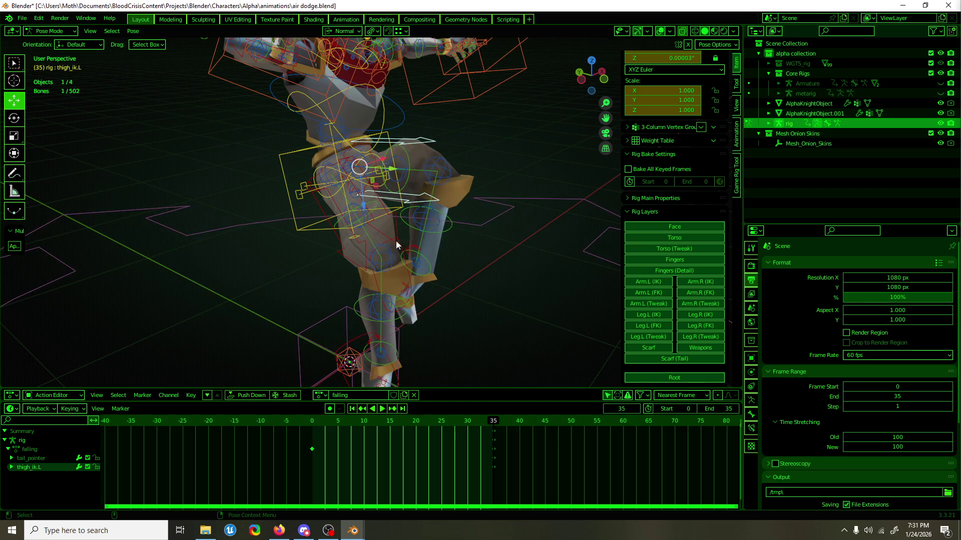
{"action": "left_click", "coordinate": [383, 234], "text": "shift"}
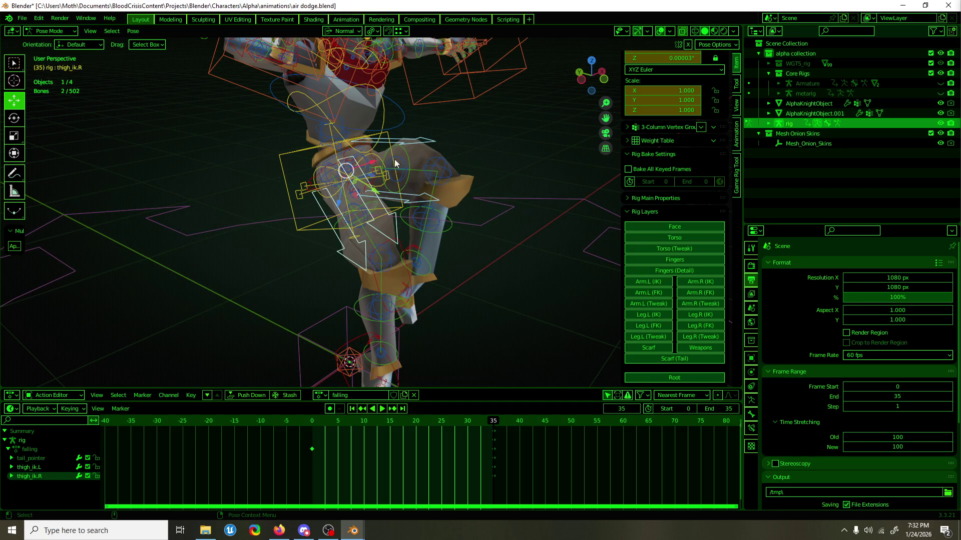
{"action": "left_click", "coordinate": [368, 149]}
{"action": "left_click", "coordinate": [367, 146]}
{"action": "left_click", "coordinate": [367, 146]}
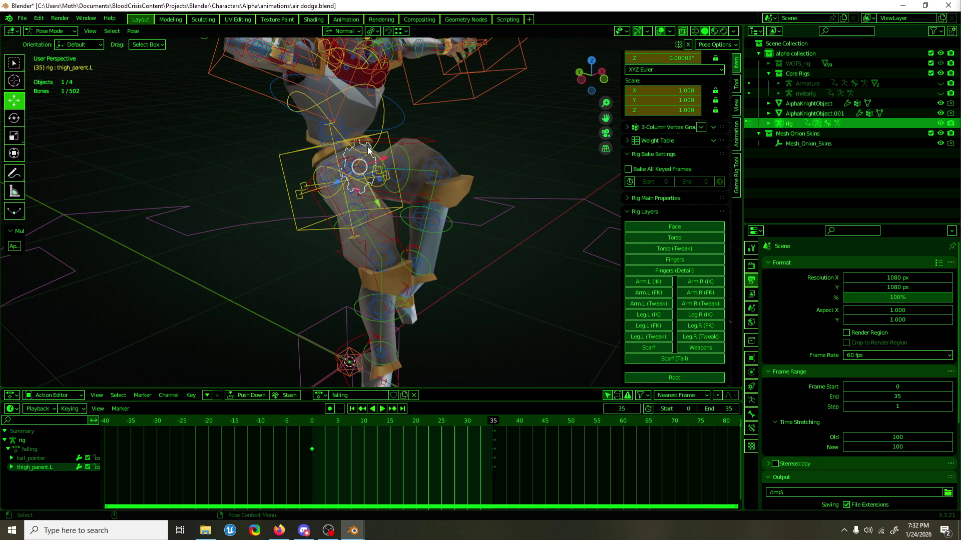
{"action": "left_click", "coordinate": [319, 178], "text": "shift"}
{"action": "scroll", "coordinate": [700, 283], "scroll_direction": "down", "scroll_amount": 1}
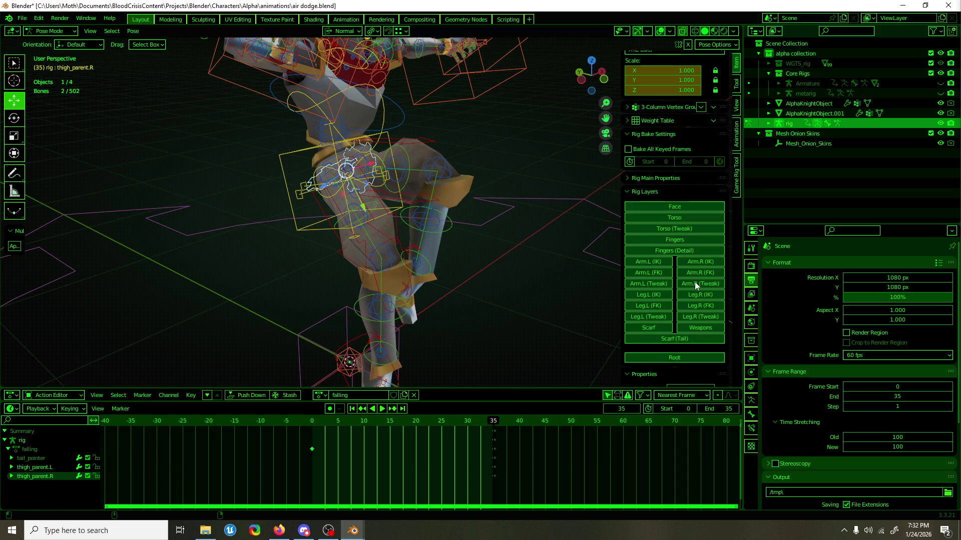
{"action": "left_click", "coordinate": [675, 179]}
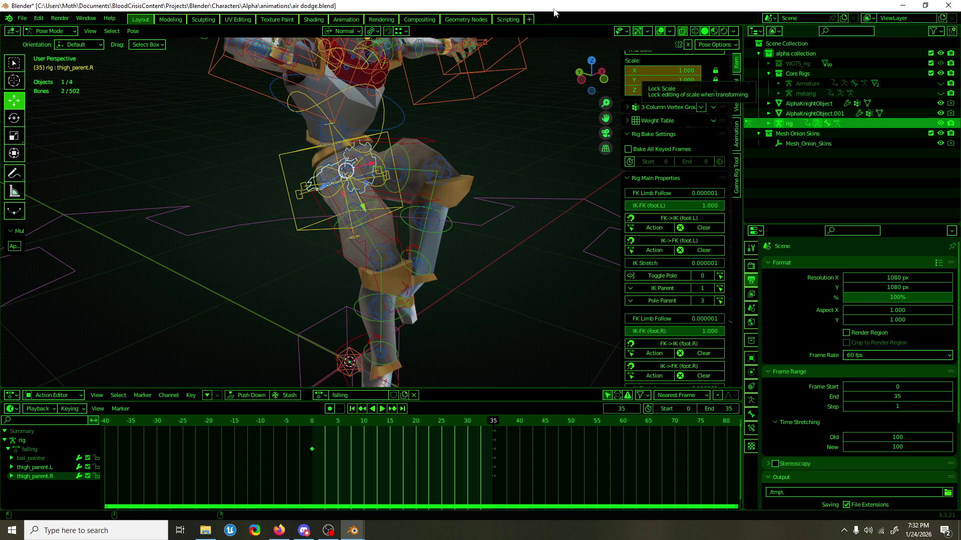
{"action": "scroll", "coordinate": [474, 127], "scroll_direction": "down", "scroll_amount": 1}
{"action": "left_click", "coordinate": [382, 126]}
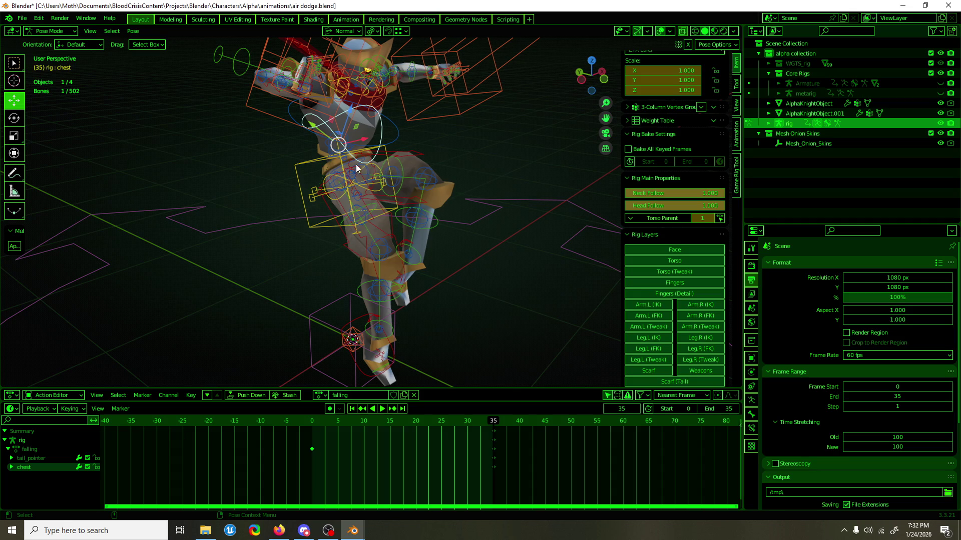
{"action": "left_click", "coordinate": [328, 183]}
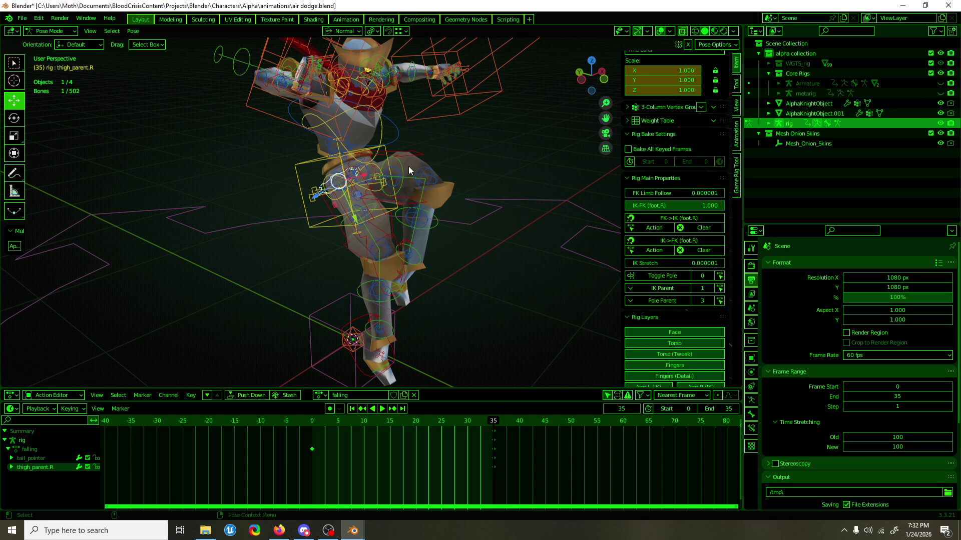
{"action": "key", "text": "KP_Decimal"}
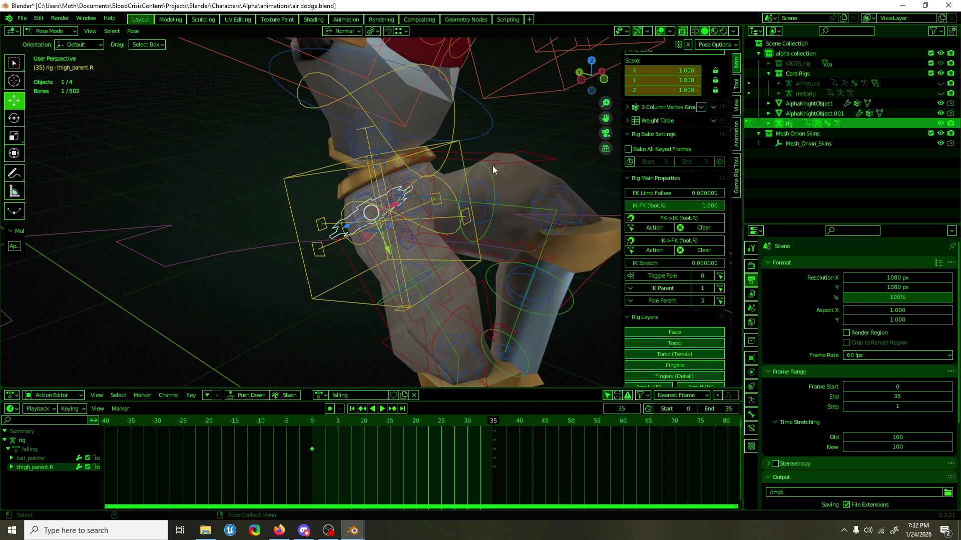
{"action": "scroll", "coordinate": [494, 166], "scroll_direction": "down", "scroll_amount": 5}
Turn off the right leg's pole target on thigh_ik_target.R.
{"action": "mouse_move", "coordinate": [500, 176]}
{"action": "middle_mouse_down"}
{"action": "mouse_move", "coordinate": [515, 190]}
{"action": "mouse_move", "coordinate": [461, 181]}
{"action": "mouse_move", "coordinate": [511, 180]}
{"action": "mouse_move", "coordinate": [50, 172]}
{"action": "middle_mouse_up"}
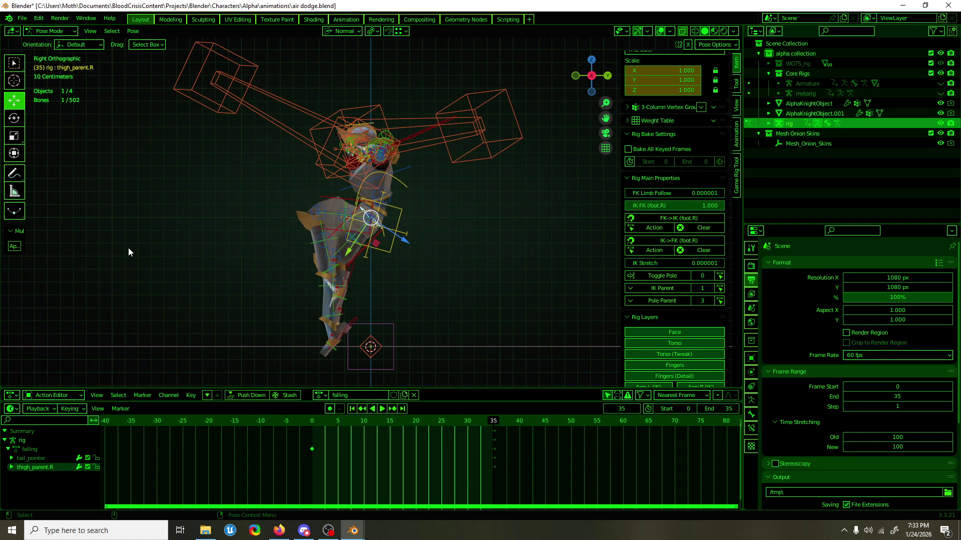
{"action": "mouse_move", "coordinate": [437, 263]}
{"action": "middle_mouse_down"}
{"action": "mouse_move", "coordinate": [67, 269]}
{"action": "mouse_move", "coordinate": [558, 270]}
{"action": "mouse_move", "coordinate": [415, 276]}
{"action": "middle_mouse_up"}
{"action": "mouse_move", "coordinate": [231, 273]}
{"action": "middle_mouse_down", "text": "alt"}
{"action": "mouse_move", "coordinate": [104, 269]}
{"action": "mouse_move", "coordinate": [553, 271]}
{"action": "mouse_move", "coordinate": [96, 283]}
{"action": "mouse_move", "coordinate": [102, 290]}
{"action": "mouse_move", "coordinate": [92, 253]}
{"action": "middle_mouse_up", "text": "alt"}
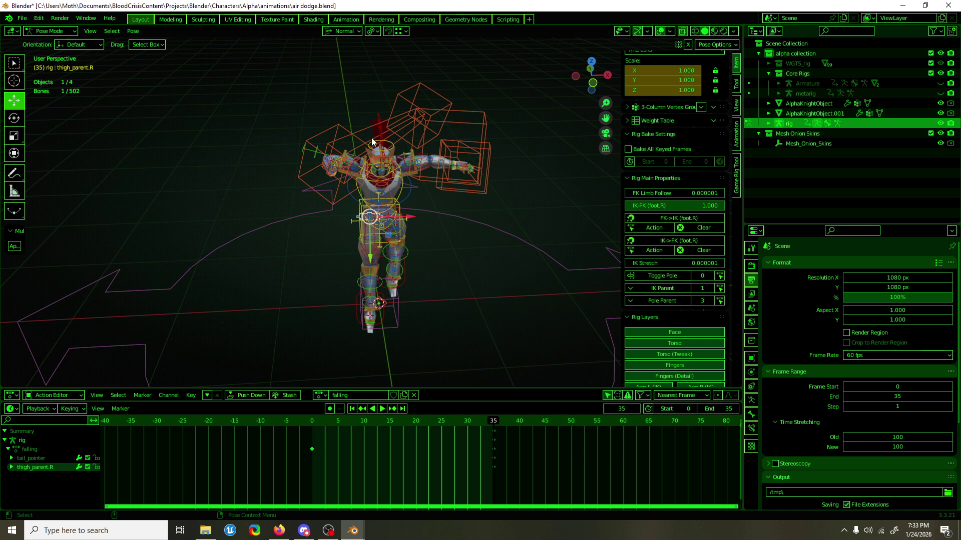
{"action": "mouse_move", "coordinate": [433, 187]}
{"action": "middle_mouse_down"}
{"action": "mouse_move", "coordinate": [470, 167]}
{"action": "mouse_move", "coordinate": [416, 155]}
{"action": "middle_mouse_up"}
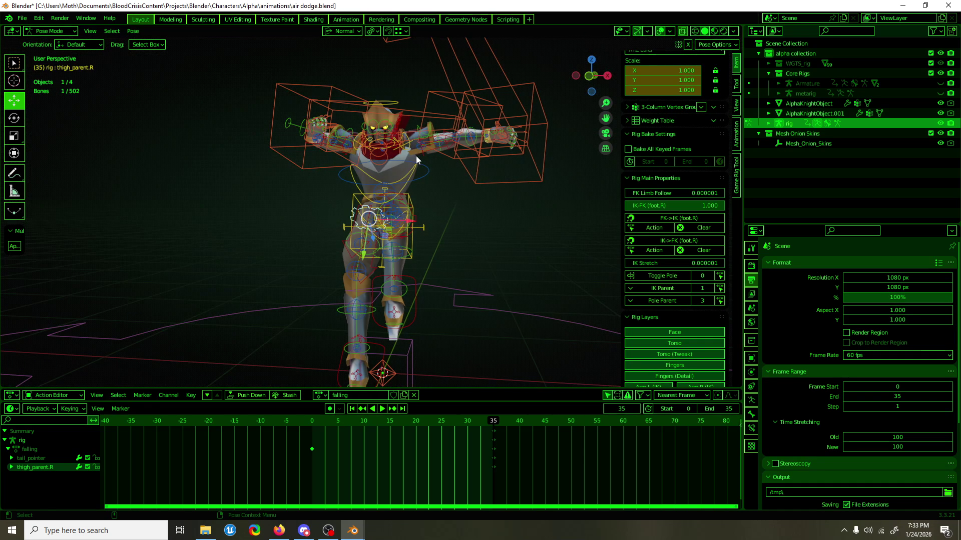
{"action": "left_click", "coordinate": [421, 276]}
{"action": "middle_click_drag", "start_coordinate": [421, 275], "coordinate": [446, 238]}
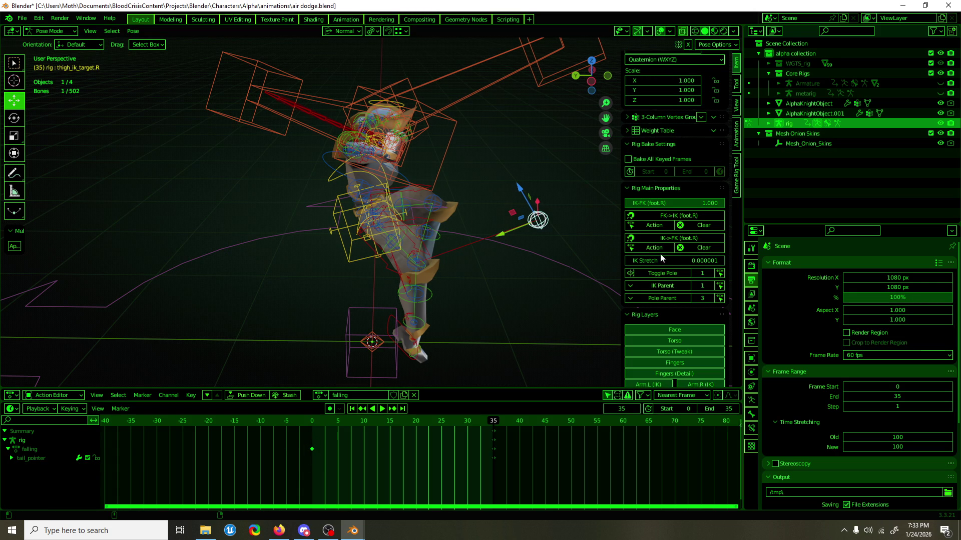
{"action": "left_click", "coordinate": [693, 273]}
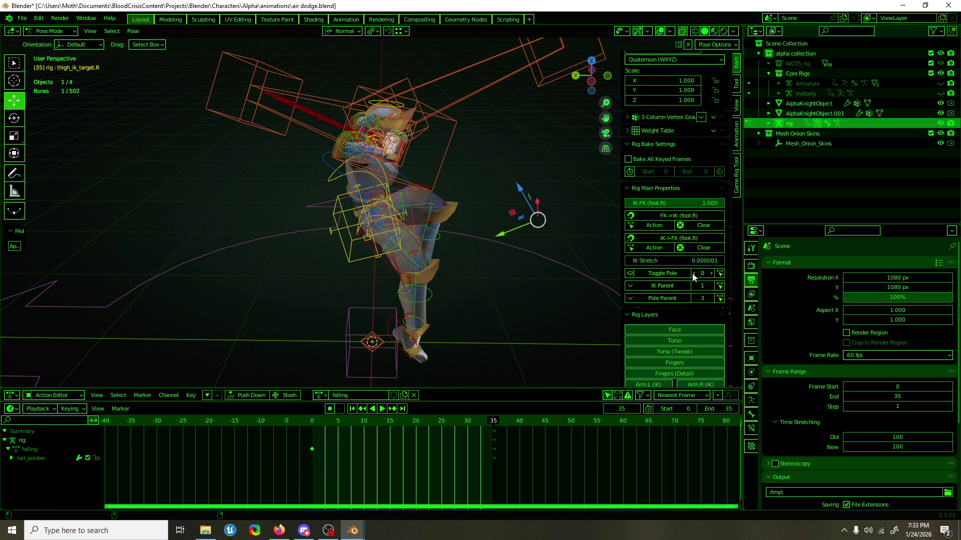
Turn off the left leg's pole target on thigh_ik_target.L.
{"action": "left_click", "coordinate": [374, 205]}
{"action": "middle_click_drag", "start_coordinate": [374, 205], "coordinate": [306, 214]}
{"action": "left_click", "coordinate": [389, 211]}
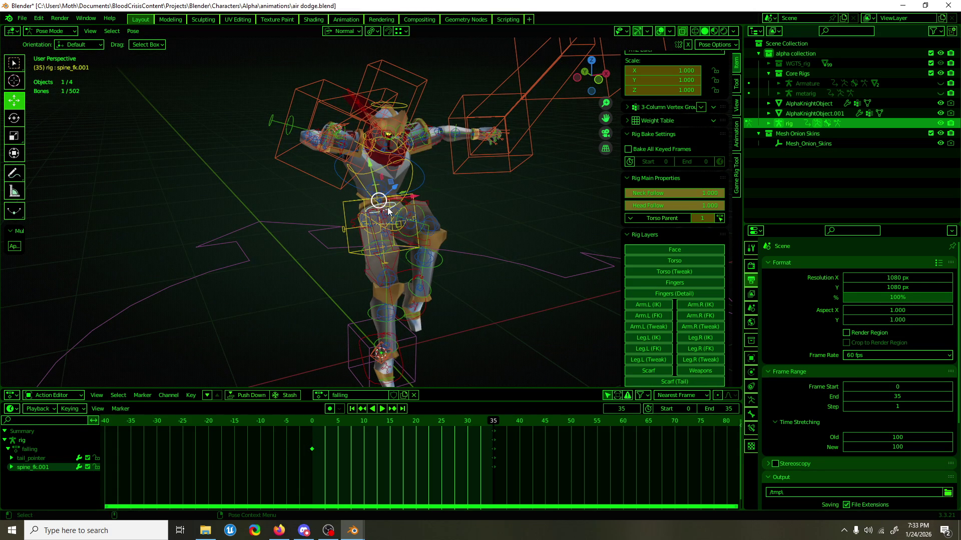
{"action": "left_click", "coordinate": [386, 206]}
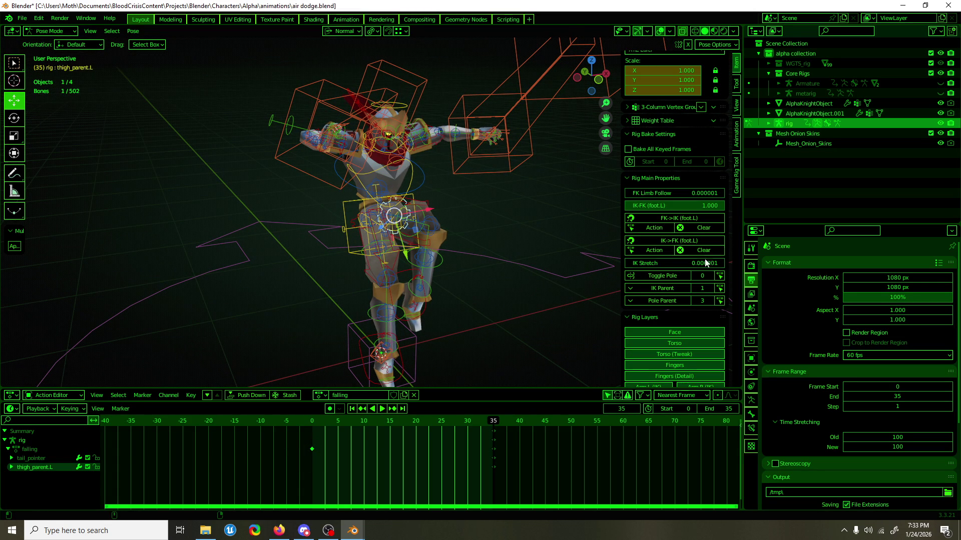
{"action": "left_click", "coordinate": [710, 276]}
{"action": "left_click", "coordinate": [542, 238]}
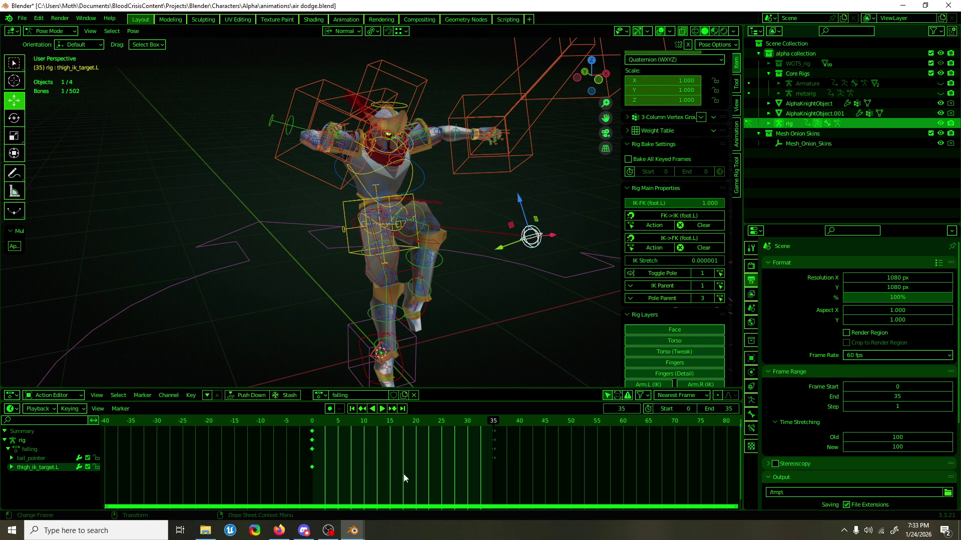
{"action": "mouse_move", "coordinate": [438, 194]}
{"action": "middle_mouse_down"}
{"action": "mouse_move", "coordinate": [448, 187]}
{"action": "mouse_move", "coordinate": [416, 178]}
{"action": "middle_mouse_up"}
{"action": "left_click", "coordinate": [419, 146]}
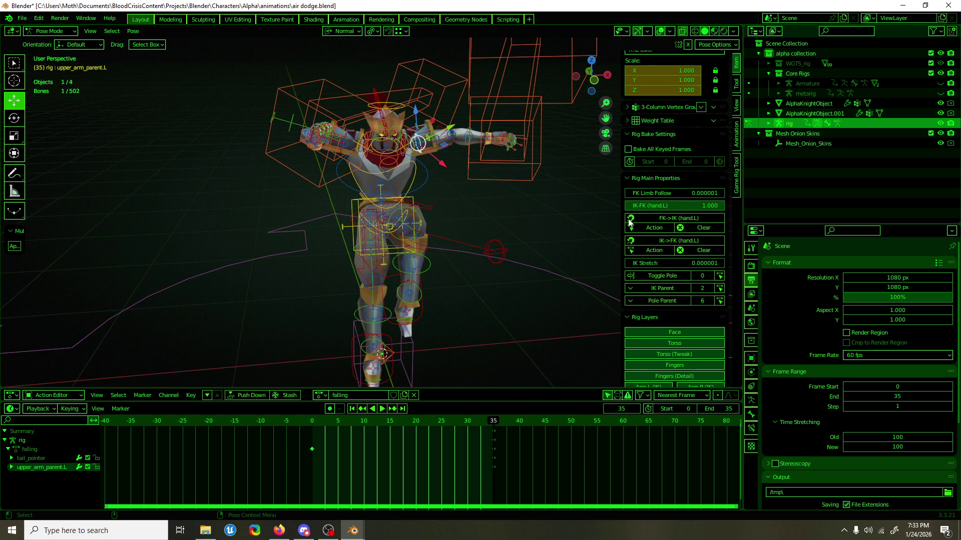
{"action": "left_click", "coordinate": [710, 274]}
{"action": "left_click", "coordinate": [502, 248]}
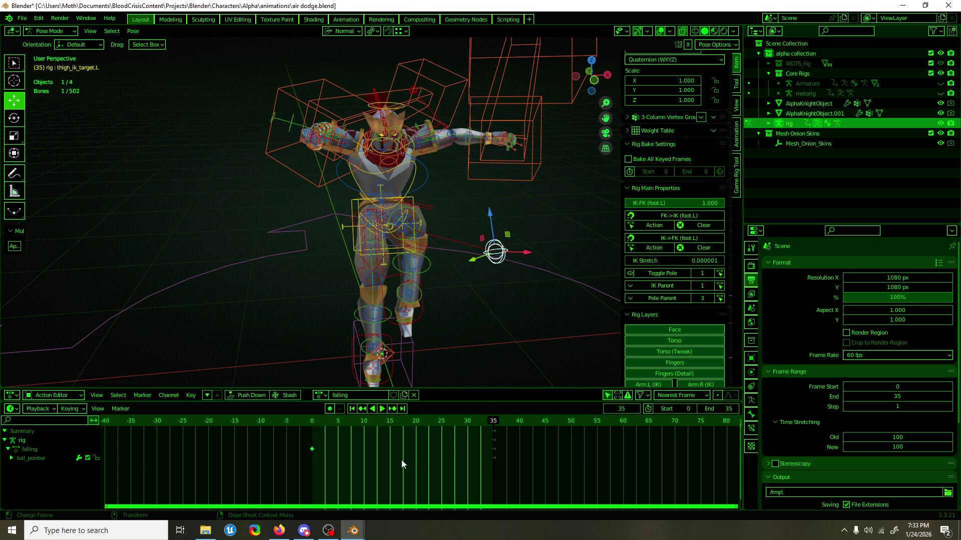
{"action": "left_click", "coordinate": [695, 274]}
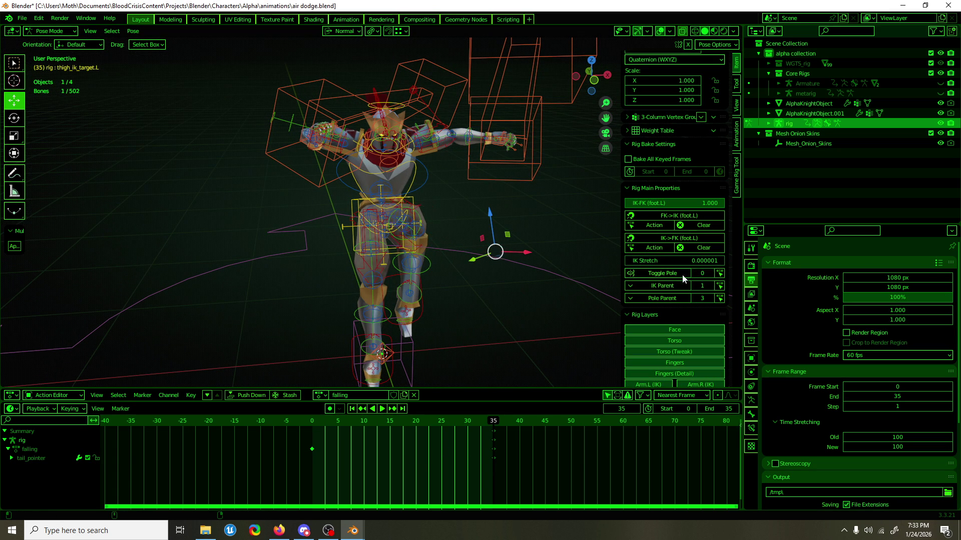
Delete the left arm target's frame-0 keys and turn off both arms' pole targets.
{"action": "left_click", "coordinate": [422, 88]}
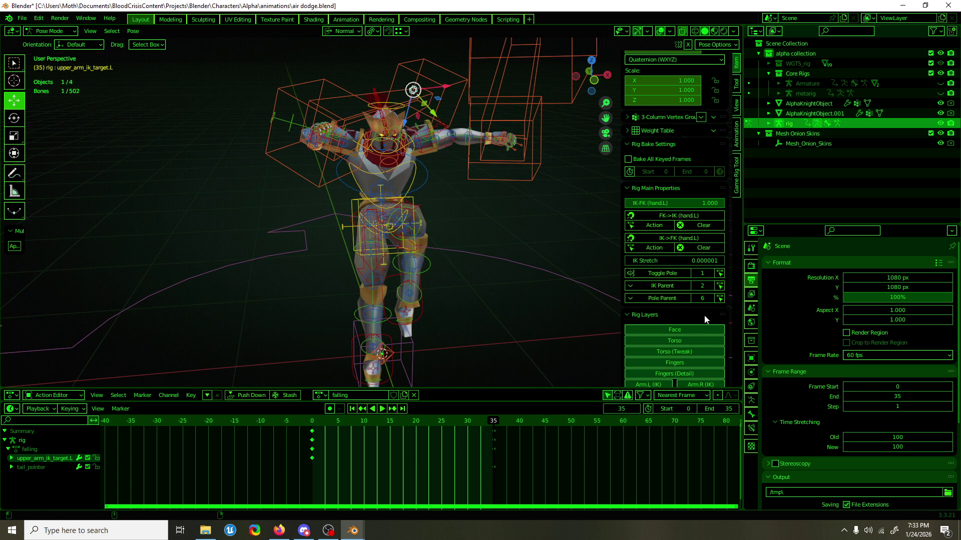
{"action": "left_click_drag", "start_coordinate": [279, 472], "coordinate": [368, 440]}
{"action": "key", "text": "Delete"}
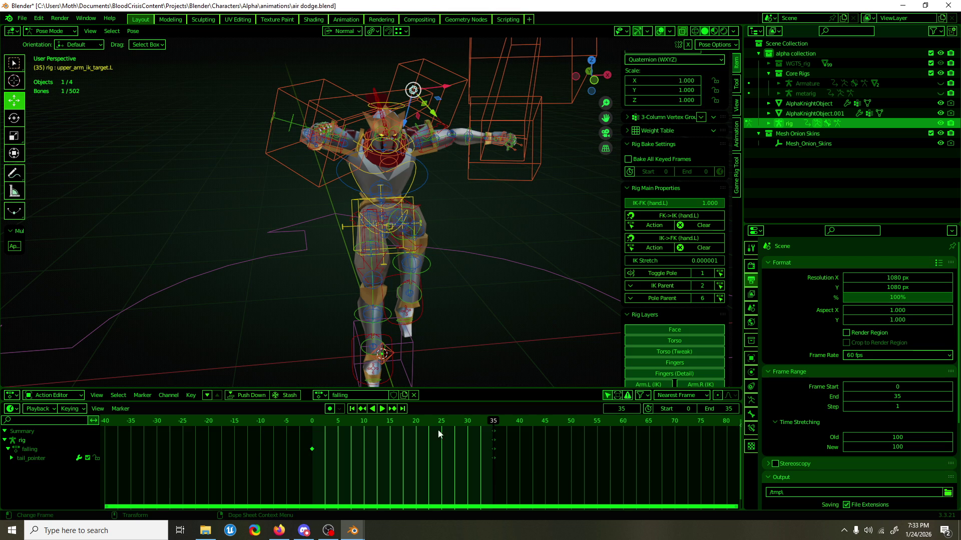
{"action": "left_click", "coordinate": [695, 275]}
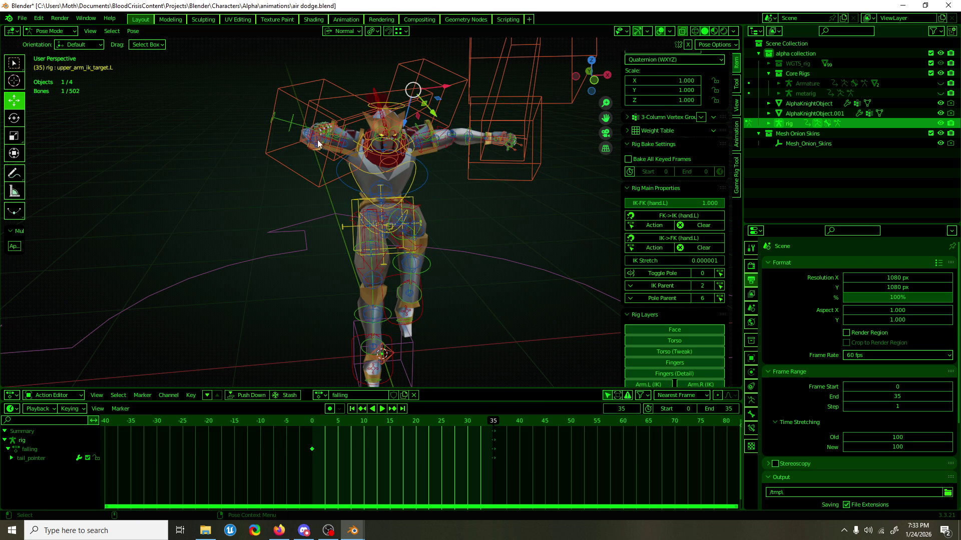
{"action": "left_click", "coordinate": [327, 143]}
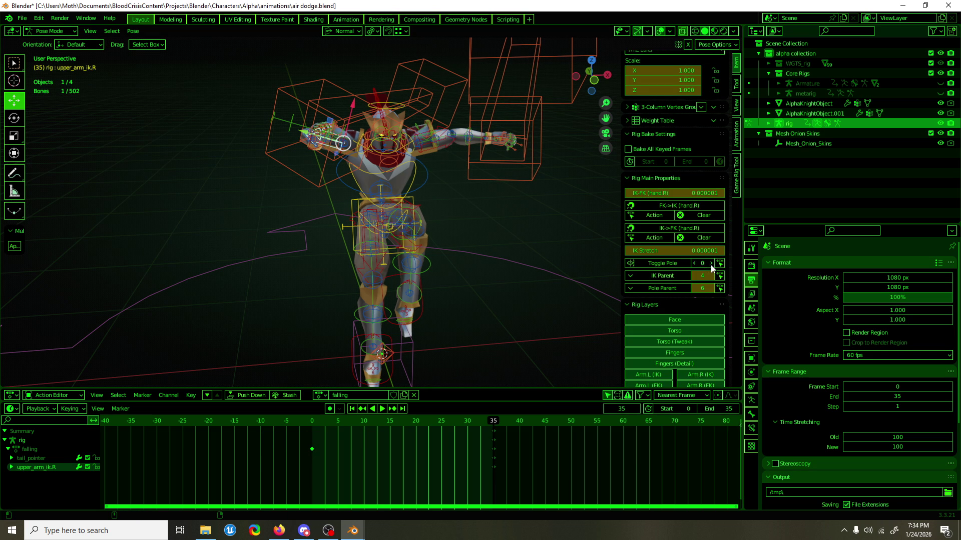
{"action": "left_click", "coordinate": [711, 266]}
{"action": "left_click", "coordinate": [327, 88]}
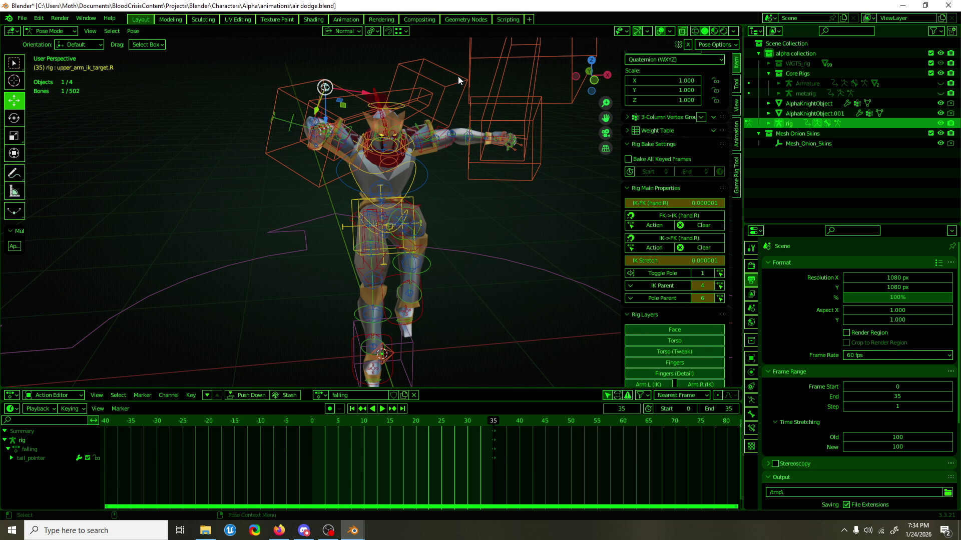
{"action": "left_click", "coordinate": [695, 274]}
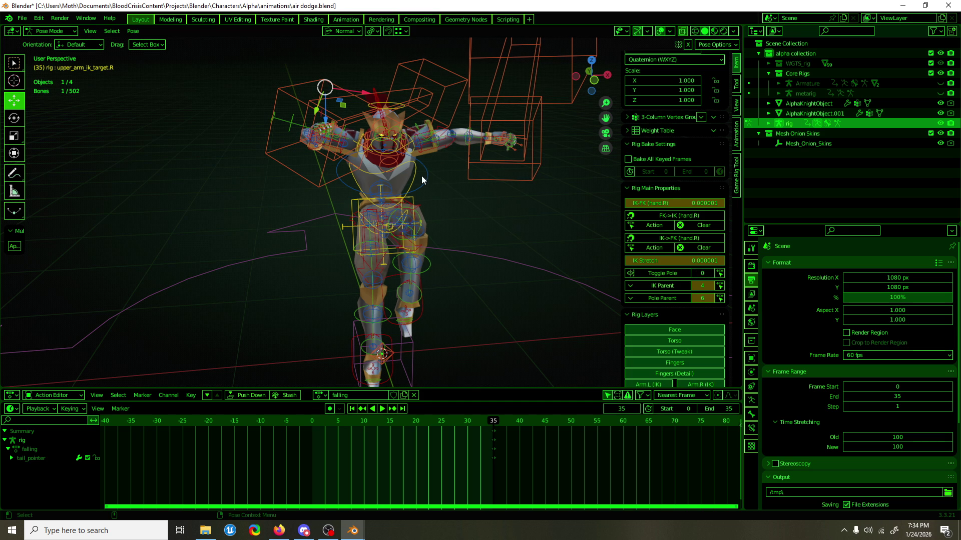
{"action": "mouse_move", "coordinate": [364, 188]}
{"action": "middle_mouse_down"}
{"action": "mouse_move", "coordinate": [369, 199]}
{"action": "mouse_move", "coordinate": [448, 183]}
{"action": "mouse_move", "coordinate": [279, 192]}
{"action": "mouse_move", "coordinate": [324, 205]}
{"action": "mouse_move", "coordinate": [613, 200]}
{"action": "mouse_move", "coordinate": [272, 197]}
{"action": "mouse_move", "coordinate": [365, 200]}
{"action": "mouse_move", "coordinate": [370, 233]}
{"action": "mouse_move", "coordinate": [518, 244]}
{"action": "mouse_move", "coordinate": [229, 232]}
{"action": "mouse_move", "coordinate": [481, 230]}
{"action": "mouse_move", "coordinate": [224, 229]}
{"action": "mouse_move", "coordinate": [476, 236]}
{"action": "mouse_move", "coordinate": [456, 240]}
{"action": "middle_mouse_up"}
Shift all rig keyframes from frame 35 to frame 0 and check playback in front view.
{"action": "key", "text": "a"}
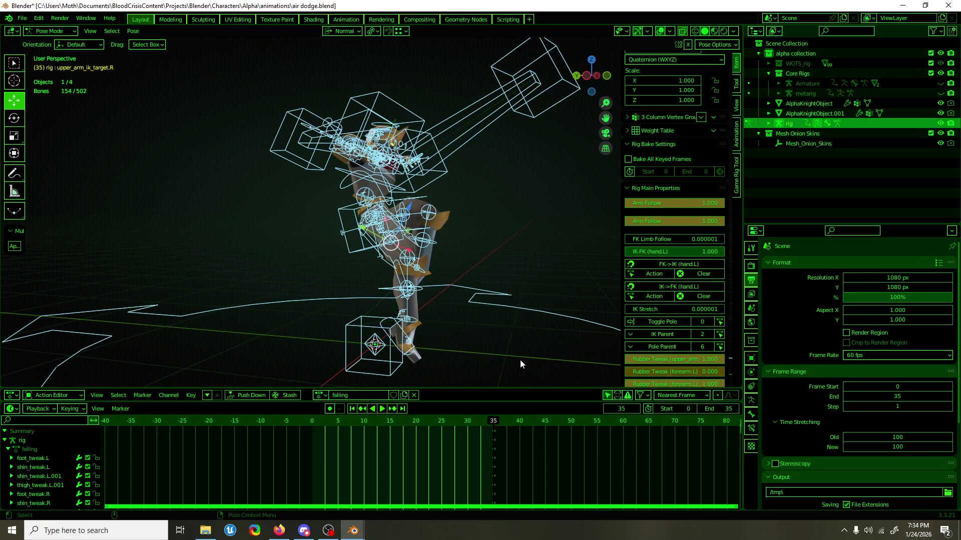
{"action": "mouse_move", "coordinate": [493, 433]}
{"action": "left_mouse_down"}
{"action": "mouse_move", "coordinate": [227, 431]}
{"action": "mouse_move", "coordinate": [309, 427]}
{"action": "mouse_move", "coordinate": [328, 443]}
{"action": "mouse_move", "coordinate": [314, 443]}
{"action": "left_mouse_up"}
{"action": "key", "text": "space"}
{"action": "left_click", "coordinate": [308, 422]}
{"action": "key", "text": "space"}
{"action": "mouse_move", "coordinate": [450, 271]}
{"action": "middle_mouse_down"}
{"action": "mouse_move", "coordinate": [554, 140]}
{"action": "mouse_move", "coordinate": [465, 205]}
{"action": "mouse_move", "coordinate": [477, 236]}
{"action": "mouse_move", "coordinate": [495, 224]}
{"action": "middle_mouse_up"}
{"action": "key", "text": "KP_1"}
{"action": "key", "text": "alt+a"}
Hide the Face, Fingers, Fingers (Detail), Scarf and Weapons bone layers, keeping Torso and leg IK.
{"action": "left_click", "coordinate": [643, 189]}
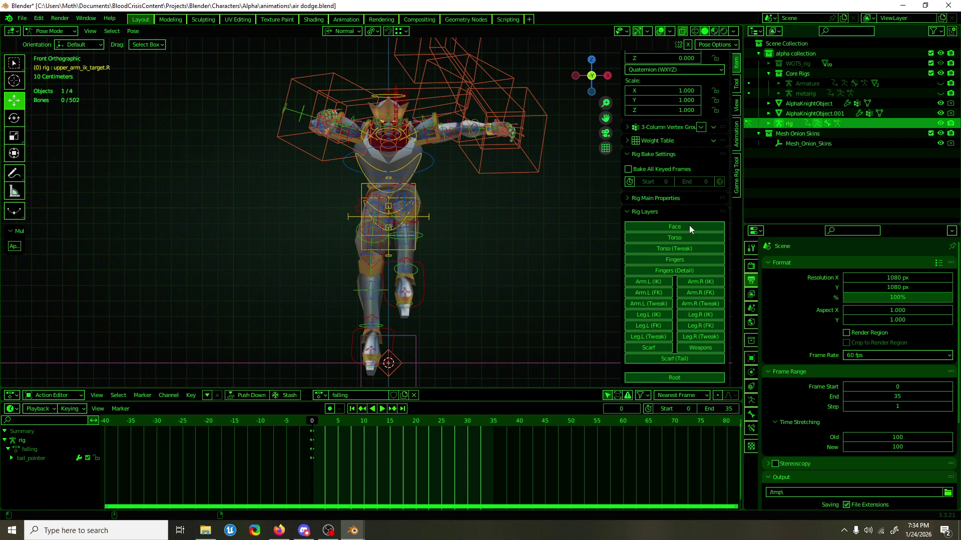
{"action": "left_click", "coordinate": [689, 226]}
{"action": "left_click", "coordinate": [690, 237]}
{"action": "left_click", "coordinate": [689, 238]}
{"action": "left_click", "coordinate": [689, 259]}
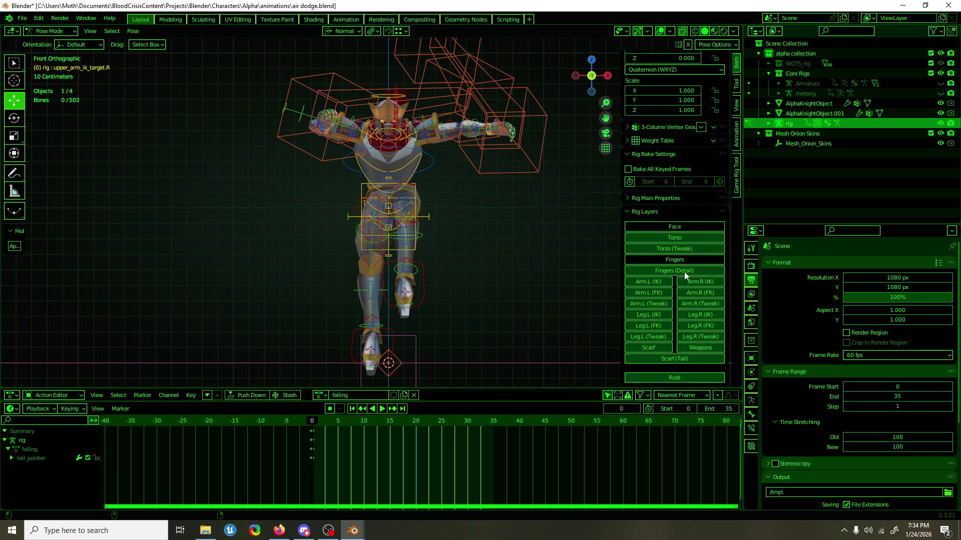
{"action": "left_click", "coordinate": [685, 271]}
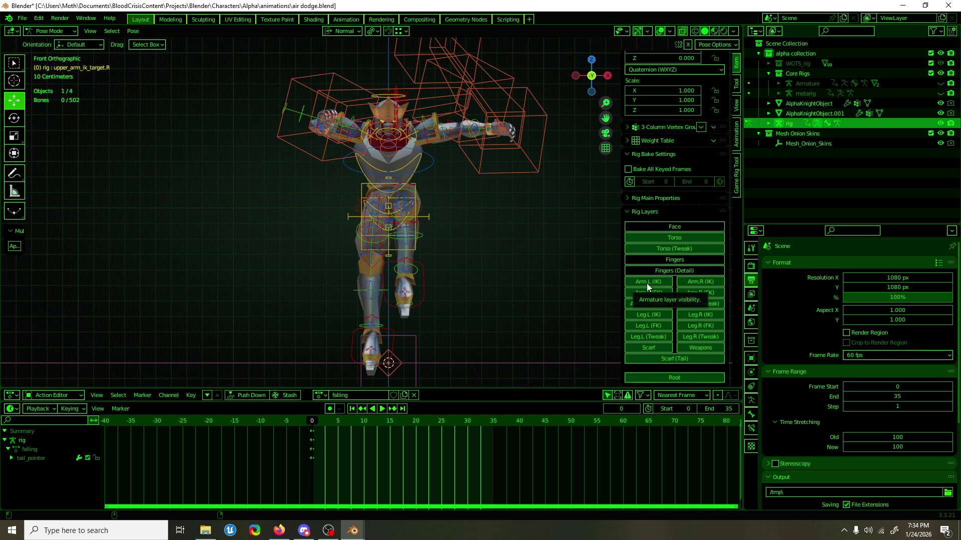
{"action": "left_click", "coordinate": [663, 292]}
{"action": "left_click", "coordinate": [654, 315]}
{"action": "left_click", "coordinate": [699, 315]}
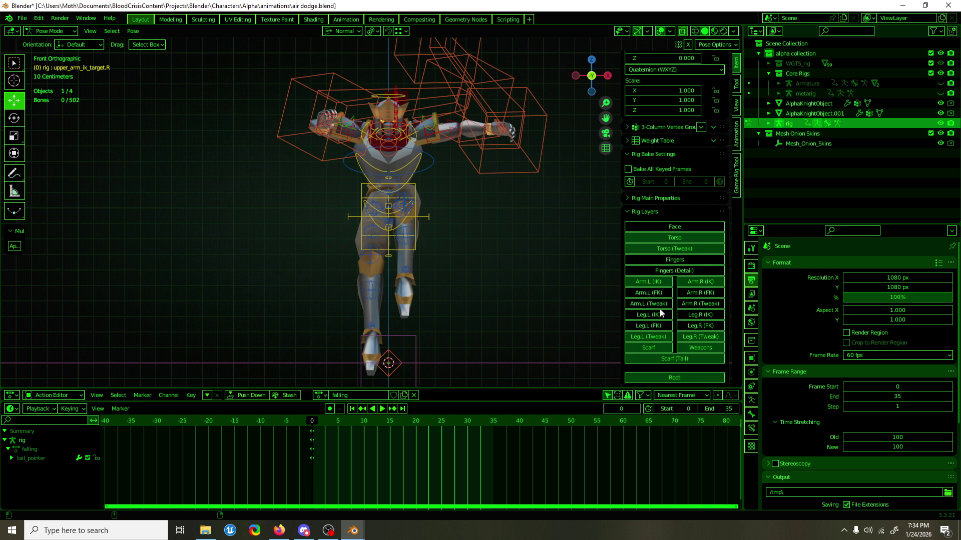
{"action": "left_click", "coordinate": [668, 314]}
{"action": "left_click", "coordinate": [688, 315]}
{"action": "left_click", "coordinate": [649, 347]}
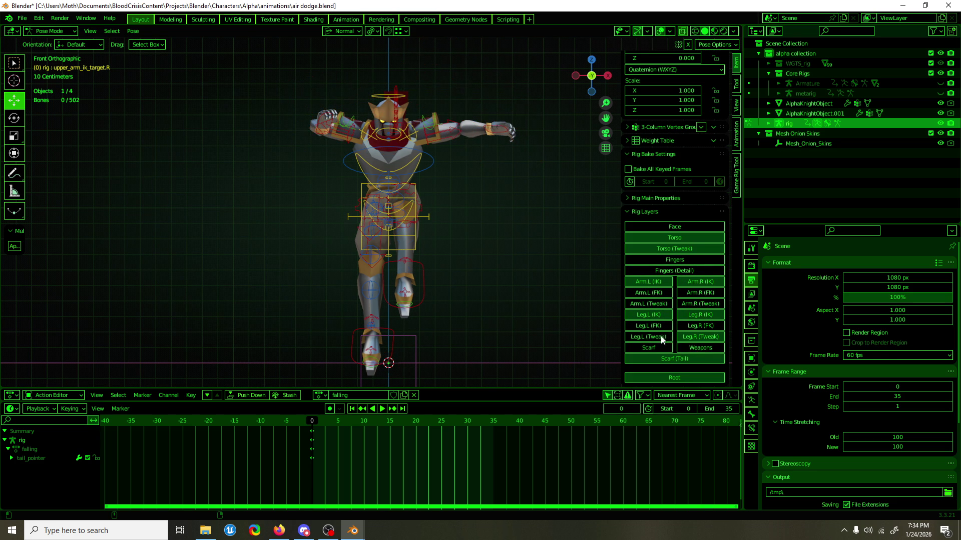
{"action": "left_click", "coordinate": [700, 348]}
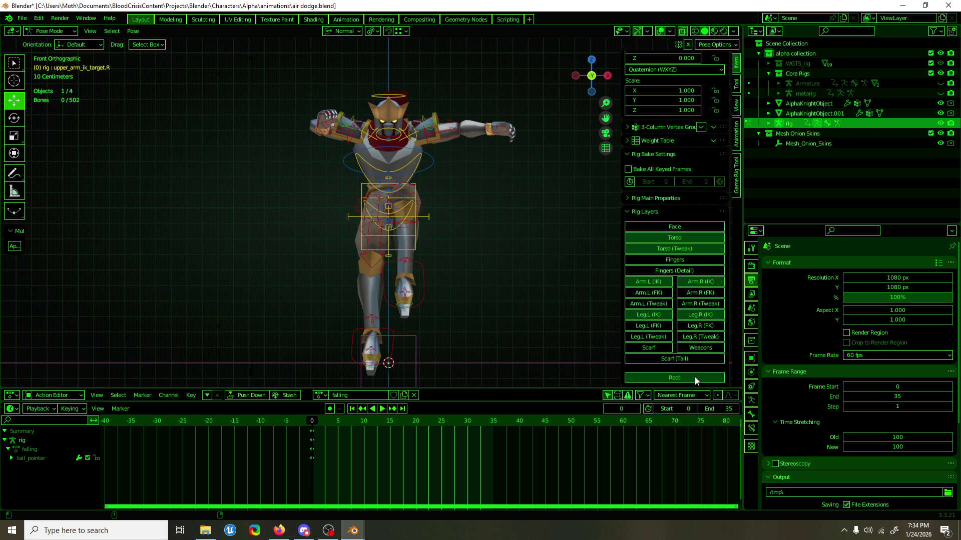
Inspect the tucked mid-air pose from several angles and save air dodge.blend.
{"action": "mouse_move", "coordinate": [600, 350]}
{"action": "middle_mouse_down"}
{"action": "mouse_move", "coordinate": [481, 259]}
{"action": "mouse_move", "coordinate": [536, 278]}
{"action": "middle_mouse_up"}
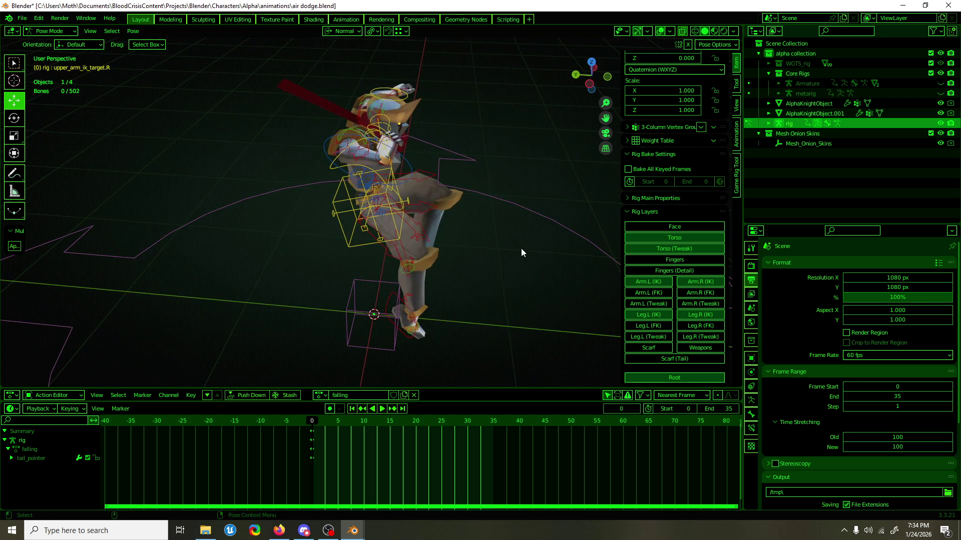
{"action": "mouse_move", "coordinate": [510, 238]}
{"action": "middle_mouse_down"}
{"action": "mouse_move", "coordinate": [501, 221]}
{"action": "mouse_move", "coordinate": [511, 219]}
{"action": "middle_mouse_up"}
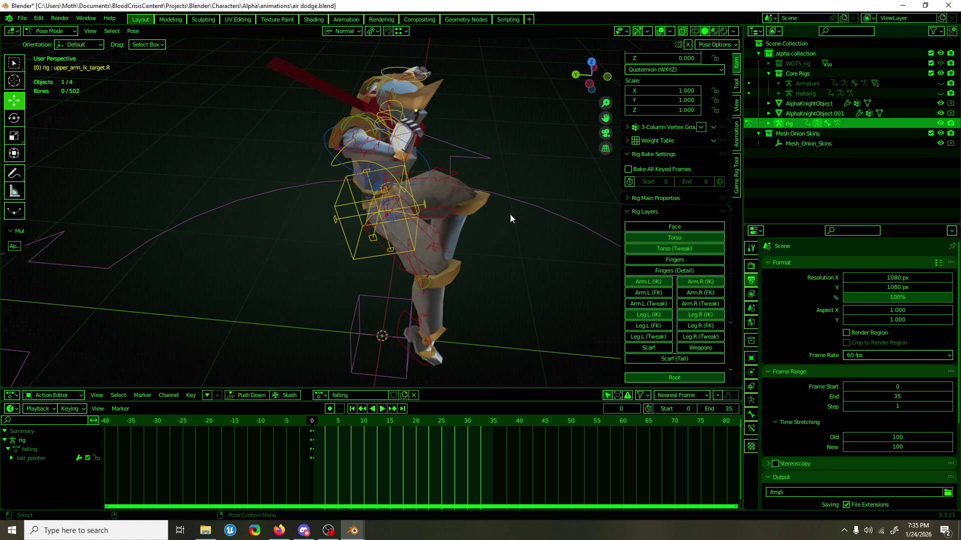
{"action": "mouse_move", "coordinate": [512, 214]}
{"action": "middle_mouse_down"}
{"action": "mouse_move", "coordinate": [497, 220]}
{"action": "mouse_move", "coordinate": [500, 179]}
{"action": "mouse_move", "coordinate": [481, 281]}
{"action": "mouse_move", "coordinate": [599, 244]}
{"action": "mouse_move", "coordinate": [256, 240]}
{"action": "mouse_move", "coordinate": [537, 239]}
{"action": "mouse_move", "coordinate": [590, 227]}
{"action": "mouse_move", "coordinate": [489, 235]}
{"action": "mouse_move", "coordinate": [727, 252]}
{"action": "mouse_move", "coordinate": [47, 232]}
{"action": "mouse_move", "coordinate": [724, 238]}
{"action": "mouse_move", "coordinate": [434, 250]}
{"action": "mouse_move", "coordinate": [479, 236]}
{"action": "mouse_move", "coordinate": [481, 287]}
{"action": "middle_mouse_up"}
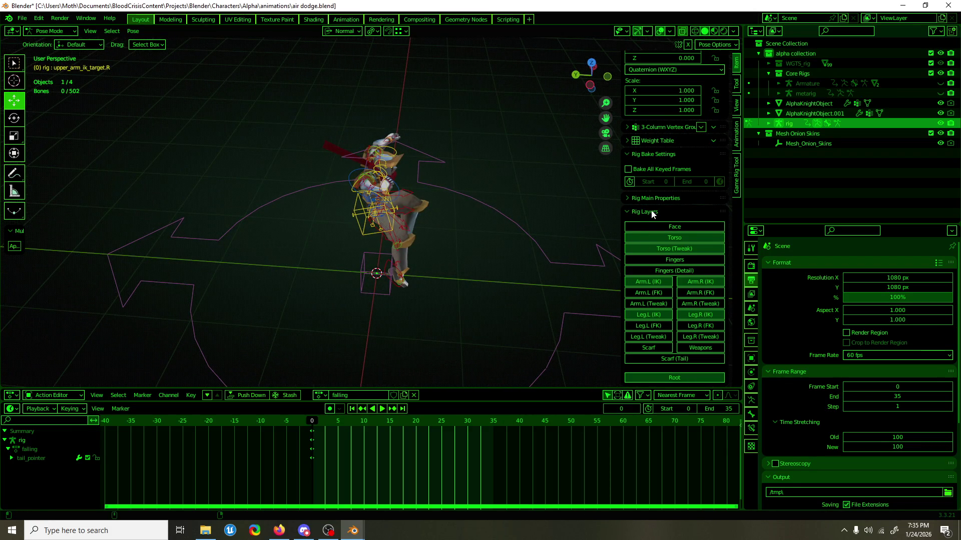
{"action": "scroll", "coordinate": [517, 266], "scroll_direction": "down", "scroll_amount": 4}
{"action": "scroll", "coordinate": [393, 253], "scroll_direction": "up", "scroll_amount": 5}
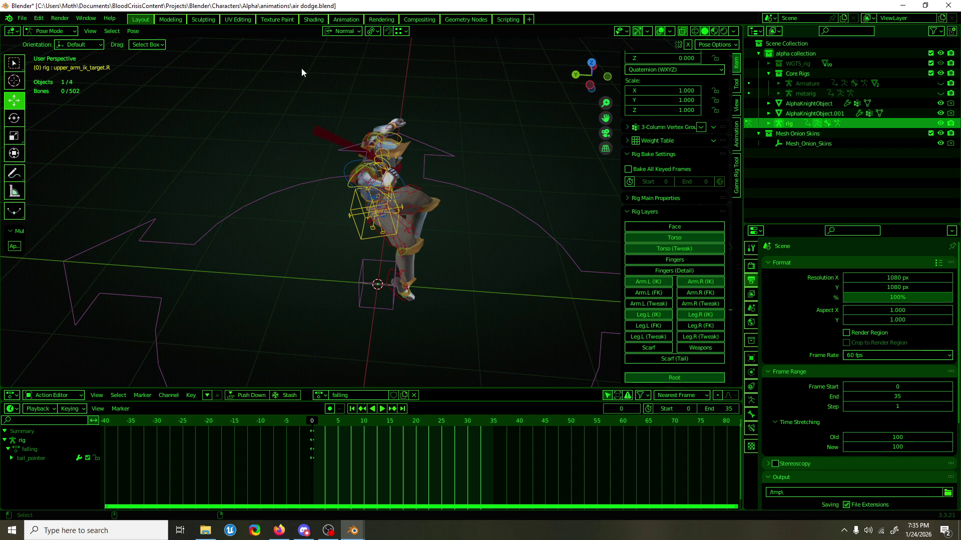
{"action": "key", "text": "ctrl+s"}
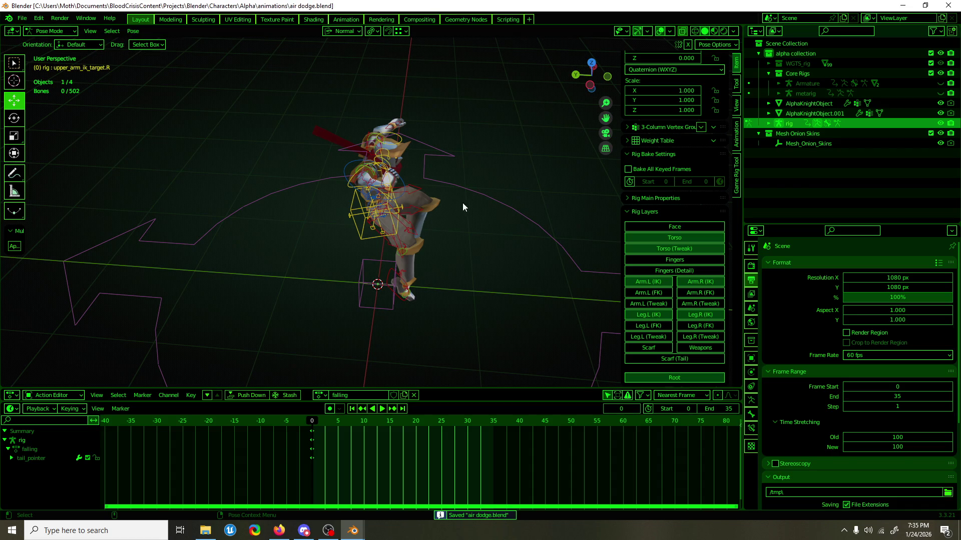
Select all 40 visible knight bones and copy their pose.
{"action": "mouse_move", "coordinate": [421, 196]}
{"action": "middle_mouse_down"}
{"action": "mouse_move", "coordinate": [320, 157]}
{"action": "mouse_move", "coordinate": [470, 218]}
{"action": "middle_mouse_up"}
{"action": "key", "text": "a"}
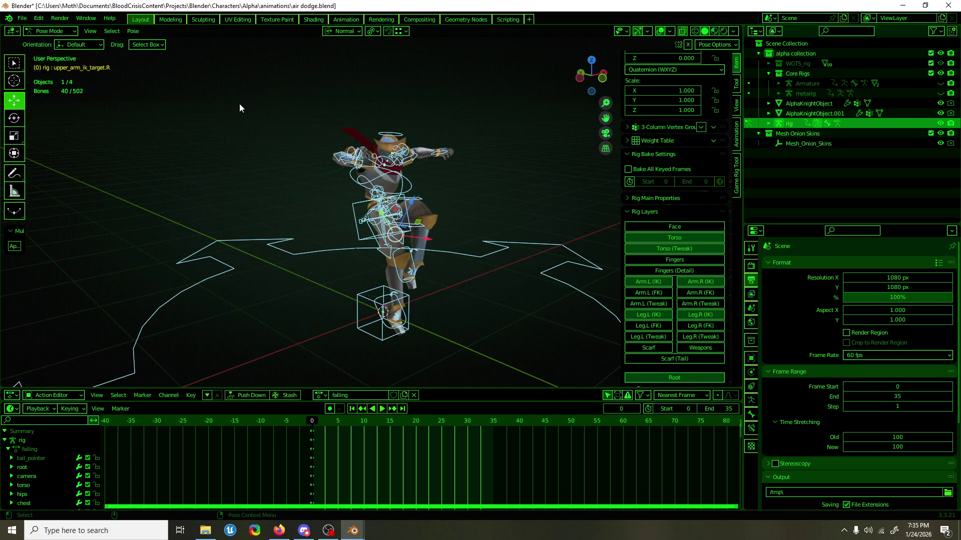
{"action": "key", "text": "ctrl+c"}
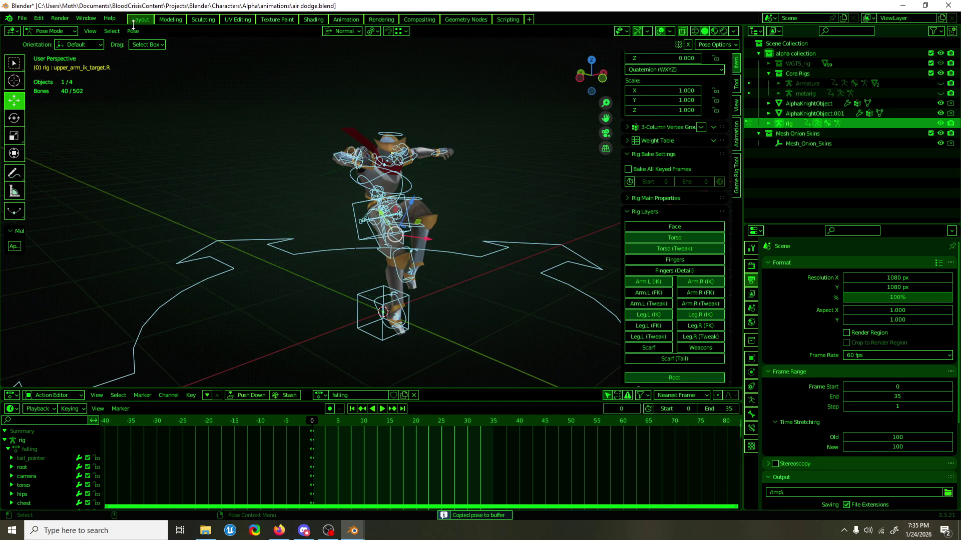
{"action": "left_click", "coordinate": [23, 20]}
{"action": "mouse_move", "coordinate": [31, 48]}
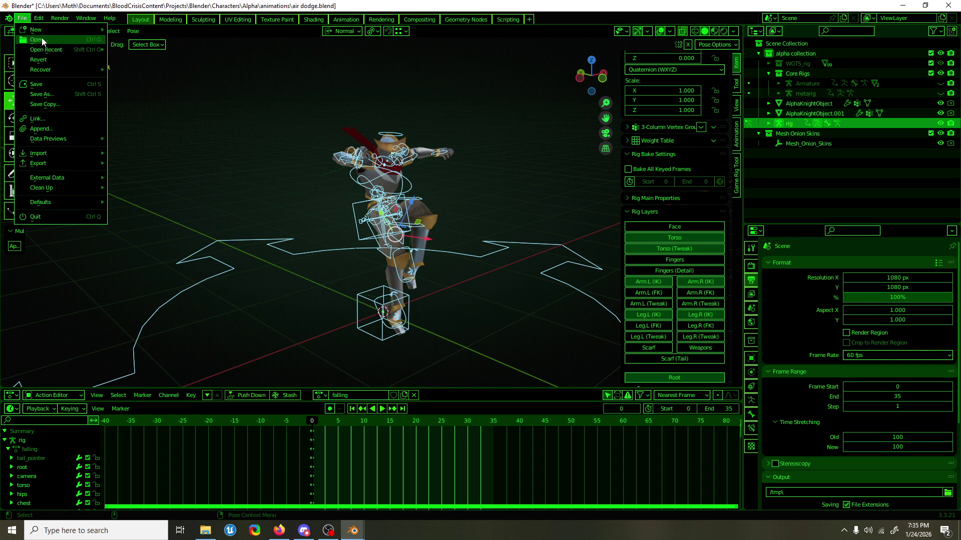
Save air dodge.blend and open AK_SKM_v2_3.blend from the Alpha folder.
{"action": "left_click", "coordinate": [43, 41]}
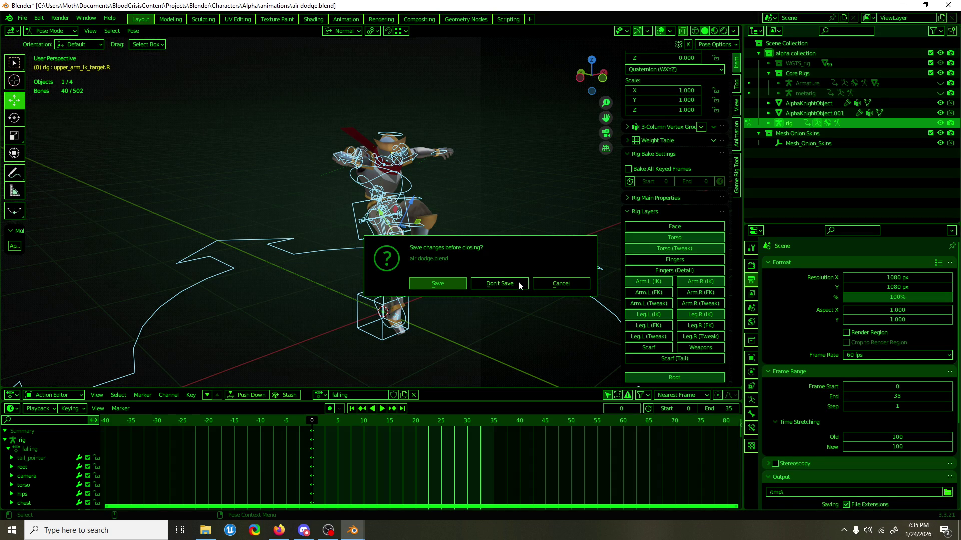
{"action": "left_click", "coordinate": [452, 283]}
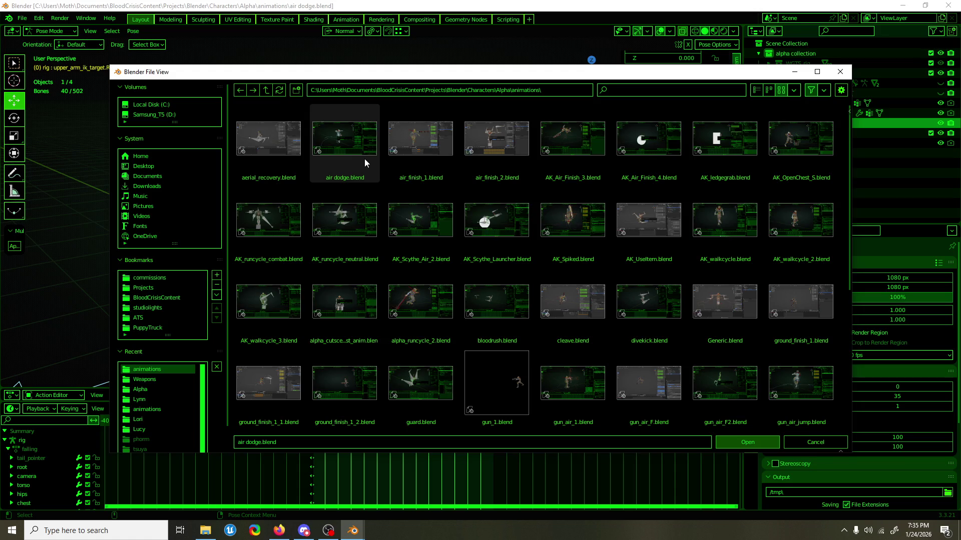
{"action": "left_click", "coordinate": [262, 90]}
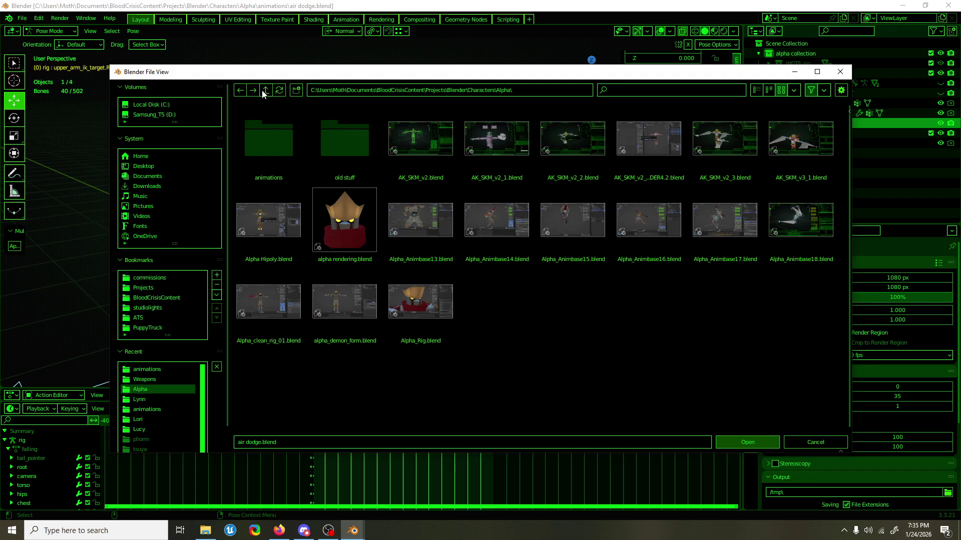
{"action": "left_click", "coordinate": [411, 132]}
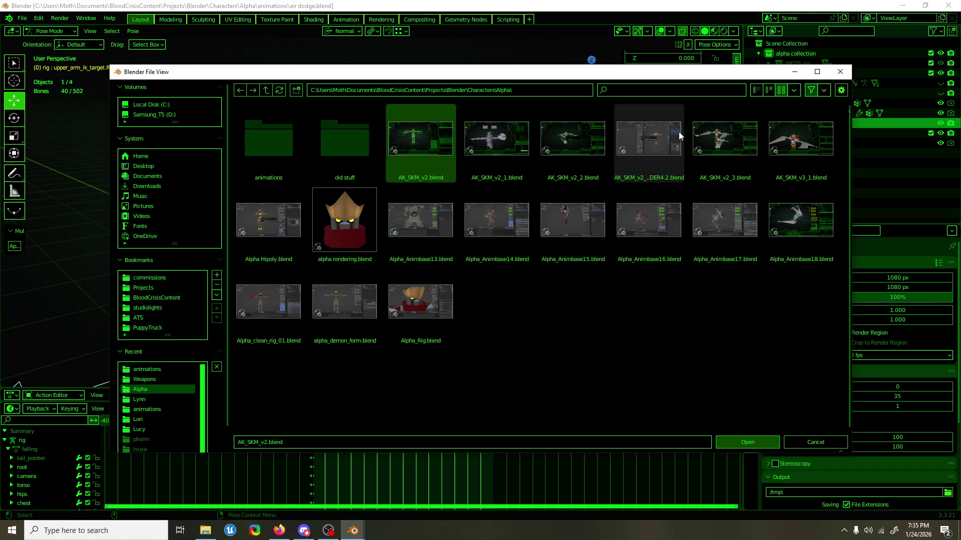
{"action": "double_click", "coordinate": [732, 133]}
Unhide the rig, enter Pose Mode, select all bones and paste the copied pose.
{"action": "mouse_move", "coordinate": [431, 289]}
{"action": "middle_mouse_down"}
{"action": "mouse_move", "coordinate": [472, 293]}
{"action": "mouse_move", "coordinate": [429, 329]}
{"action": "mouse_move", "coordinate": [443, 332]}
{"action": "mouse_move", "coordinate": [476, 308]}
{"action": "mouse_move", "coordinate": [523, 296]}
{"action": "middle_mouse_up"}
{"action": "key", "text": "alt+h"}
{"action": "left_click", "coordinate": [472, 301]}
{"action": "key", "text": "ctrl+Tab"}
{"action": "key", "text": "a"}
{"action": "key", "text": "ctrl+v"}
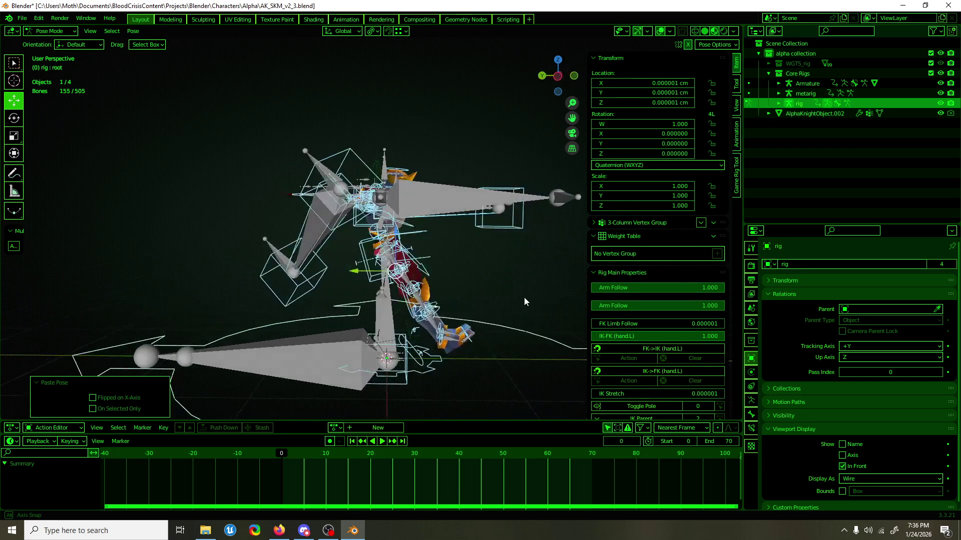
Return to Object Mode and hide the metarig and the grey Armature.
{"action": "key", "text": "ctrl+Tab"}
{"action": "left_click", "coordinate": [382, 345]}
{"action": "key", "text": "h"}
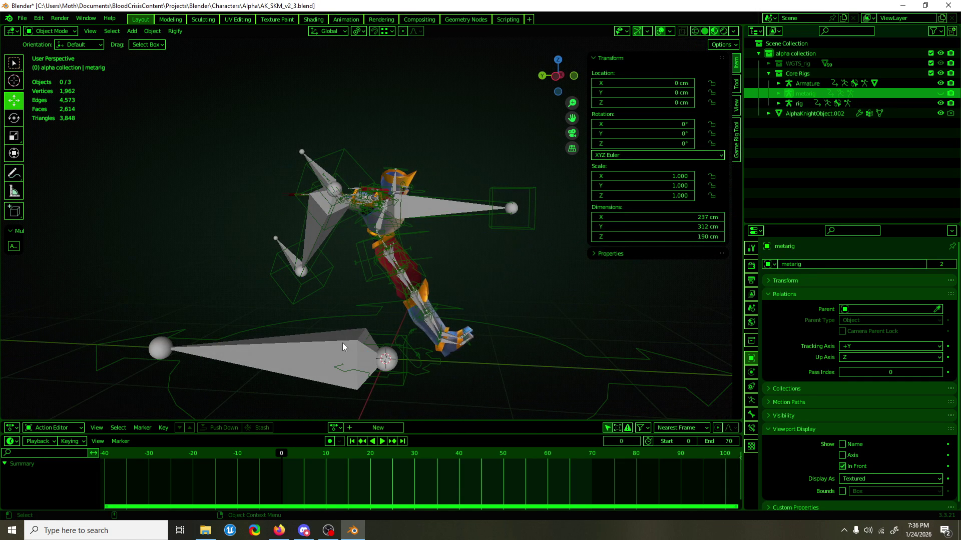
{"action": "left_click", "coordinate": [342, 343]}
{"action": "key", "text": "h"}
Put the remaining rig into Pose Mode and orbit in closer to it.
{"action": "left_click", "coordinate": [388, 339]}
{"action": "middle_click_drag", "start_coordinate": [389, 339], "coordinate": [341, 306]}
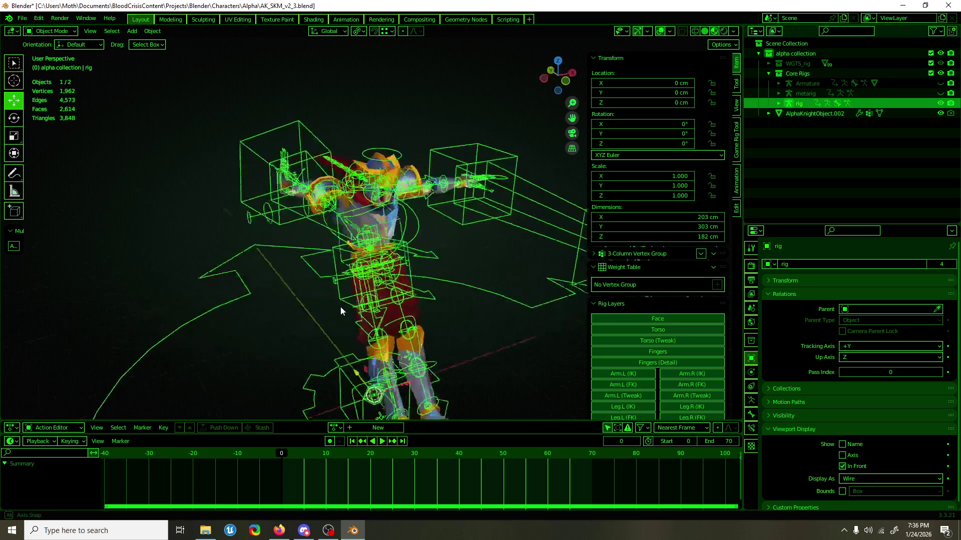
{"action": "key", "text": "ctrl+Tab"}
{"action": "mouse_move", "coordinate": [343, 221]}
{"action": "middle_mouse_down"}
{"action": "mouse_move", "coordinate": [433, 186]}
{"action": "mouse_move", "coordinate": [469, 204]}
{"action": "middle_mouse_up"}
{"action": "scroll", "coordinate": [470, 205], "scroll_direction": "up", "scroll_amount": 5}
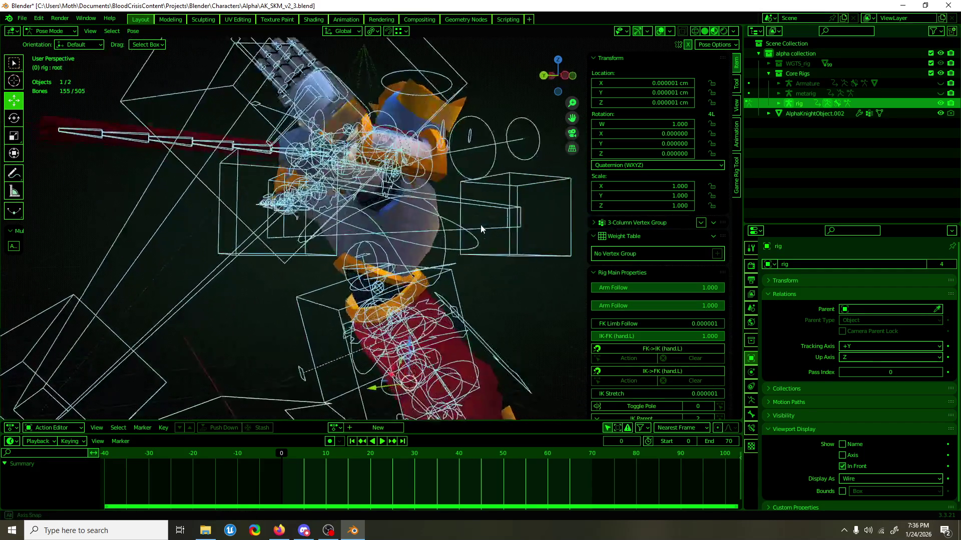
{"action": "scroll", "coordinate": [480, 229], "scroll_direction": "down", "scroll_amount": 5}
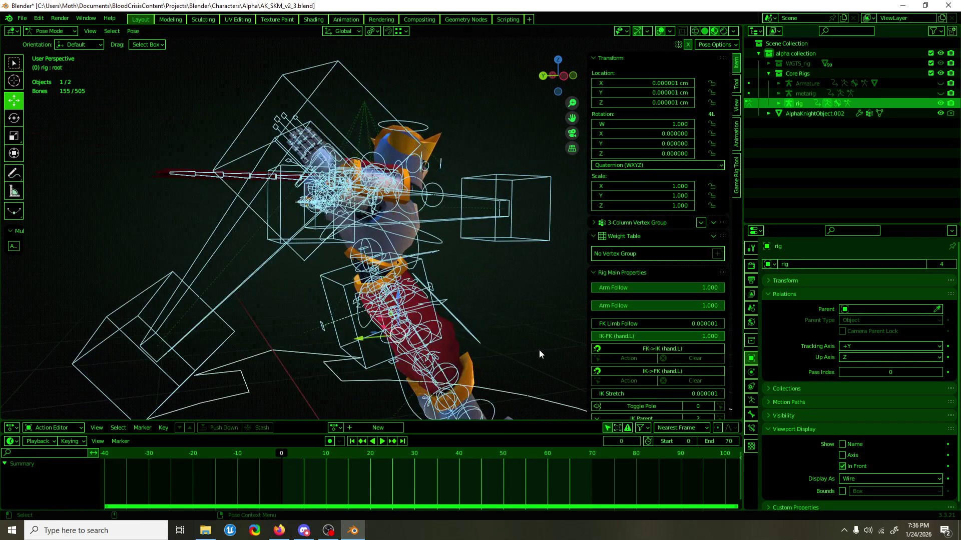
{"action": "scroll", "coordinate": [539, 349], "scroll_direction": "up", "scroll_amount": 1}
Set the rig's Rig Layers to show the Torso and Torso (Tweak) controls.
{"action": "left_click", "coordinate": [751, 400]}
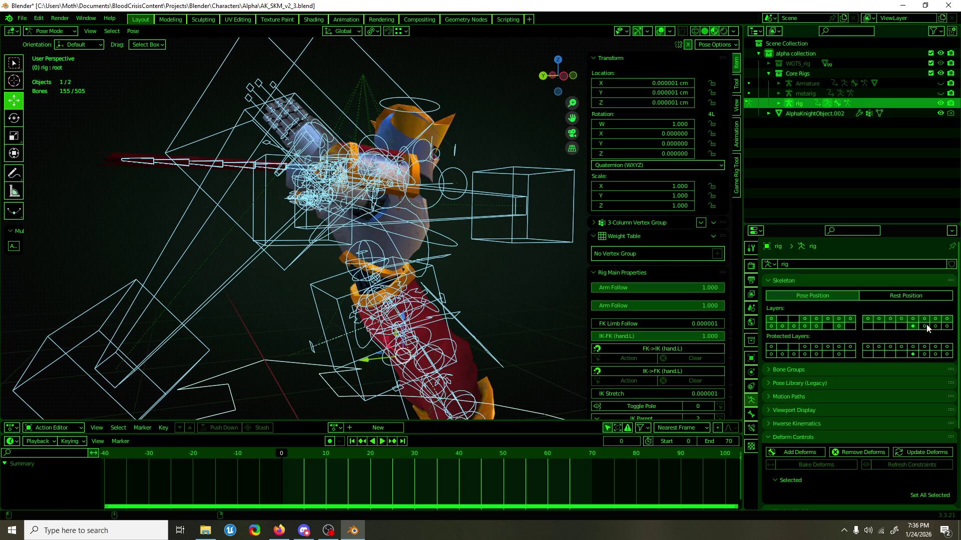
{"action": "left_click", "coordinate": [946, 326]}
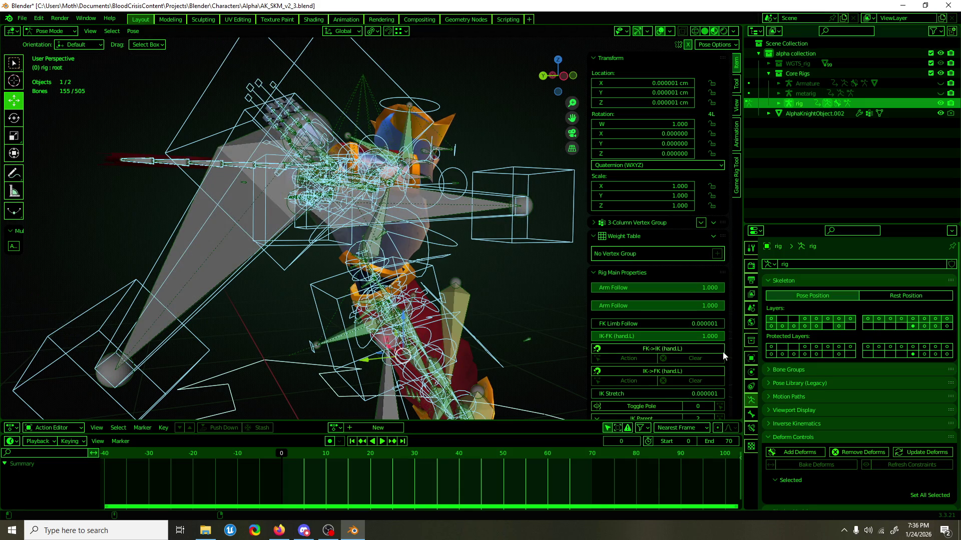
{"action": "left_click", "coordinate": [657, 273]}
{"action": "scroll", "coordinate": [648, 309], "scroll_direction": "down", "scroll_amount": 3}
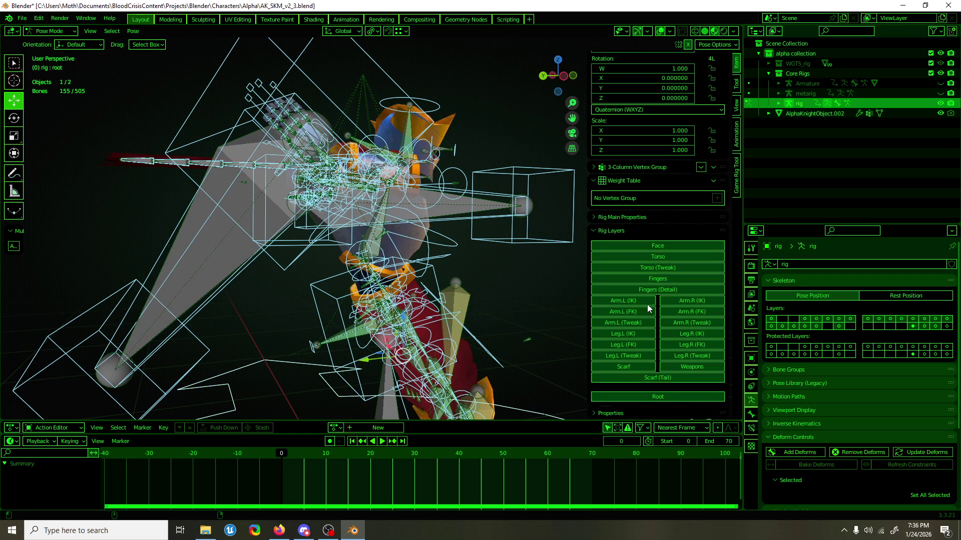
{"action": "left_click", "coordinate": [655, 258]}
{"action": "left_click", "coordinate": [658, 270]}
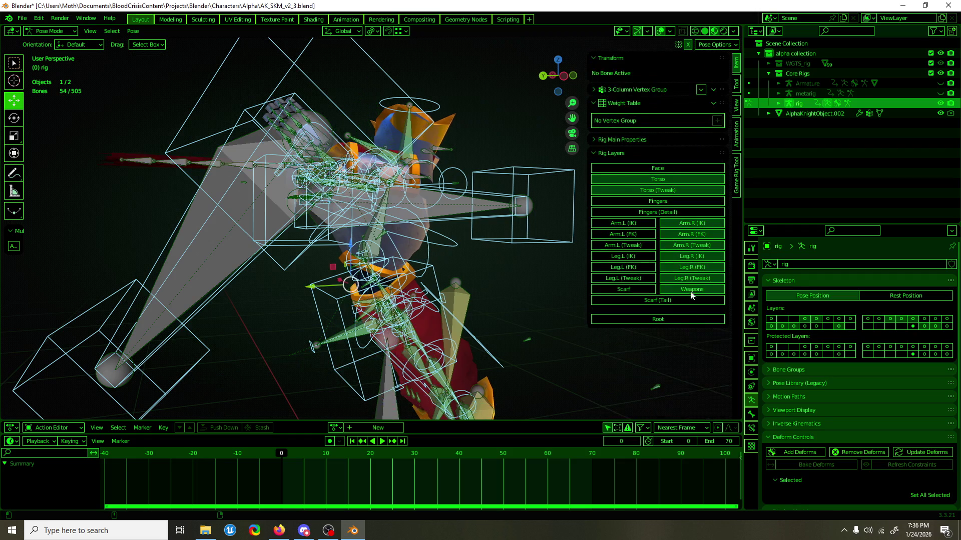
Select the chest bone and frame the view on it.
{"action": "scroll", "coordinate": [292, 271], "scroll_direction": "up", "scroll_amount": 5}
{"action": "mouse_move", "coordinate": [314, 297]}
{"action": "middle_mouse_down"}
{"action": "mouse_move", "coordinate": [299, 293]}
{"action": "mouse_move", "coordinate": [253, 314]}
{"action": "mouse_move", "coordinate": [275, 340]}
{"action": "mouse_move", "coordinate": [380, 304]}
{"action": "mouse_move", "coordinate": [398, 230]}
{"action": "mouse_move", "coordinate": [414, 226]}
{"action": "mouse_move", "coordinate": [334, 283]}
{"action": "mouse_move", "coordinate": [356, 259]}
{"action": "mouse_move", "coordinate": [491, 283]}
{"action": "middle_mouse_up"}
{"action": "left_click", "coordinate": [490, 283]}
{"action": "key", "text": "KP_Decimal"}
Rotate the chest bone slightly, about 2° further.
{"action": "left_click", "coordinate": [14, 118]}
{"action": "mouse_move", "coordinate": [395, 239]}
{"action": "left_mouse_down"}
{"action": "mouse_move", "coordinate": [385, 229]}
{"action": "mouse_move", "coordinate": [389, 241]}
{"action": "left_mouse_up"}
{"action": "scroll", "coordinate": [389, 241], "scroll_direction": "up", "scroll_amount": 5}
Delete the Copy Transforms constraint from the MCH-pivot bone at the neck.
{"action": "left_click", "coordinate": [361, 272]}
{"action": "left_click", "coordinate": [362, 272]}
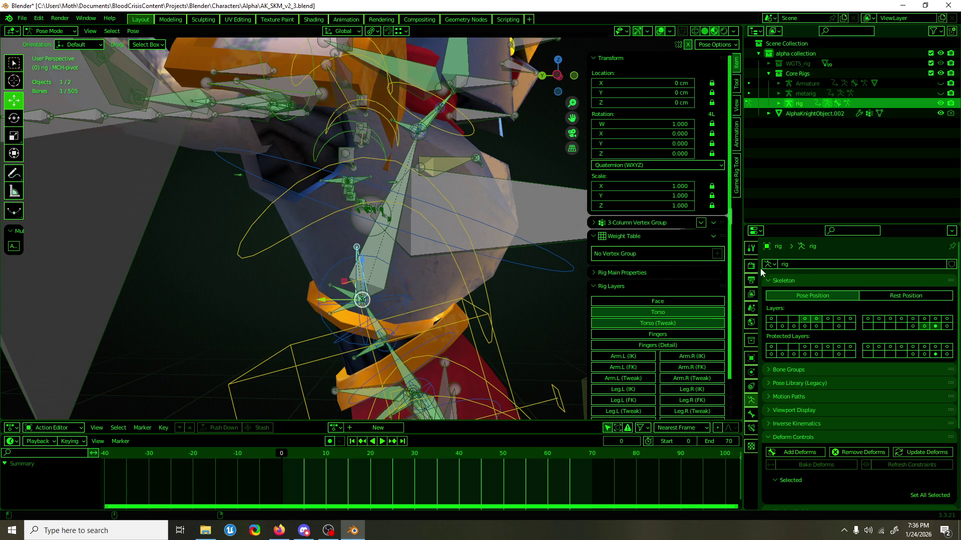
{"action": "left_click", "coordinate": [752, 428]}
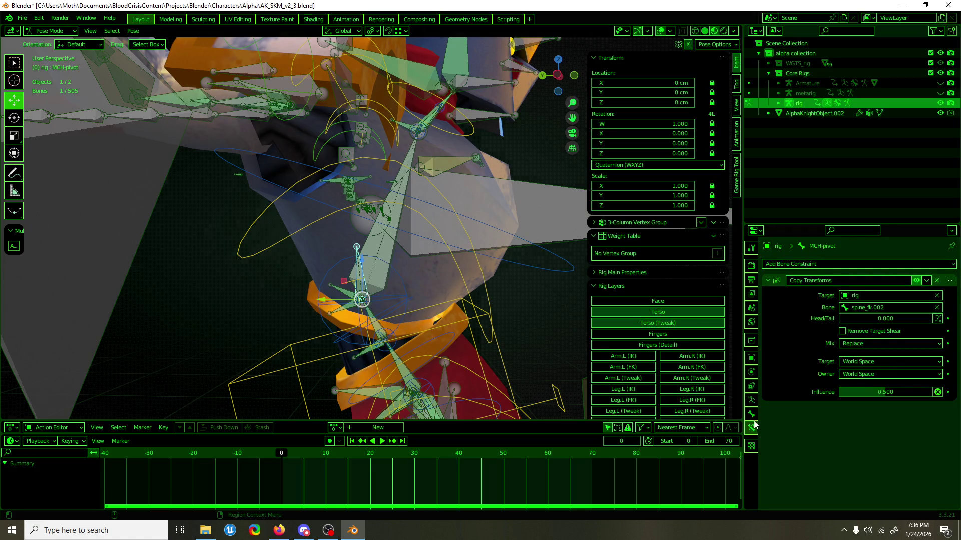
{"action": "left_click", "coordinate": [937, 281]}
{"action": "scroll", "coordinate": [346, 238], "scroll_direction": "down", "scroll_amount": 5}
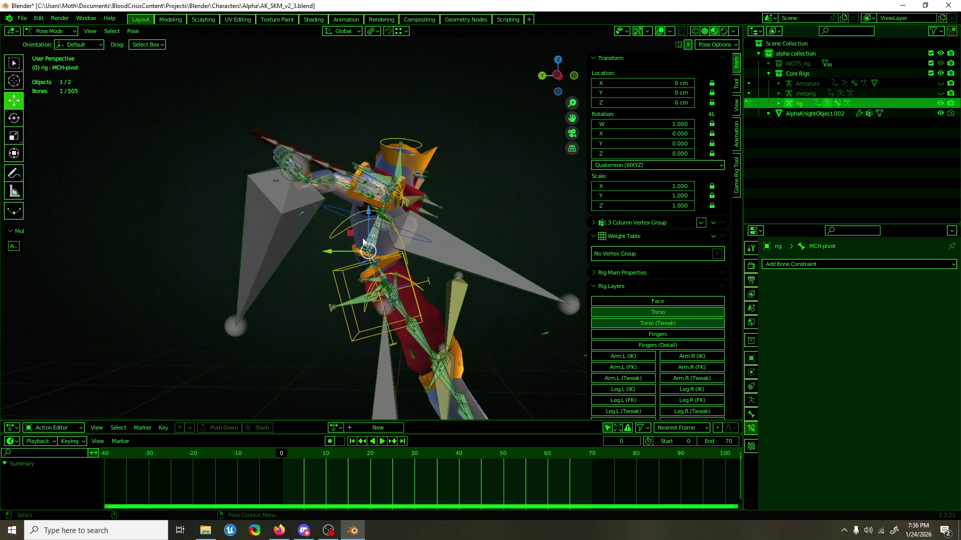
Turn on the arm, leg and Root control layers in Rig Layers.
{"action": "left_click", "coordinate": [751, 401]}
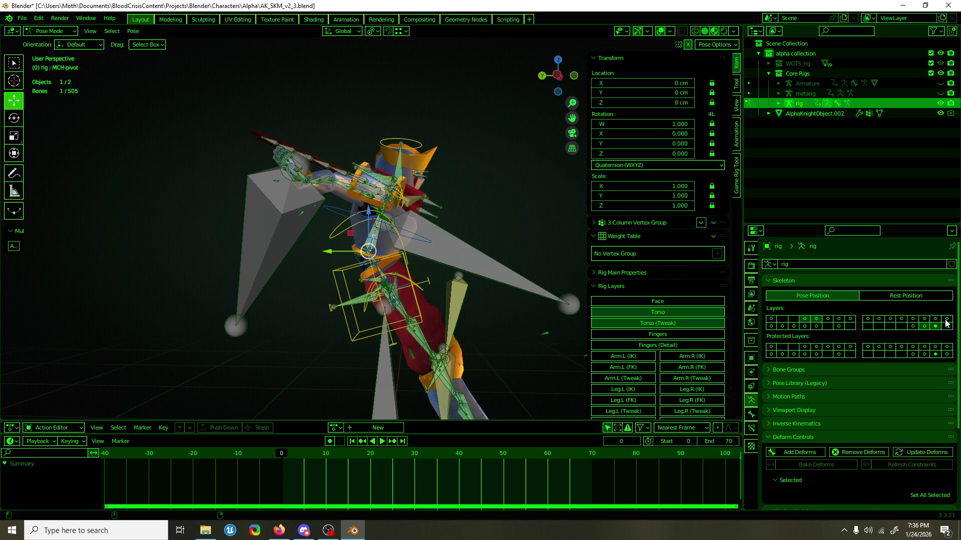
{"action": "left_click", "coordinate": [894, 319]}
{"action": "left_click_drag", "start_coordinate": [894, 318], "coordinate": [773, 324]}
{"action": "left_click", "coordinate": [913, 326]}
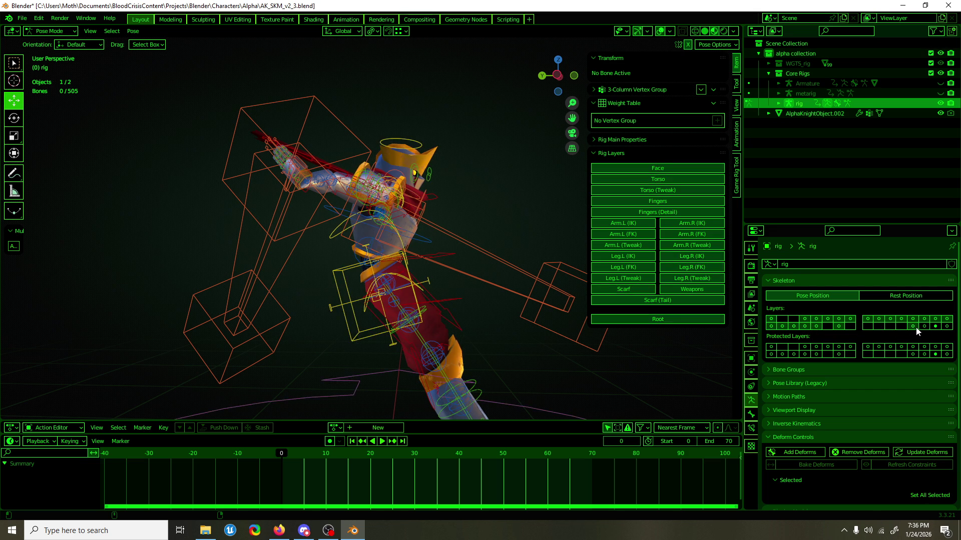
Select the right foot IK control and set its IK Parent to 1.
{"action": "scroll", "coordinate": [350, 321], "scroll_direction": "down", "scroll_amount": 3}
{"action": "middle_click_drag", "start_coordinate": [350, 321], "coordinate": [295, 361]}
{"action": "left_click", "coordinate": [362, 347]}
{"action": "middle_click_drag", "start_coordinate": [368, 353], "coordinate": [386, 350]}
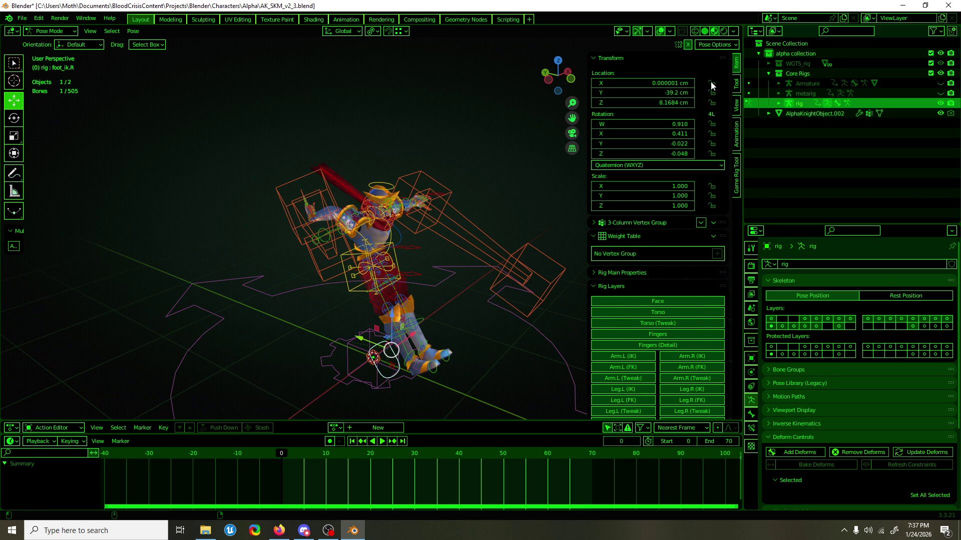
{"action": "left_click", "coordinate": [671, 59]}
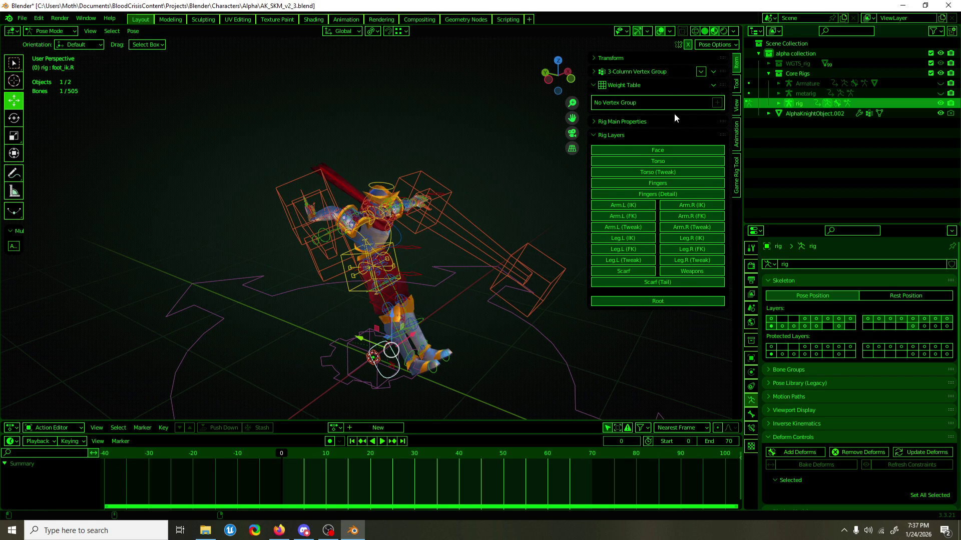
{"action": "left_click", "coordinate": [663, 121]}
{"action": "mouse_move", "coordinate": [565, 170]}
{"action": "middle_mouse_down"}
{"action": "mouse_move", "coordinate": [492, 250]}
{"action": "mouse_move", "coordinate": [509, 236]}
{"action": "mouse_move", "coordinate": [485, 231]}
{"action": "mouse_move", "coordinate": [588, 211]}
{"action": "middle_mouse_up"}
{"action": "scroll", "coordinate": [488, 252], "scroll_direction": "up", "scroll_amount": 3}
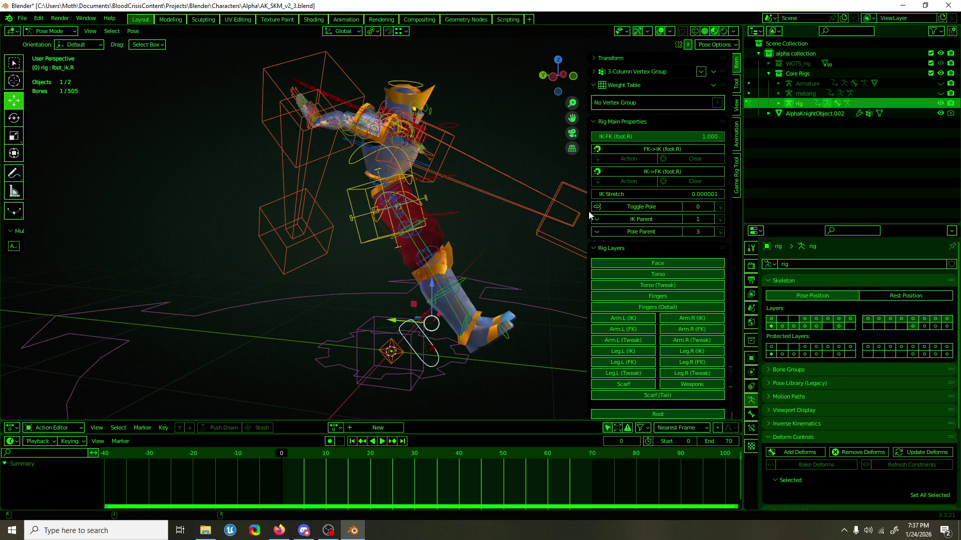
{"action": "left_click", "coordinate": [711, 219]}
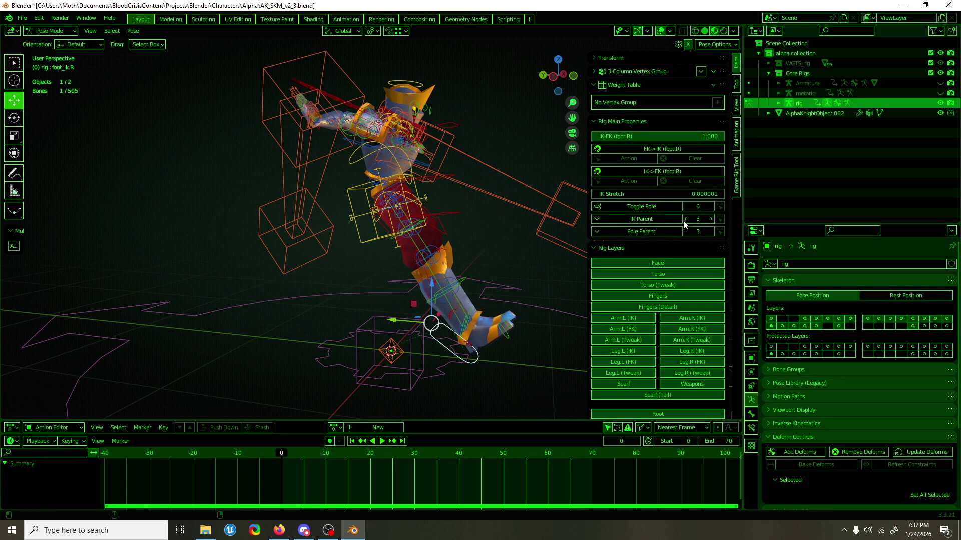
{"action": "left_click_drag", "start_coordinate": [683, 220], "coordinate": [657, 212]}
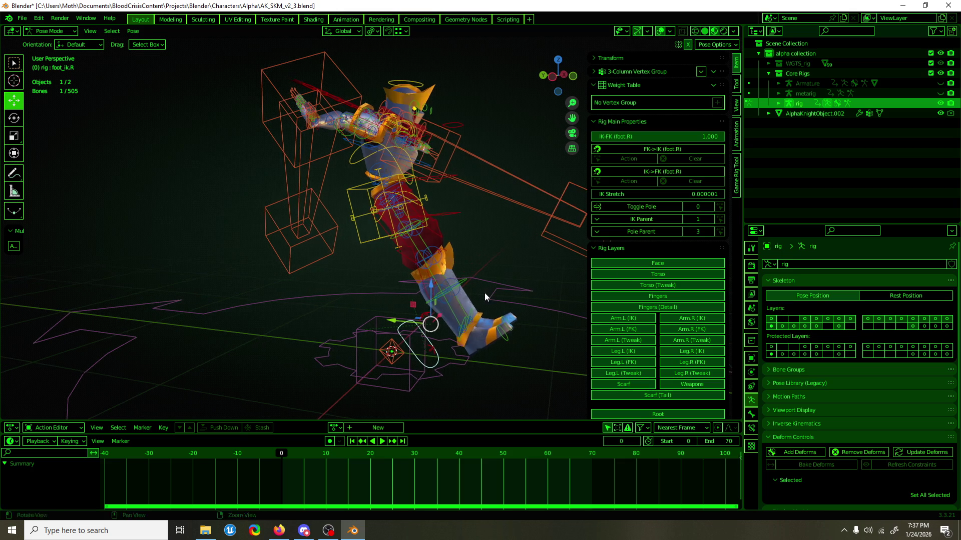
Match the right leg FK to IK and set both feet's IK-FK blend to 0.
{"action": "left_click", "coordinate": [643, 149]}
{"action": "left_click_drag", "start_coordinate": [666, 136], "coordinate": [600, 136]}
{"action": "left_click", "coordinate": [511, 314]}
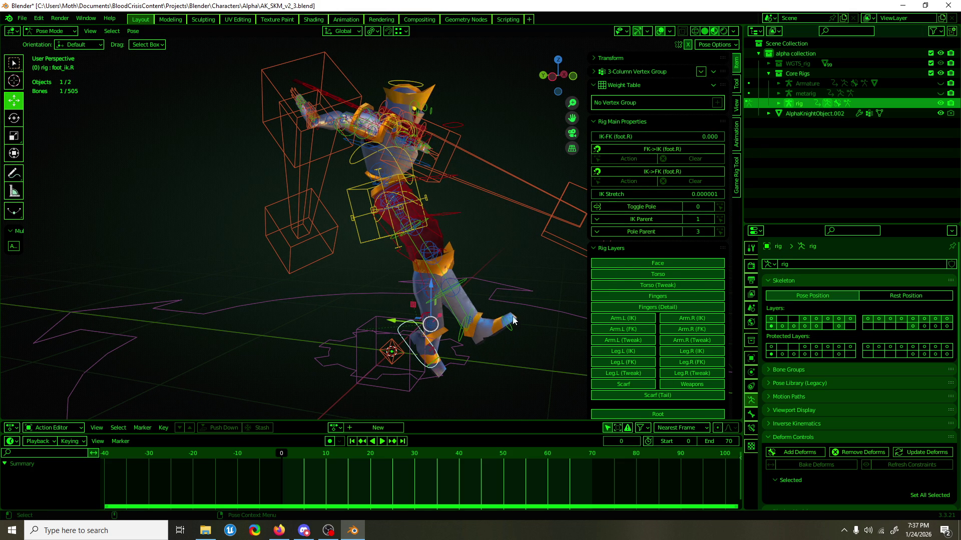
{"action": "left_click_drag", "start_coordinate": [711, 148], "coordinate": [594, 149]}
Hide the FK controls for both arms and both legs.
{"action": "mouse_move", "coordinate": [550, 210]}
{"action": "middle_mouse_down"}
{"action": "mouse_move", "coordinate": [457, 248]}
{"action": "mouse_move", "coordinate": [462, 256]}
{"action": "middle_mouse_up"}
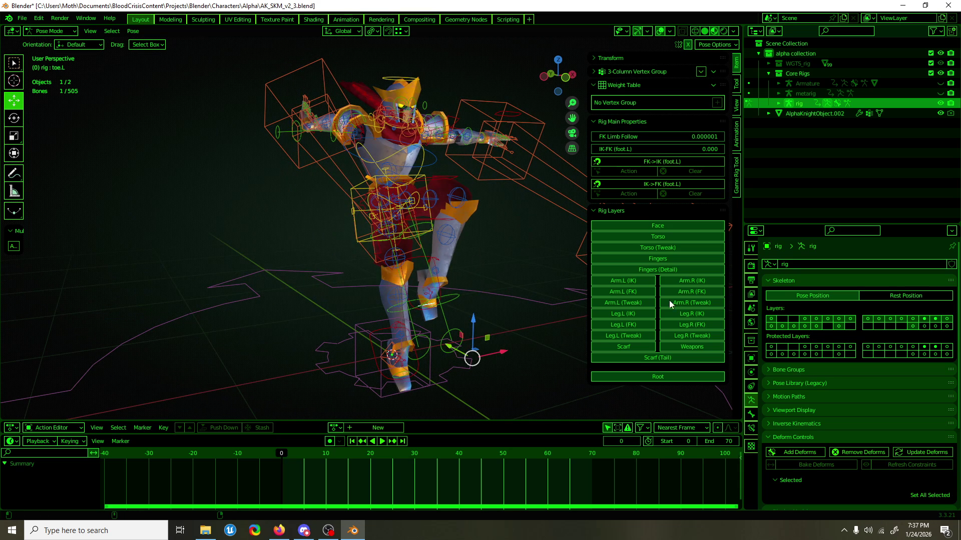
{"action": "left_click", "coordinate": [645, 292]}
{"action": "left_click", "coordinate": [698, 295]}
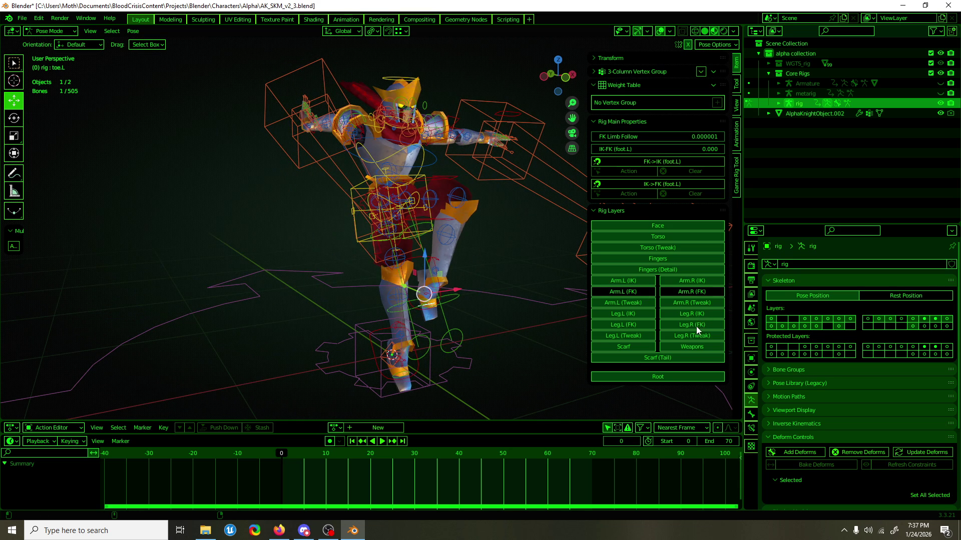
{"action": "left_click", "coordinate": [695, 327]}
{"action": "left_click", "coordinate": [619, 325]}
{"action": "middle_click_drag", "start_coordinate": [436, 151], "coordinate": [481, 166]}
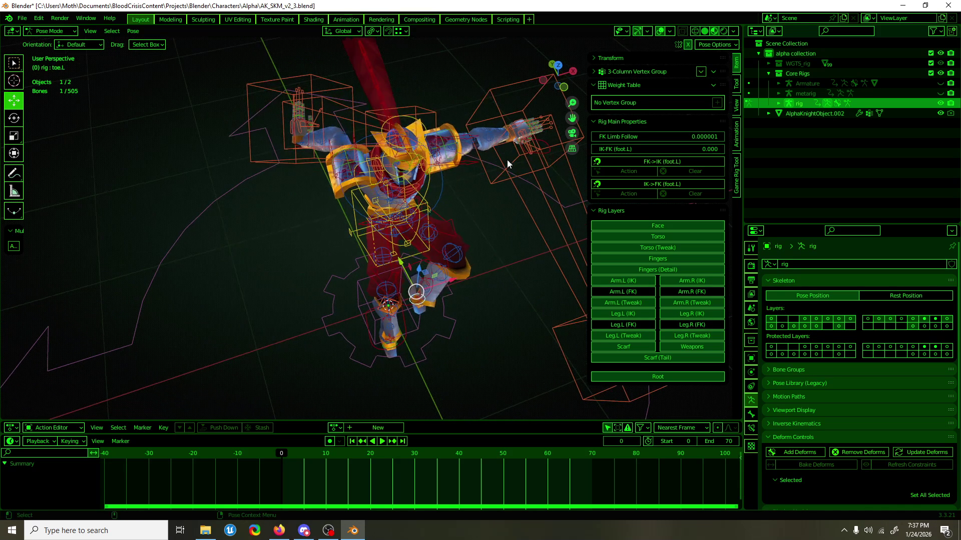
Snap the left arm to IK and set the right hand's IK-FK blend to 0.
{"action": "left_click", "coordinate": [548, 148]}
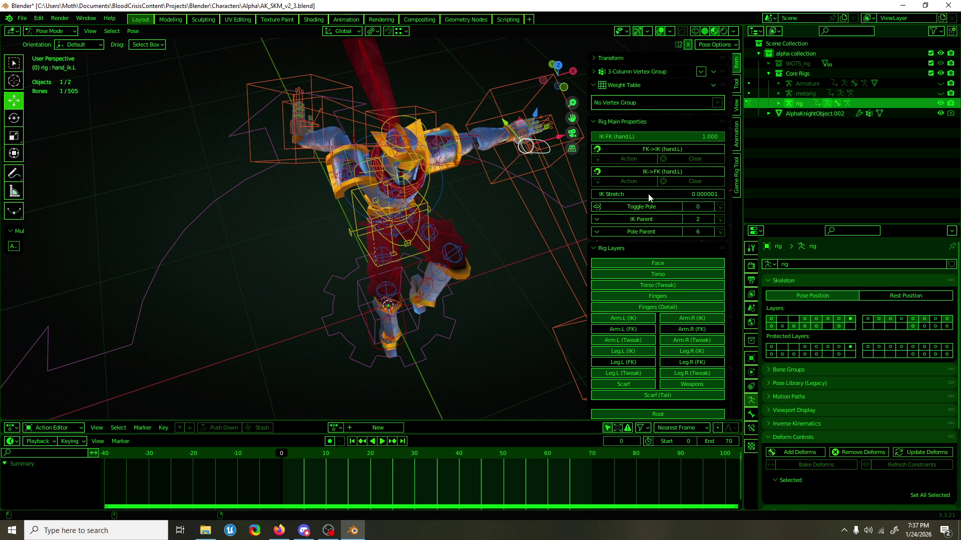
{"action": "left_click", "coordinate": [665, 148]}
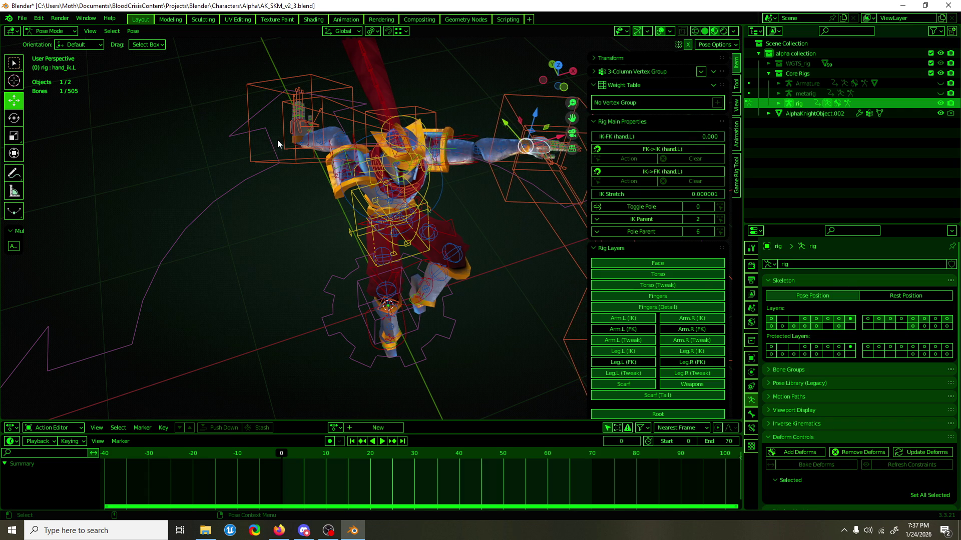
{"action": "left_click", "coordinate": [303, 142]}
{"action": "left_click", "coordinate": [307, 141]}
{"action": "left_click", "coordinate": [310, 141]}
{"action": "left_click", "coordinate": [303, 143]}
{"action": "left_click", "coordinate": [298, 143]}
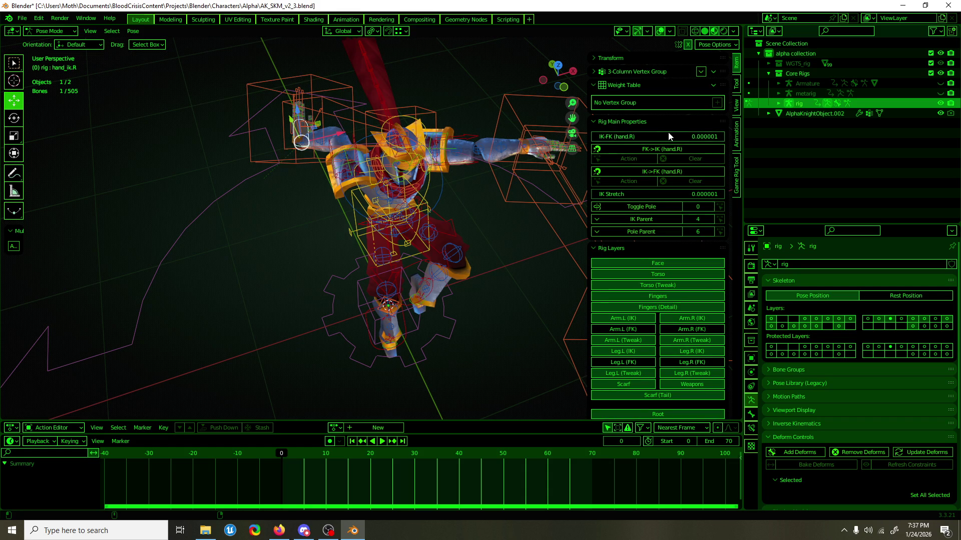
{"action": "left_click_drag", "start_coordinate": [665, 135], "coordinate": [592, 140]}
Give the right hand IK control IK Parent 3 and ZYX Euler rotation.
{"action": "left_click", "coordinate": [687, 220]}
{"action": "left_click", "coordinate": [687, 220]}
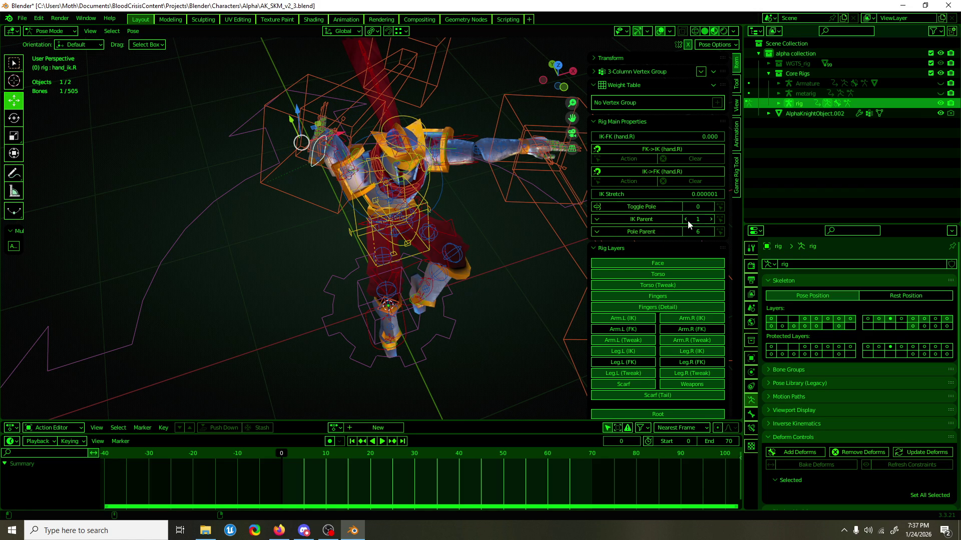
{"action": "left_click", "coordinate": [710, 219]}
{"action": "left_click", "coordinate": [711, 219]}
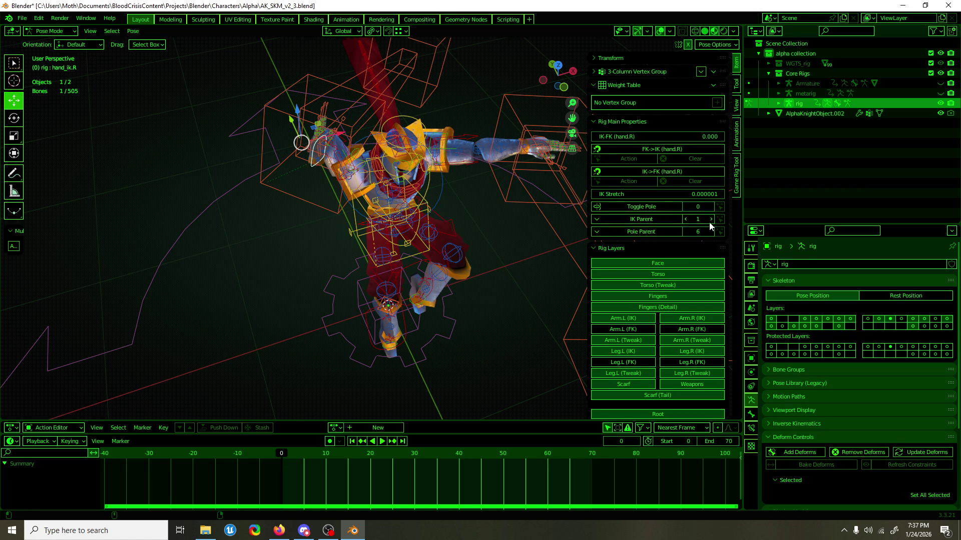
{"action": "left_click", "coordinate": [636, 60]}
{"action": "left_click", "coordinate": [647, 166]}
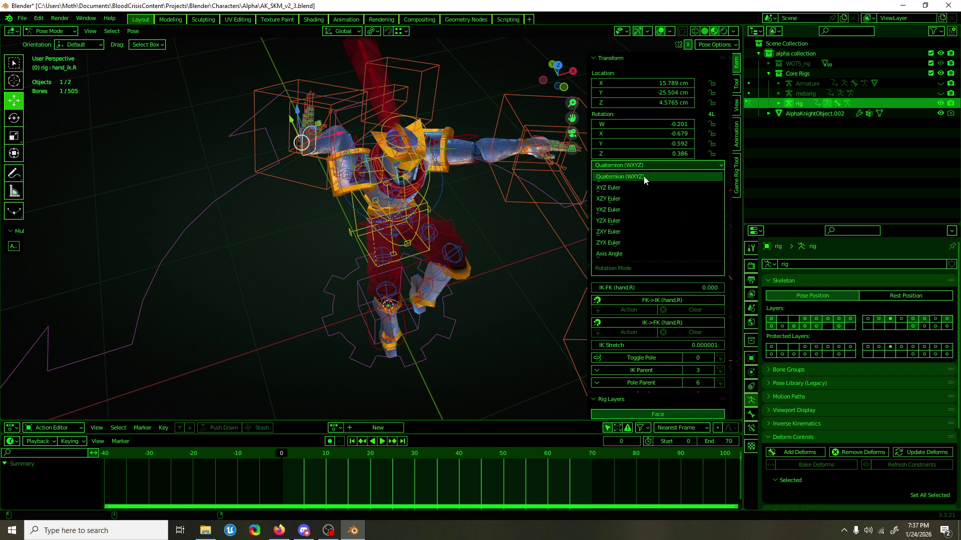
{"action": "left_click", "coordinate": [638, 242]}
Return the timeline to frame 0 and save the Knight rig file.
{"action": "key", "text": "space"}
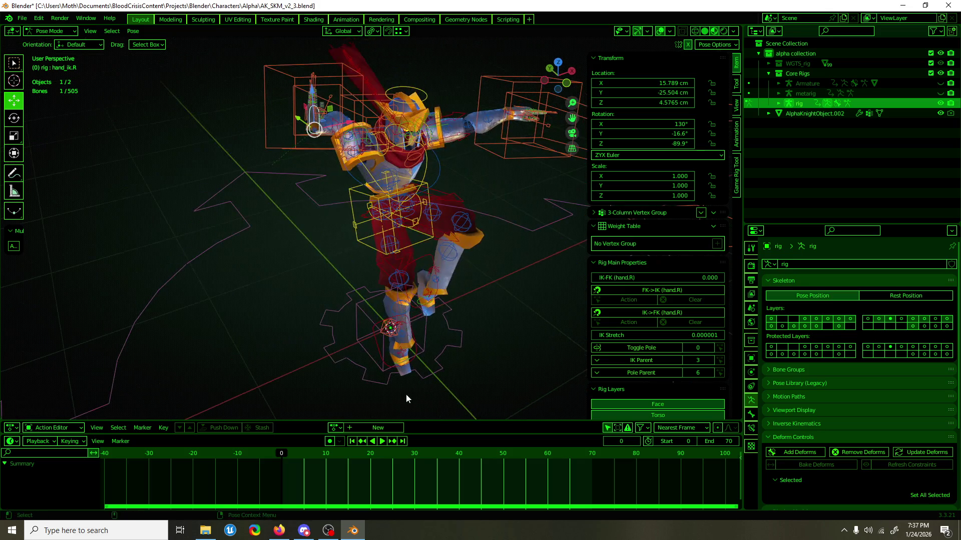
{"action": "mouse_move", "coordinate": [286, 456]}
{"action": "left_mouse_down"}
{"action": "mouse_move", "coordinate": [267, 465]}
{"action": "mouse_move", "coordinate": [283, 460]}
{"action": "left_mouse_up"}
{"action": "key", "text": "space"}
{"action": "scroll", "coordinate": [431, 191], "scroll_direction": "down", "scroll_amount": 2}
{"action": "mouse_move", "coordinate": [431, 191]}
{"action": "middle_mouse_down"}
{"action": "mouse_move", "coordinate": [463, 153]}
{"action": "mouse_move", "coordinate": [394, 154]}
{"action": "mouse_move", "coordinate": [420, 168]}
{"action": "mouse_move", "coordinate": [367, 217]}
{"action": "mouse_move", "coordinate": [239, 213]}
{"action": "middle_mouse_up"}
{"action": "key", "text": "ctrl+s"}
{"action": "scroll", "coordinate": [435, 154], "scroll_direction": "up", "scroll_amount": 3}
{"action": "mouse_move", "coordinate": [292, 272]}
{"action": "middle_mouse_down"}
{"action": "mouse_move", "coordinate": [391, 159]}
{"action": "mouse_move", "coordinate": [554, 192]}
{"action": "mouse_move", "coordinate": [536, 139]}
{"action": "mouse_move", "coordinate": [474, 215]}
{"action": "mouse_move", "coordinate": [523, 181]}
{"action": "mouse_move", "coordinate": [442, 234]}
{"action": "middle_mouse_up"}
{"action": "left_click", "coordinate": [435, 222]}
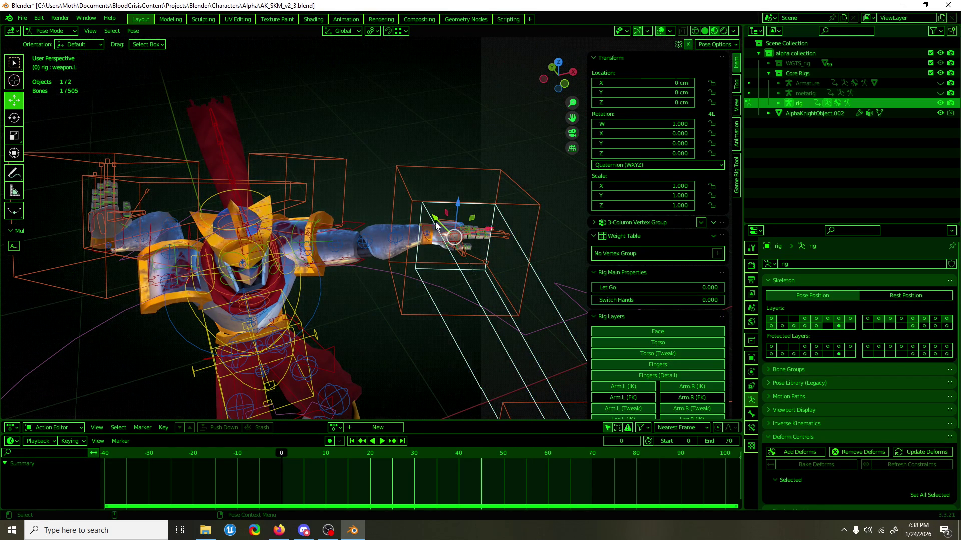
Save the Knight file, then open aerial_recovery.blend from the animations folder.
{"action": "left_click", "coordinate": [431, 225]}
{"action": "key", "text": "ctrl+s"}
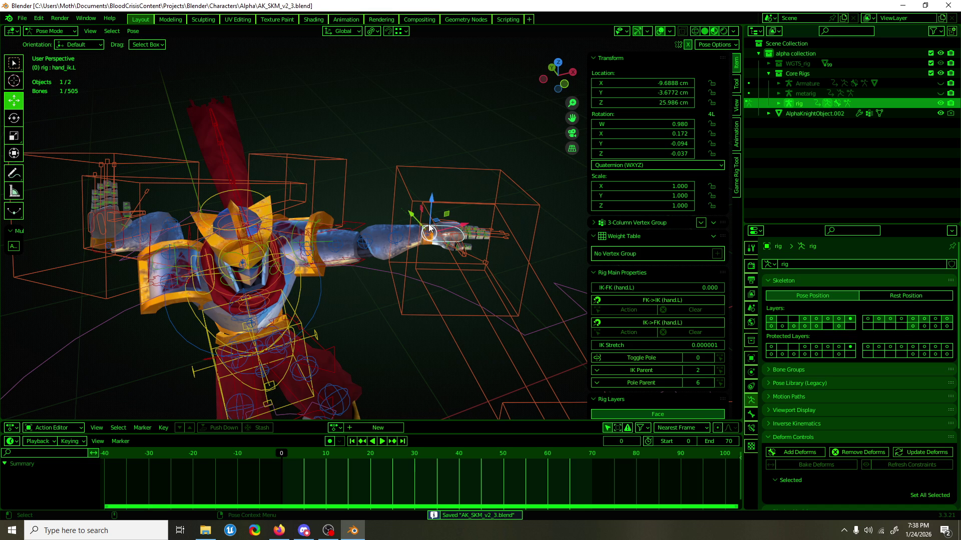
{"action": "left_click", "coordinate": [22, 18]}
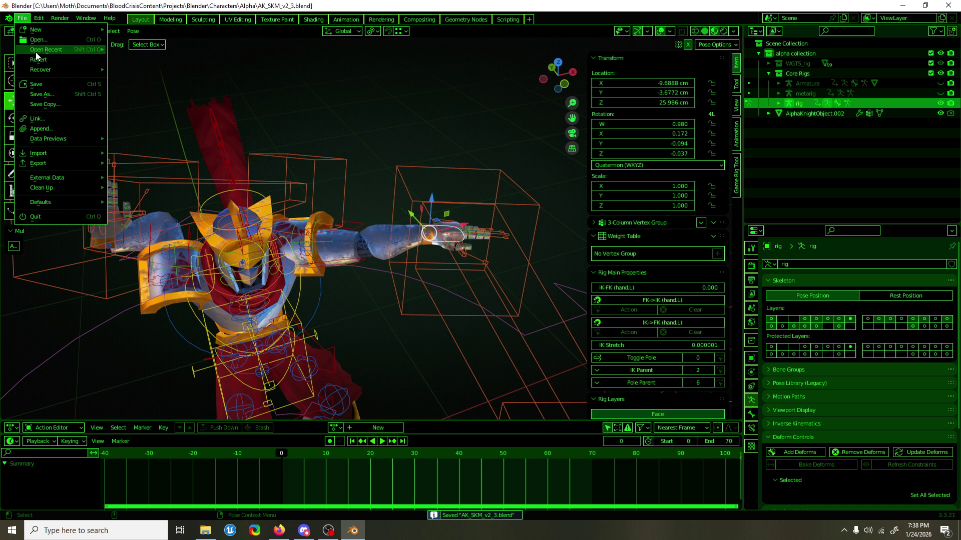
{"action": "mouse_move", "coordinate": [43, 49]}
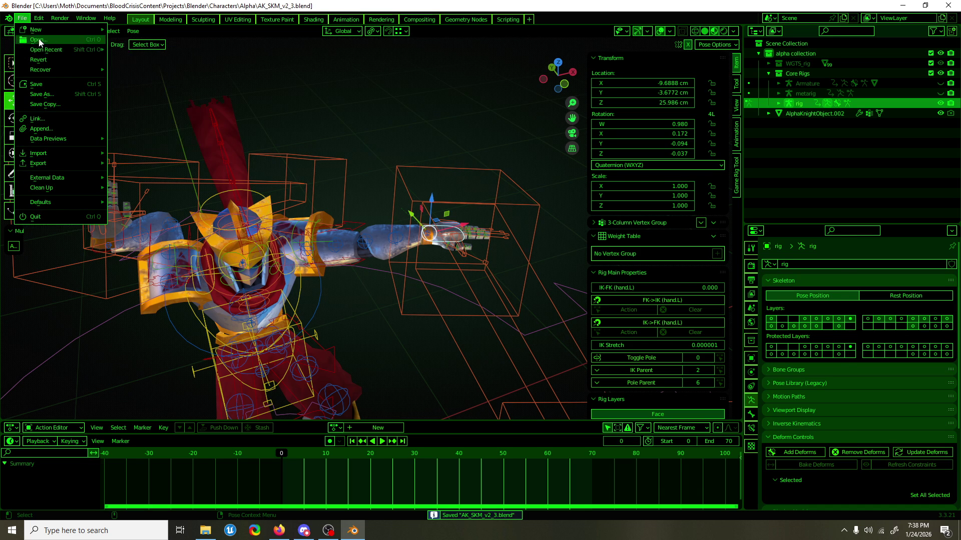
{"action": "left_click", "coordinate": [40, 39]}
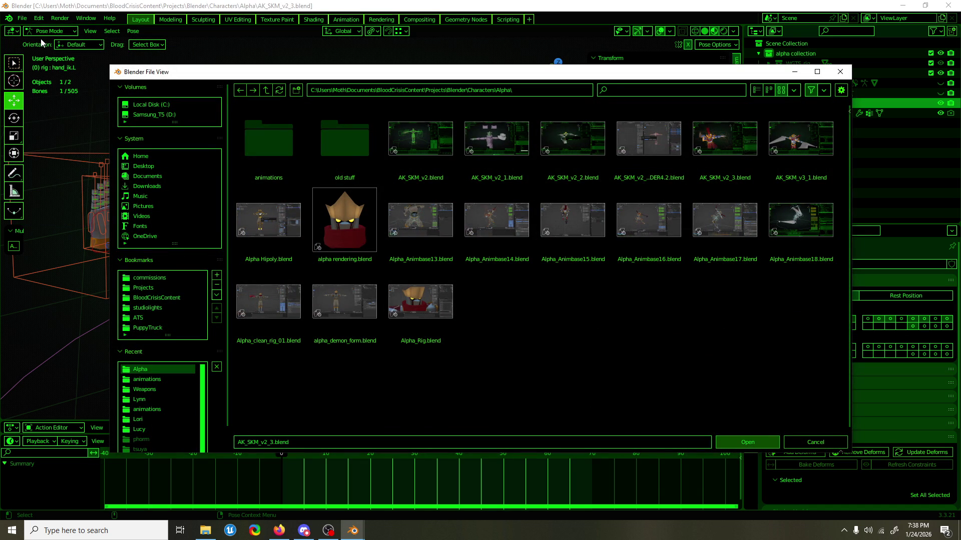
{"action": "double_click", "coordinate": [300, 143]}
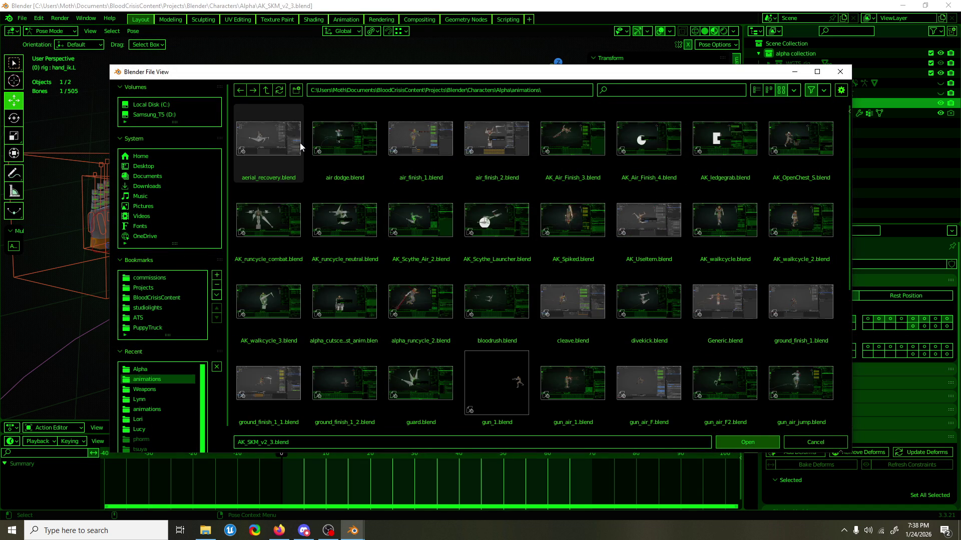
{"action": "double_click", "coordinate": [299, 143]}
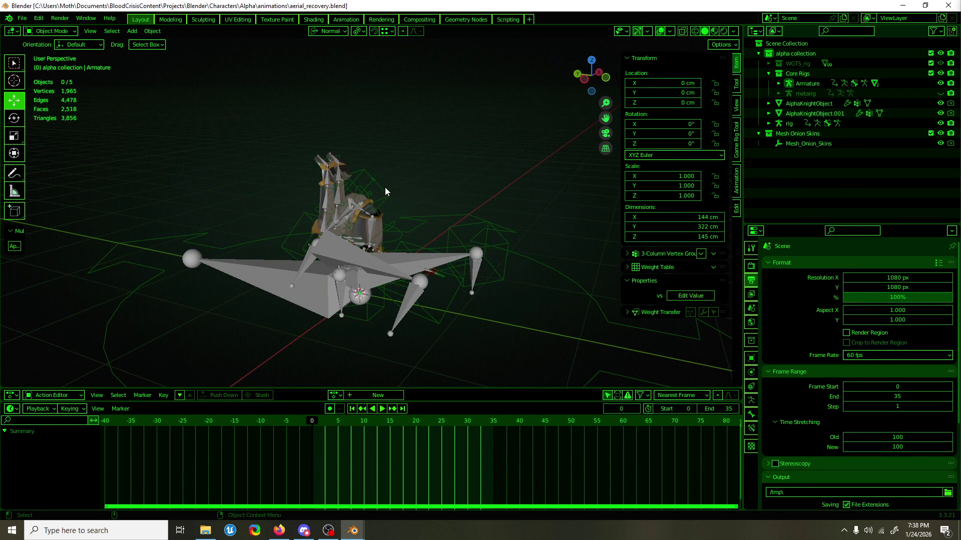
Open air dodge.blend from recent files, discarding changes to aerial_recovery.blend.
{"action": "left_click", "coordinate": [385, 188]}
{"action": "left_click", "coordinate": [22, 18]}
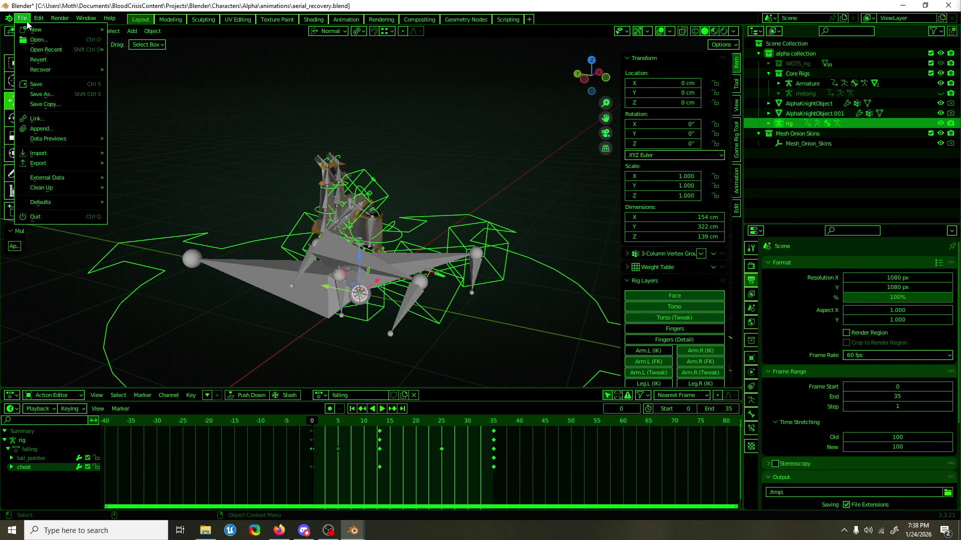
{"action": "mouse_move", "coordinate": [46, 49]}
{"action": "left_click", "coordinate": [181, 70]}
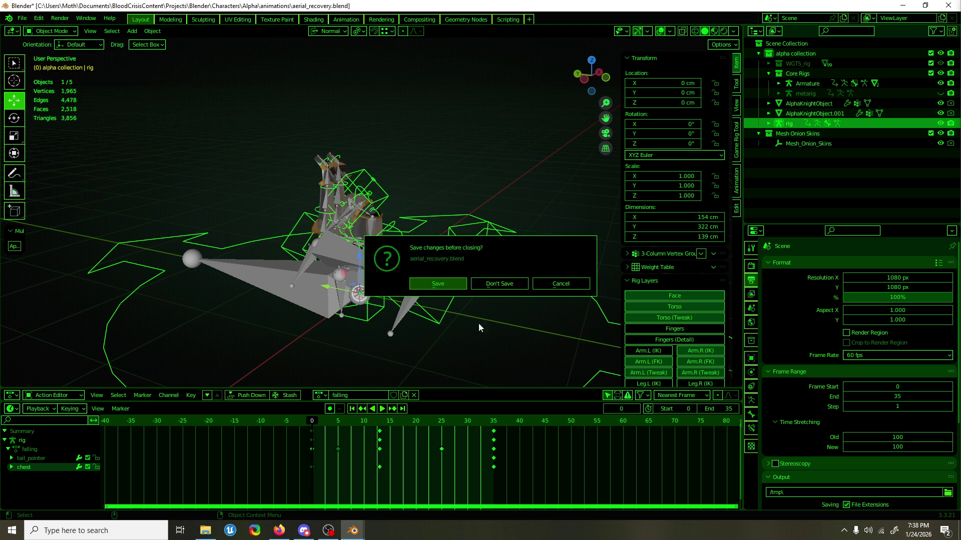
{"action": "left_click", "coordinate": [506, 286]}
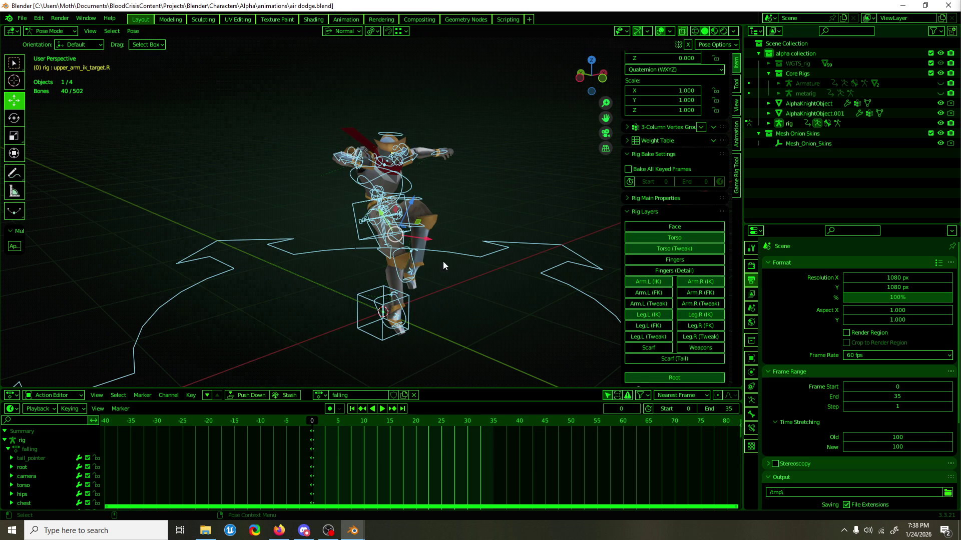
Show the arm FK layer, select all bones and copy the full pose.
{"action": "left_click", "coordinate": [686, 294]}
{"action": "key", "text": "a"}
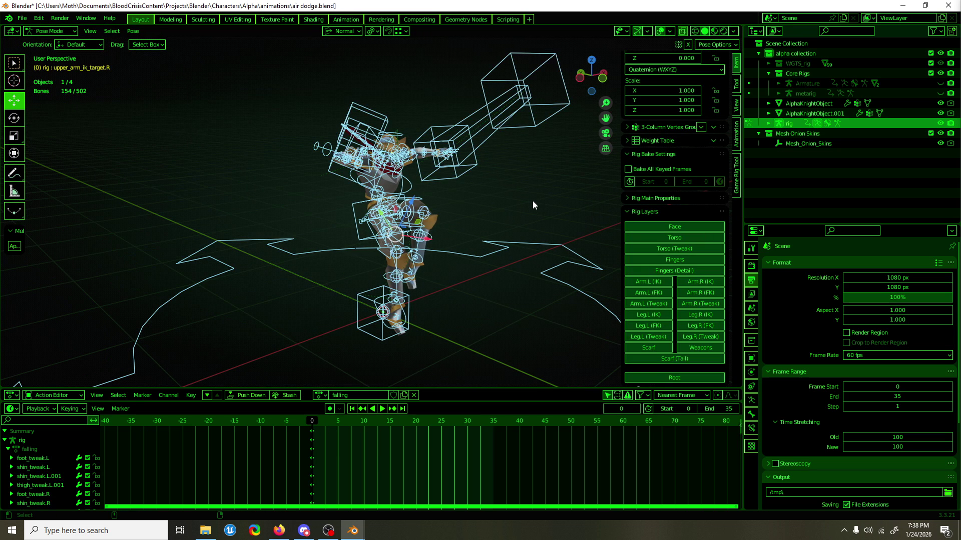
{"action": "key", "text": "ctrl+c"}
{"action": "key", "text": "KP_1"}
{"action": "key", "text": "alt+a"}
{"action": "scroll", "coordinate": [487, 207], "scroll_direction": "up", "scroll_amount": 4}
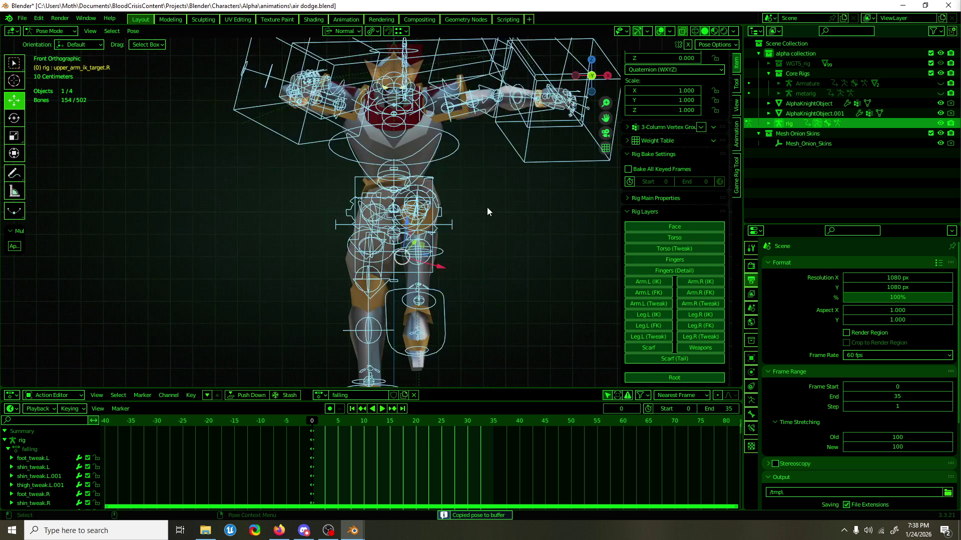
Reopen AK_SKM_v2_3.blend from recent files without saving air dodge.blend.
{"action": "left_click", "coordinate": [22, 18]}
{"action": "mouse_move", "coordinate": [46, 50]}
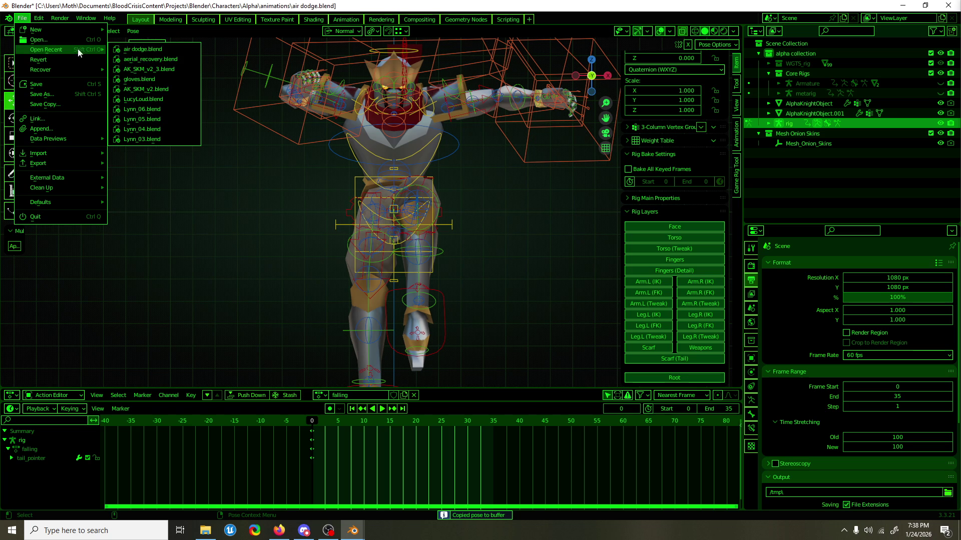
{"action": "left_click", "coordinate": [175, 68]}
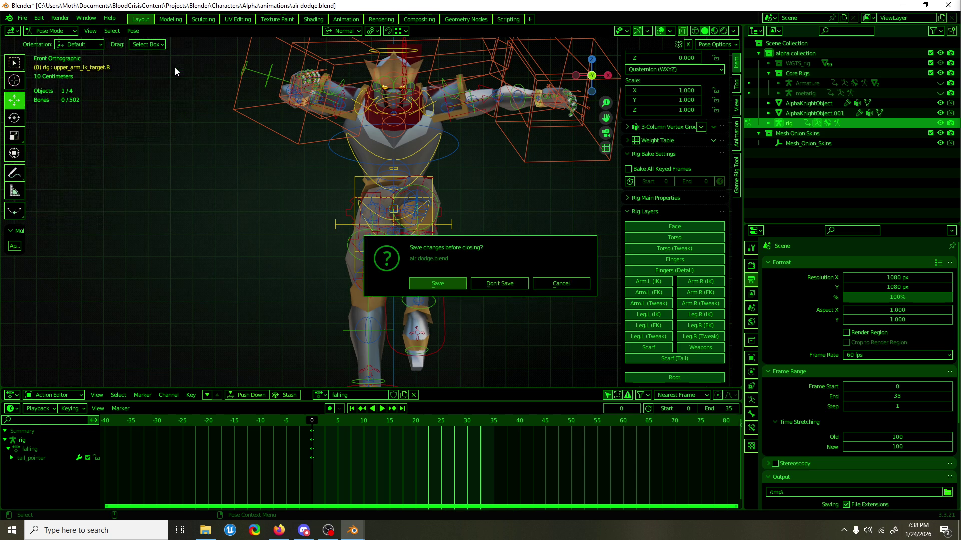
{"action": "left_click", "coordinate": [497, 285]}
{"action": "scroll", "coordinate": [410, 217], "scroll_direction": "down", "scroll_amount": 5}
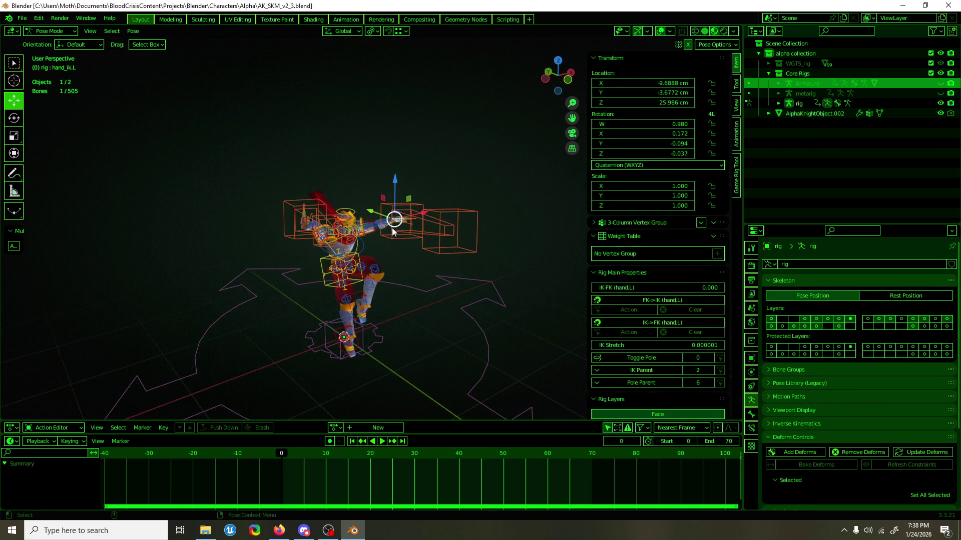
Save the Knight file as air dodge2.blend in the animations folder.
{"action": "key", "text": "ctrl+shift+s"}
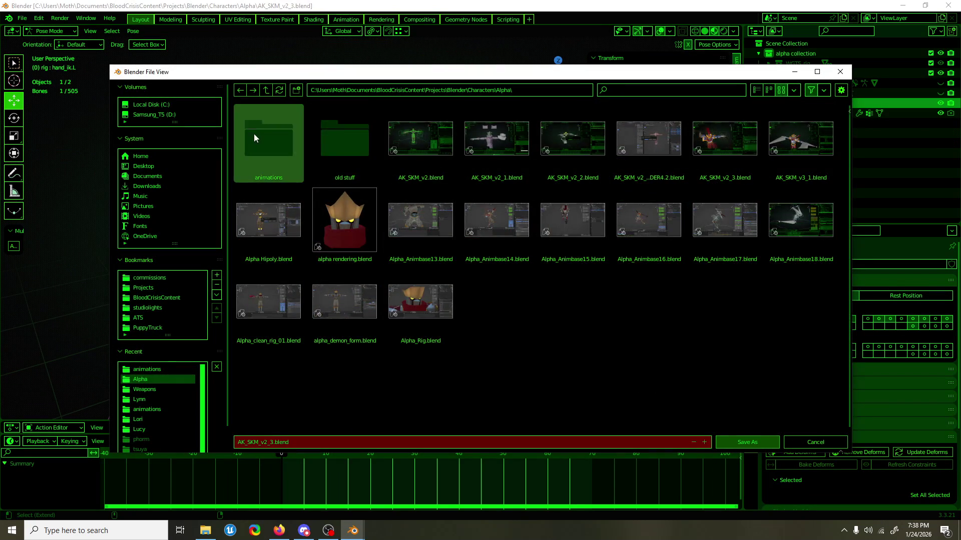
{"action": "double_click", "coordinate": [254, 134]}
{"action": "left_click", "coordinate": [344, 139]}
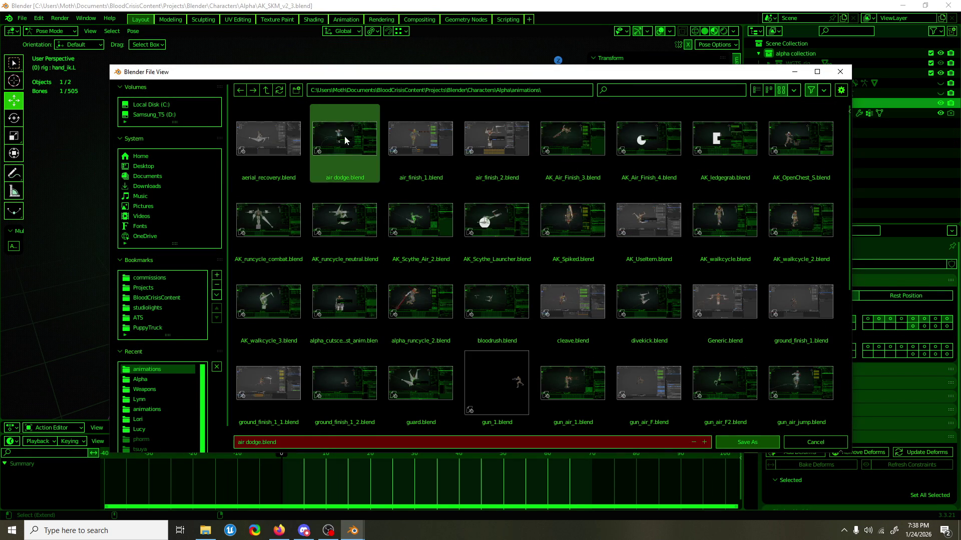
{"action": "left_click", "coordinate": [263, 442]}
{"action": "left_click", "coordinate": [263, 442]}
{"action": "type", "text": "2"}
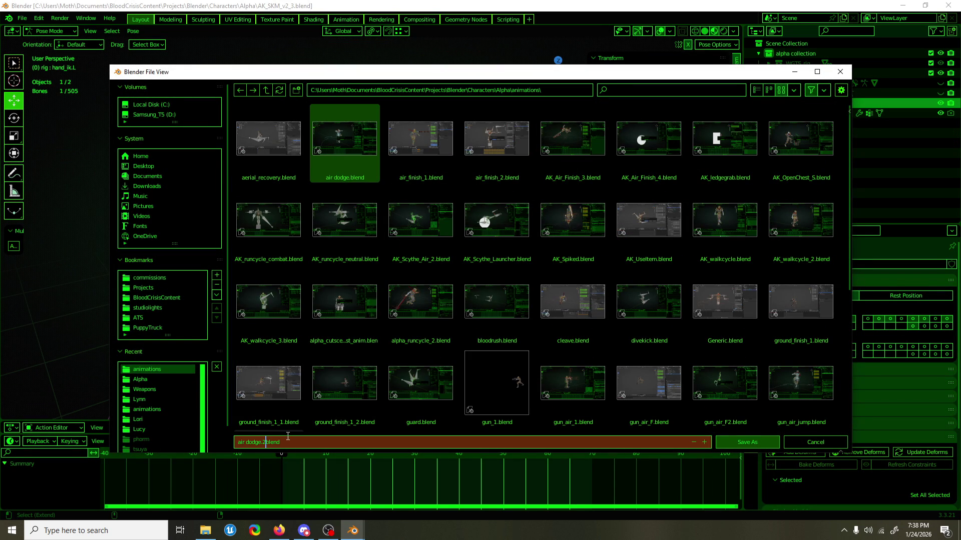
{"action": "key", "text": "Return"}
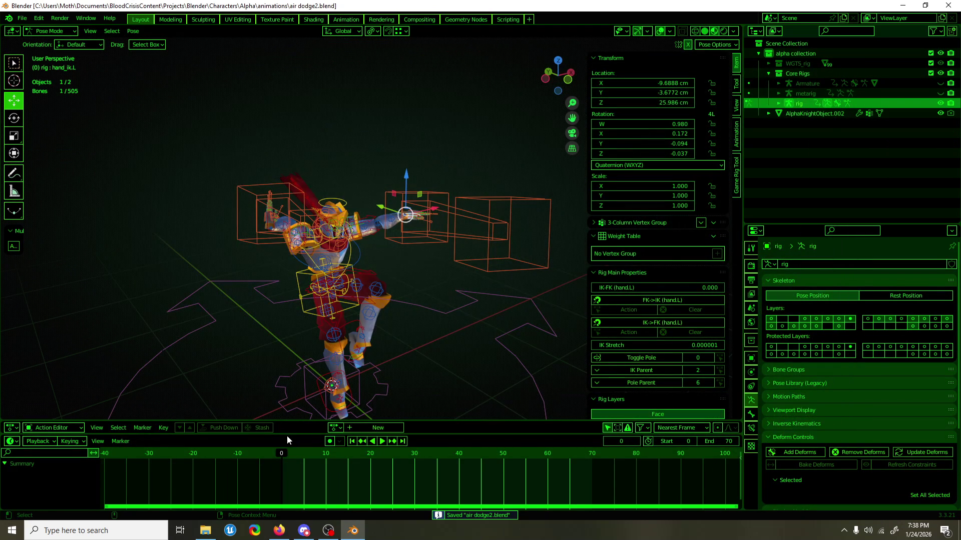
Select all bones and paste the copied air dodge pose onto the rig.
{"action": "key", "text": "a"}
{"action": "key", "text": "ctrl+v"}
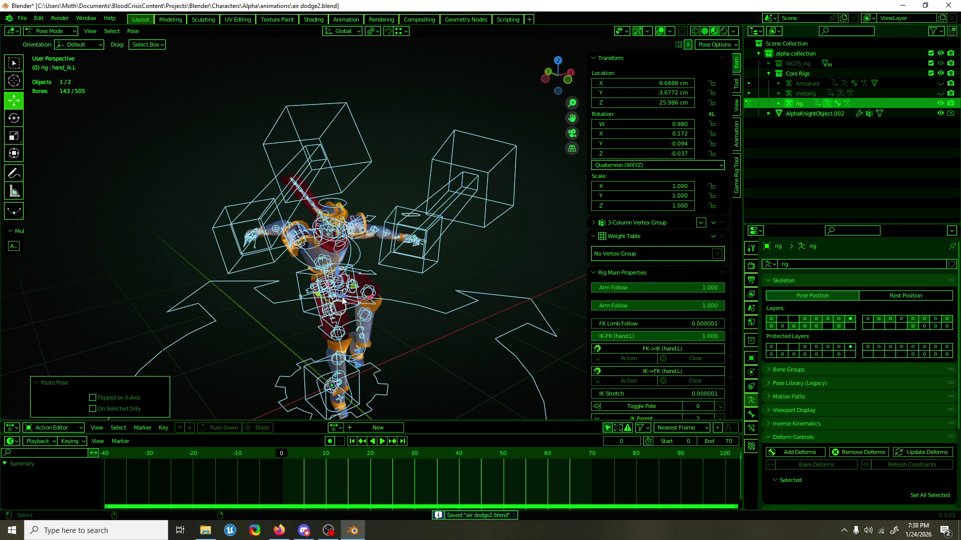
{"action": "scroll", "coordinate": [365, 245], "scroll_direction": "up", "scroll_amount": 5}
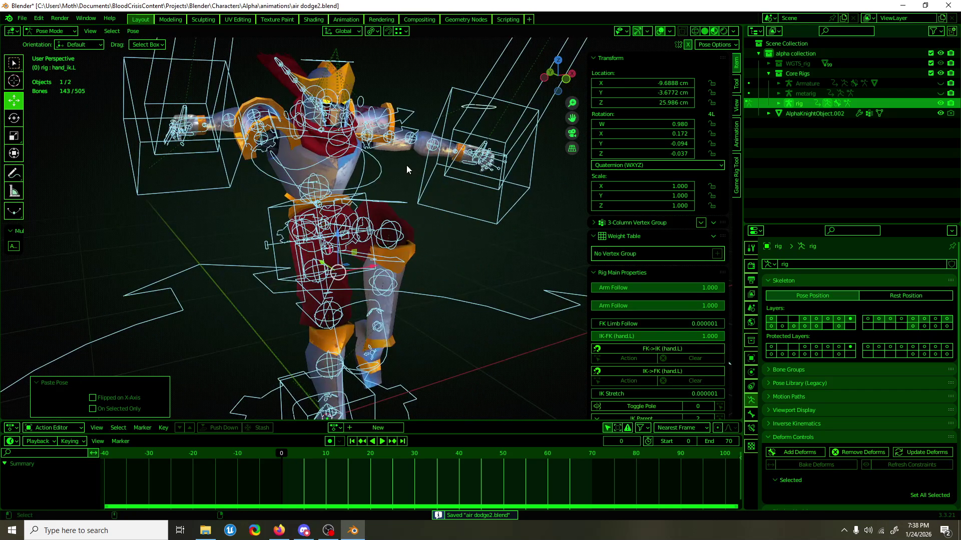
{"action": "left_click", "coordinate": [204, 125]}
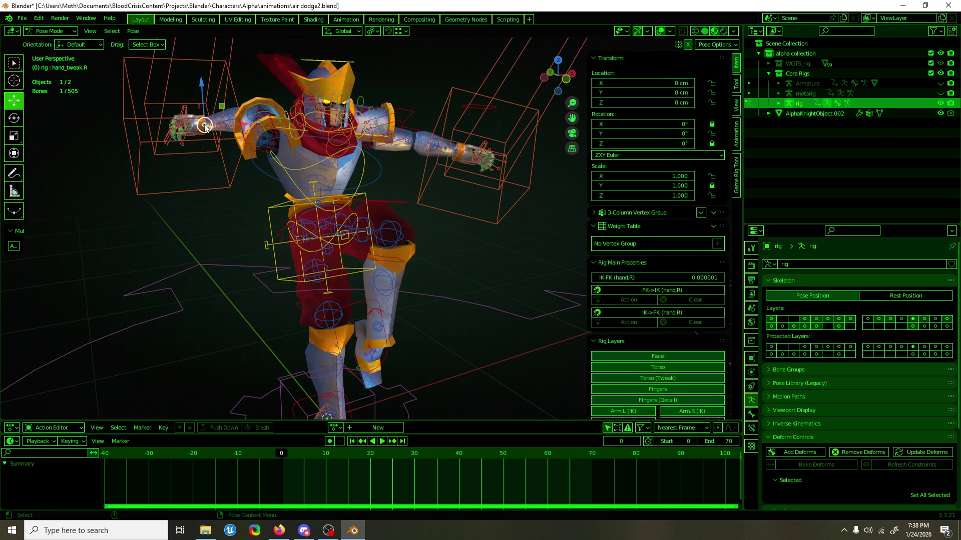
Select the right hand IK control and bring Rig Main Properties into view.
{"action": "left_click", "coordinate": [202, 133]}
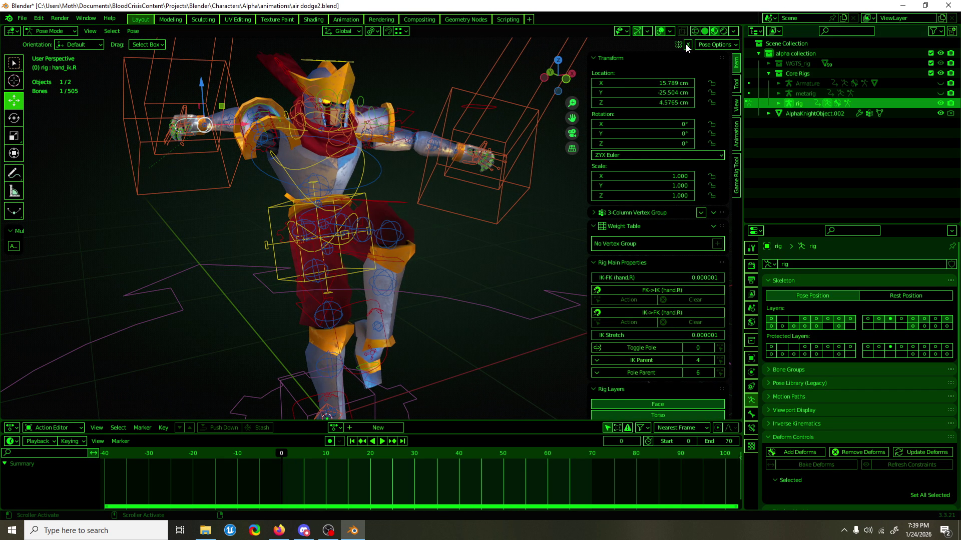
{"action": "key", "text": "KP_1"}
{"action": "mouse_move", "coordinate": [461, 249]}
{"action": "middle_mouse_down"}
{"action": "mouse_move", "coordinate": [427, 253]}
{"action": "mouse_move", "coordinate": [464, 262]}
{"action": "mouse_move", "coordinate": [475, 242]}
{"action": "mouse_move", "coordinate": [493, 246]}
{"action": "middle_mouse_up"}
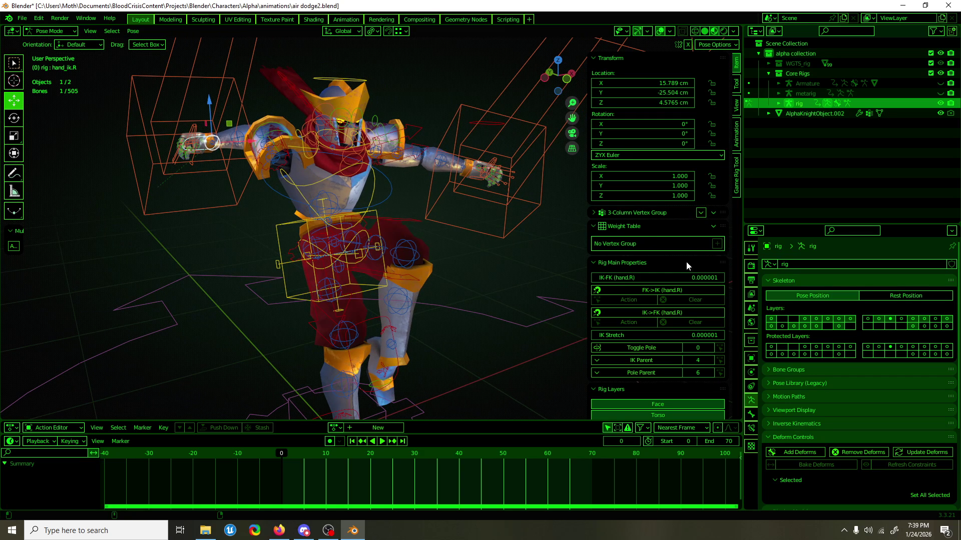
{"action": "left_click", "coordinate": [633, 264]}
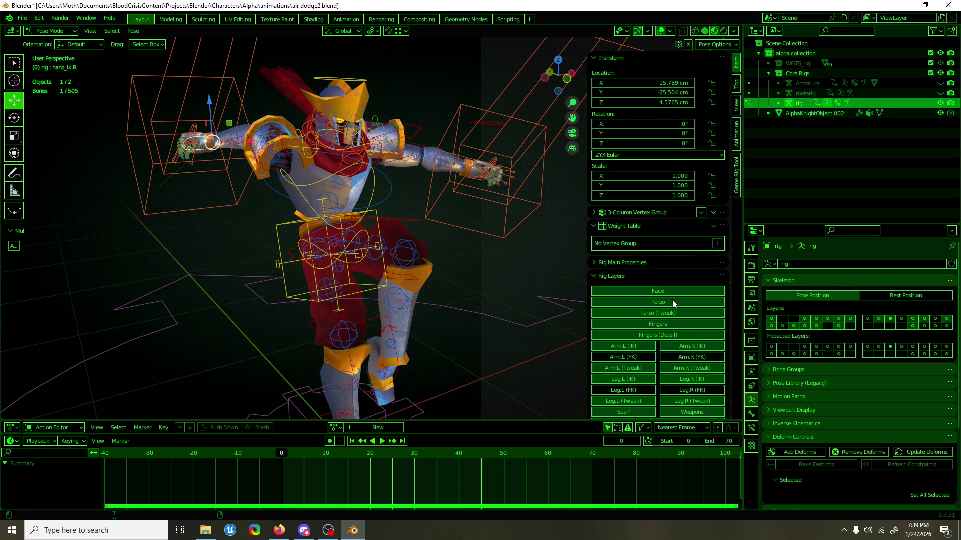
{"action": "left_click", "coordinate": [632, 278]}
{"action": "left_click", "coordinate": [631, 262]}
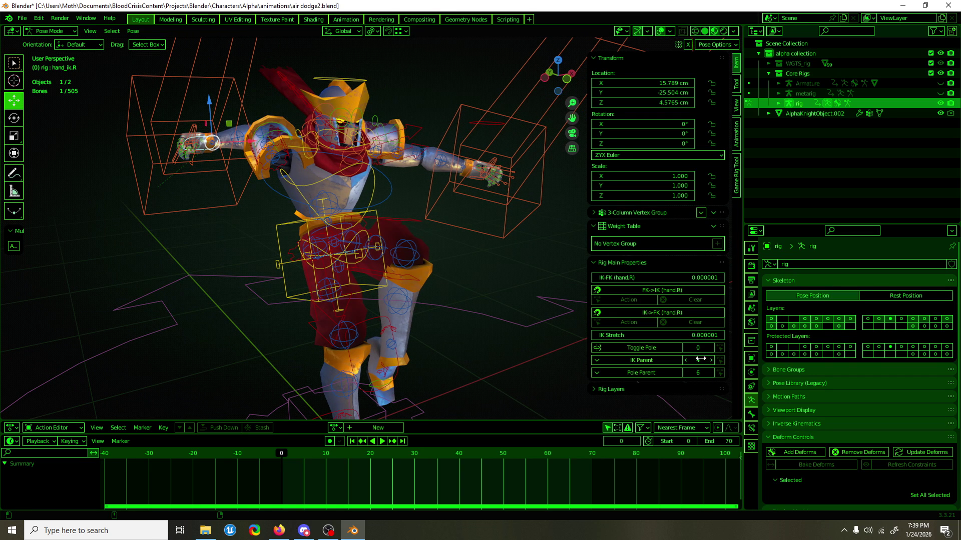
Step the right hand's IK Parent back to 4 and paste the copied pose.
{"action": "left_click", "coordinate": [686, 360]}
{"action": "left_click", "coordinate": [686, 360]}
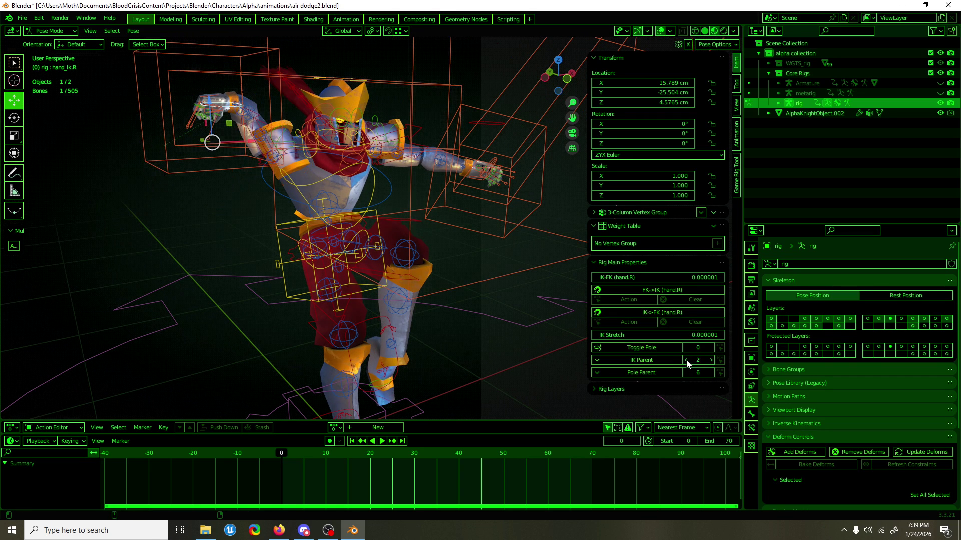
{"action": "left_click", "coordinate": [711, 360]}
{"action": "left_click", "coordinate": [710, 360]}
{"action": "left_click", "coordinate": [711, 360]}
{"action": "left_click", "coordinate": [711, 360]}
{"action": "left_click", "coordinate": [711, 360]}
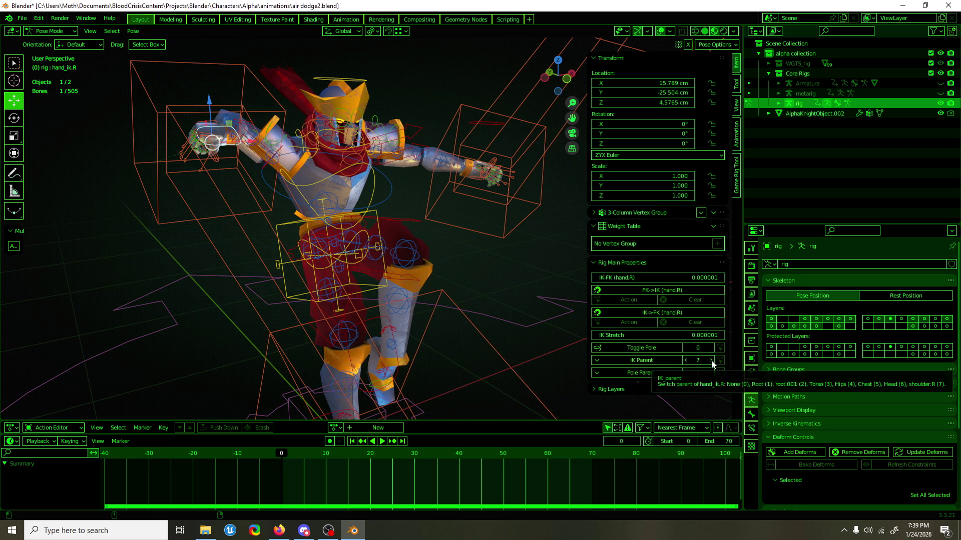
{"action": "left_click", "coordinate": [686, 361]}
{"action": "left_click", "coordinate": [686, 361]}
{"action": "left_click", "coordinate": [687, 361]}
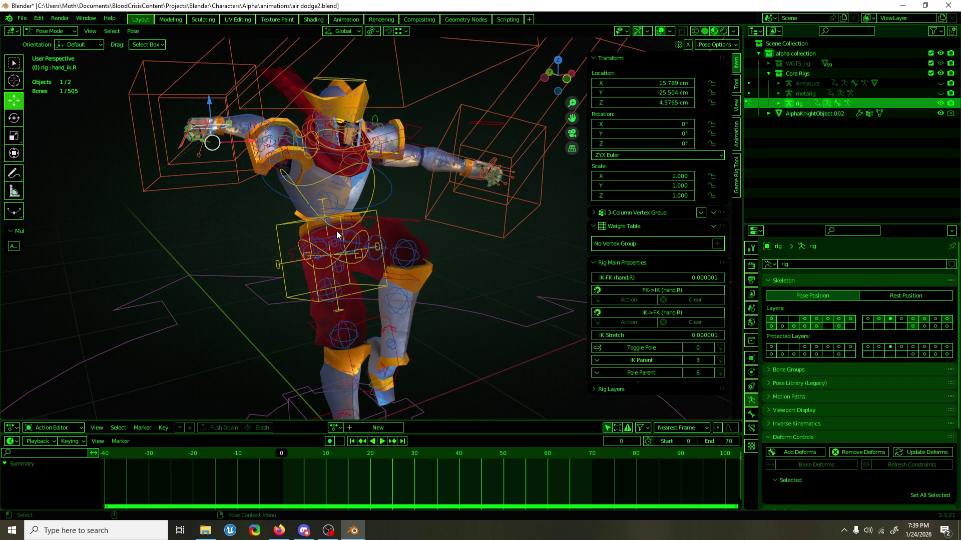
{"action": "key", "text": "ctrl+v"}
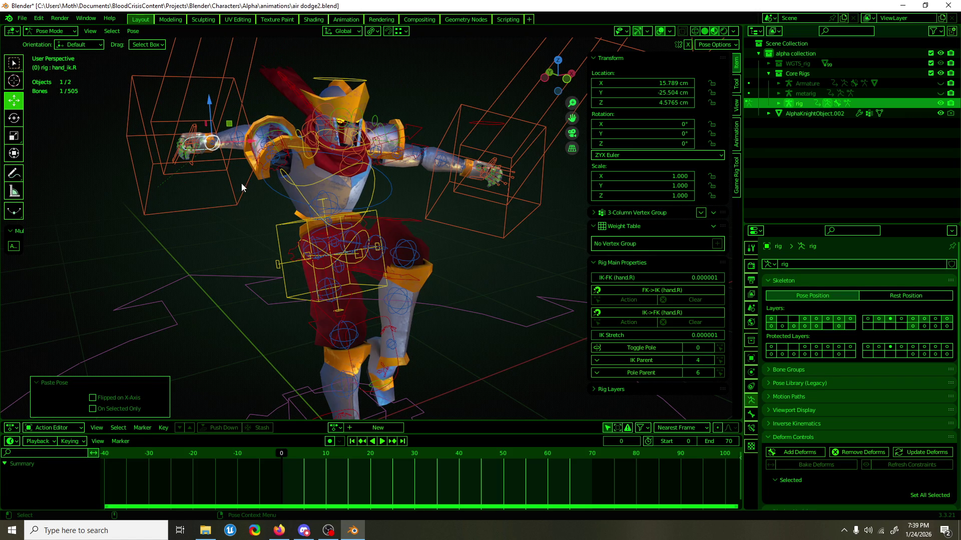
{"action": "left_click", "coordinate": [22, 18]}
{"action": "mouse_move", "coordinate": [80, 49]}
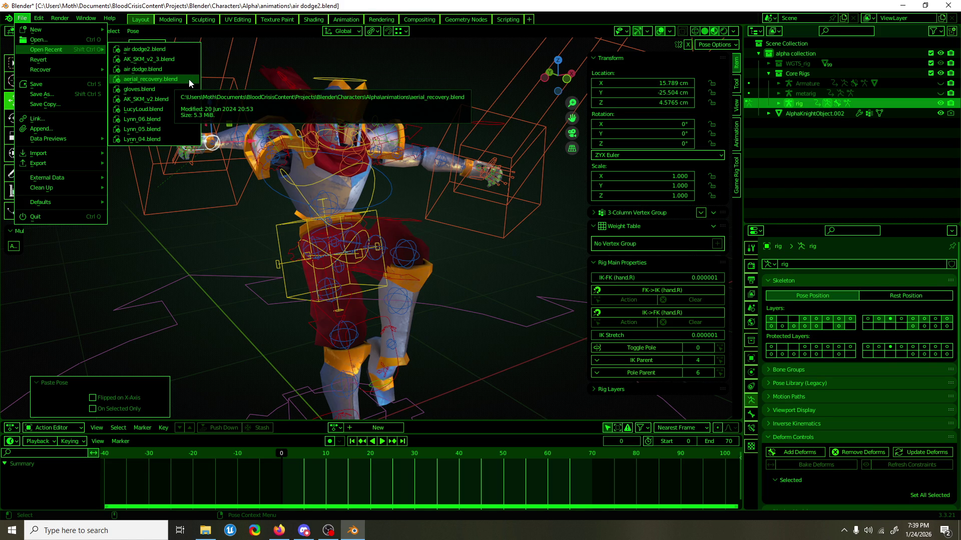
Open air dodge.blend without saving, select hand_ik.R and inspect its Rig Main Properties.
{"action": "left_click", "coordinate": [193, 68]}
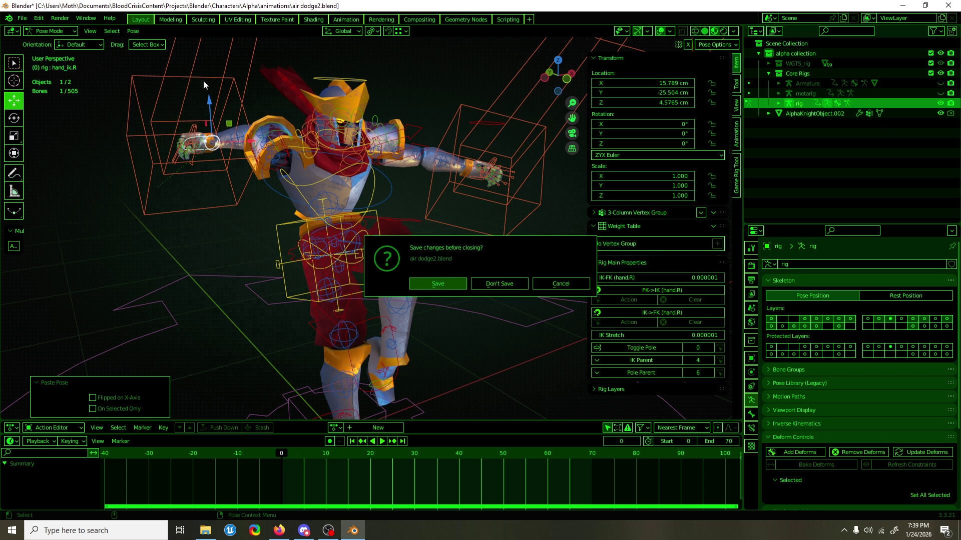
{"action": "left_click", "coordinate": [485, 284]}
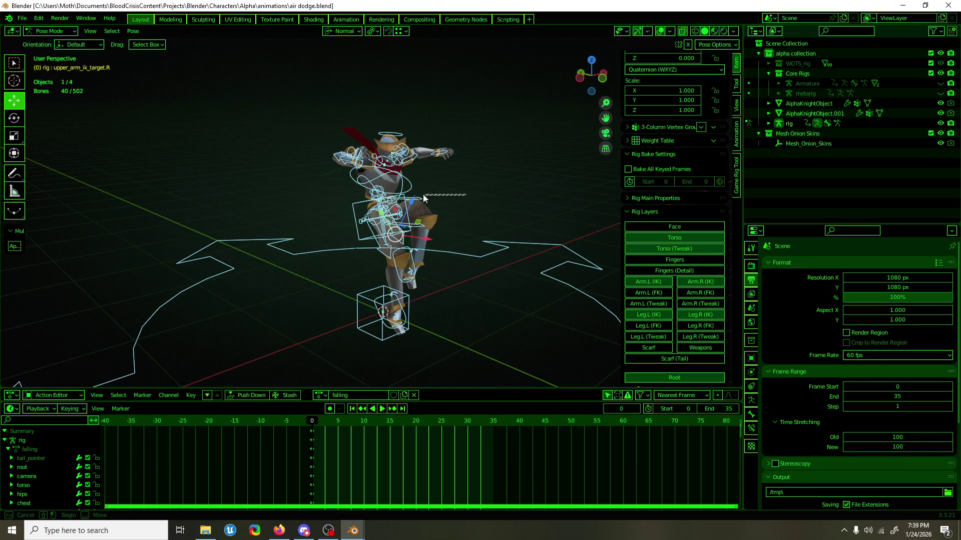
{"action": "middle_click_drag", "start_coordinate": [458, 191], "coordinate": [380, 190]}
{"action": "left_click", "coordinate": [295, 139]}
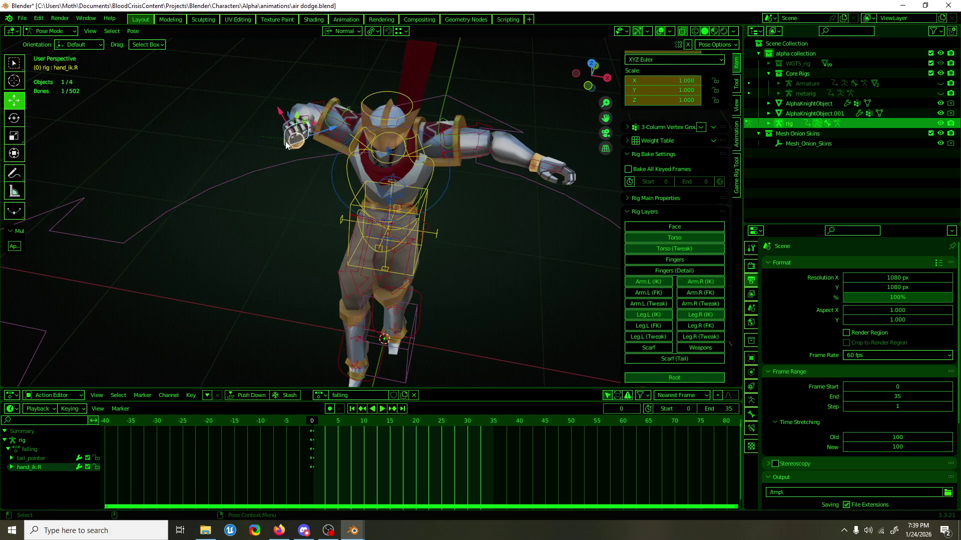
{"action": "scroll", "coordinate": [656, 171], "scroll_direction": "up", "scroll_amount": 5}
{"action": "mouse_move", "coordinate": [476, 216]}
{"action": "middle_mouse_down"}
{"action": "mouse_move", "coordinate": [418, 235]}
{"action": "mouse_move", "coordinate": [444, 200]}
{"action": "middle_mouse_up"}
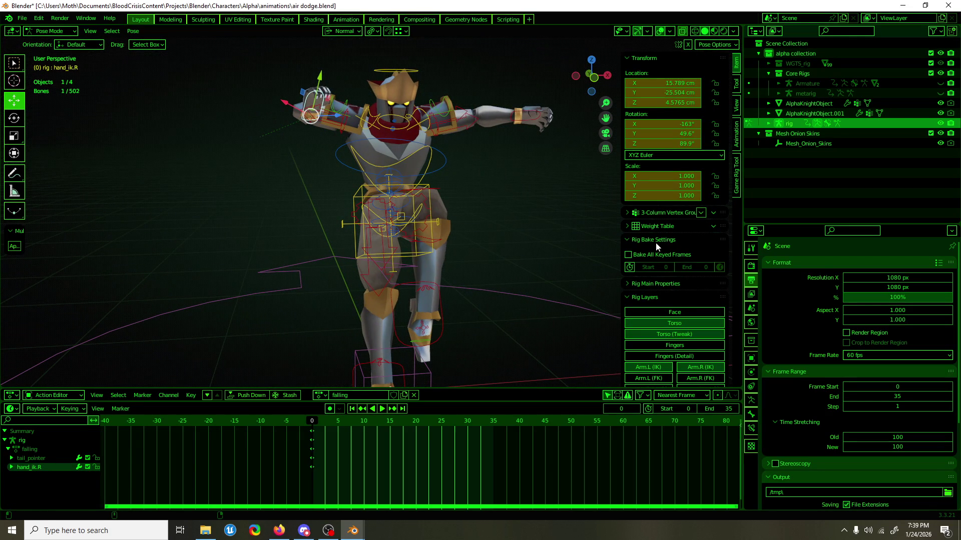
{"action": "left_click", "coordinate": [661, 283]}
{"action": "scroll", "coordinate": [660, 290], "scroll_direction": "down", "scroll_amount": 3}
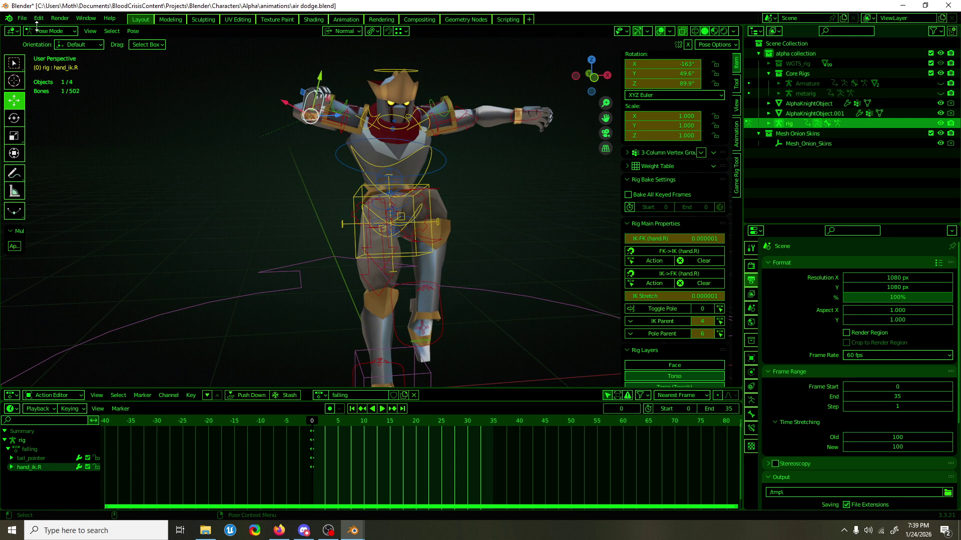
Reopen air dodge2.blend without saving and set hand_ik.R's rotation mode to XYZ Euler.
{"action": "left_click", "coordinate": [23, 18]}
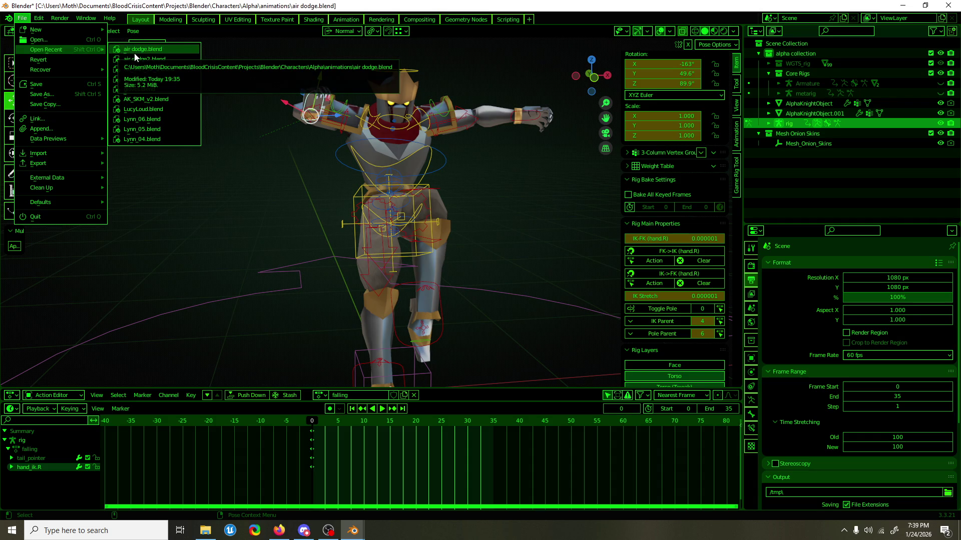
{"action": "left_click", "coordinate": [133, 49]}
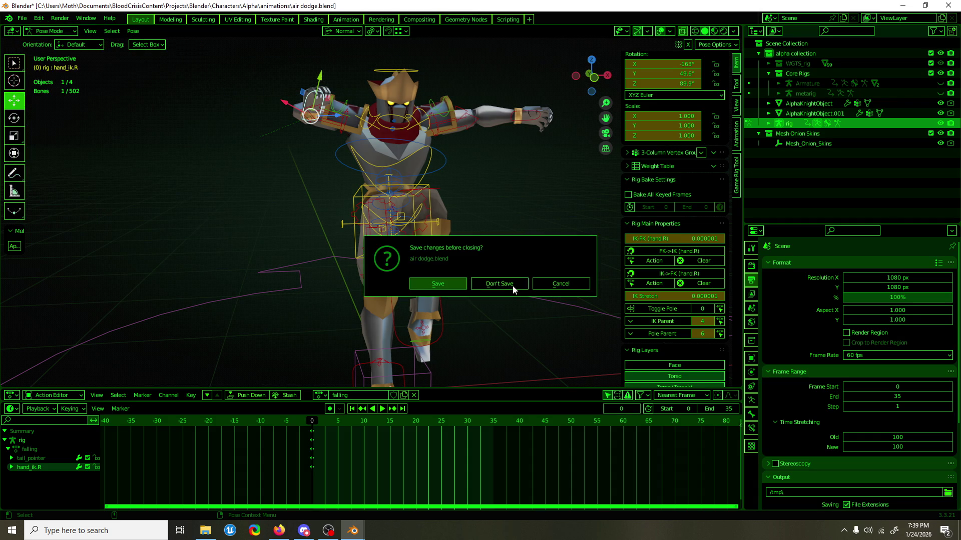
{"action": "left_click", "coordinate": [513, 287]}
{"action": "scroll", "coordinate": [349, 293], "scroll_direction": "up", "scroll_amount": 3}
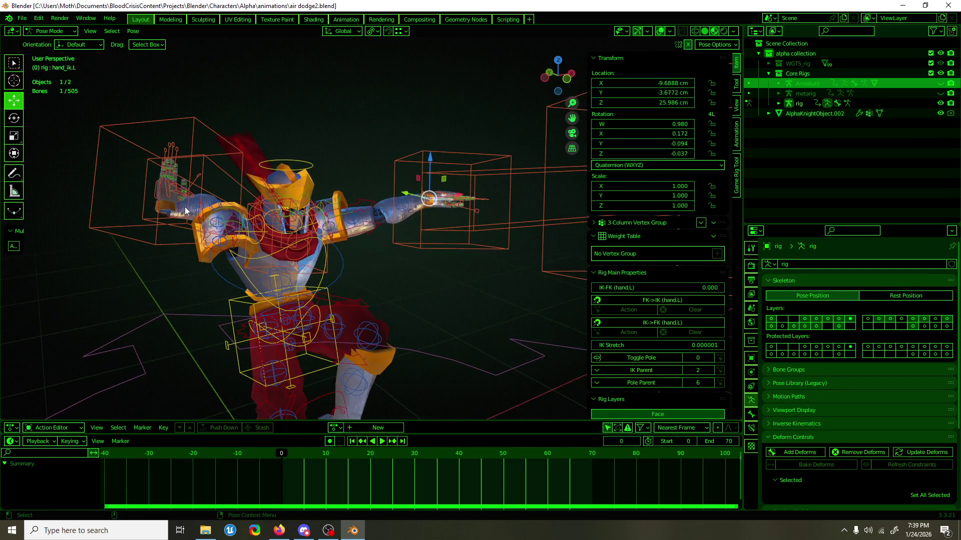
{"action": "left_click", "coordinate": [173, 212]}
{"action": "left_click", "coordinate": [648, 155]}
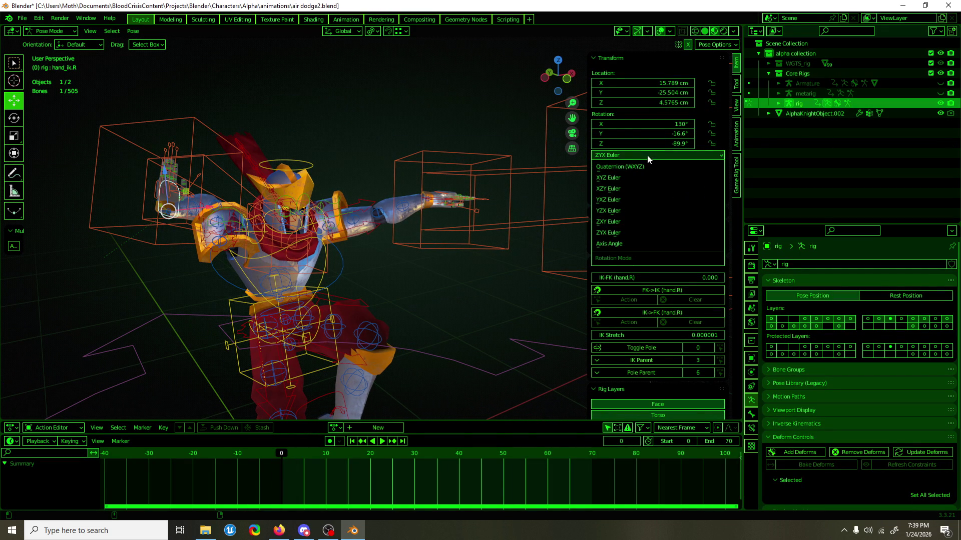
{"action": "left_click", "coordinate": [643, 180]}
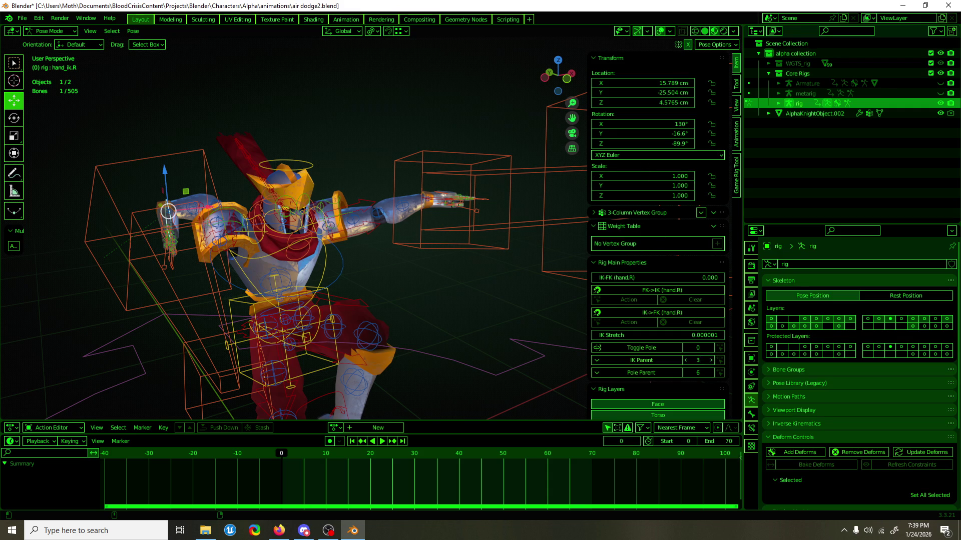
Select all bones, paste the copied pose onto the rig, and save air dodge2.blend.
{"action": "mouse_move", "coordinate": [450, 307]}
{"action": "middle_mouse_down"}
{"action": "mouse_move", "coordinate": [328, 287]}
{"action": "mouse_move", "coordinate": [302, 211]}
{"action": "mouse_move", "coordinate": [318, 229]}
{"action": "mouse_move", "coordinate": [328, 223]}
{"action": "middle_mouse_up"}
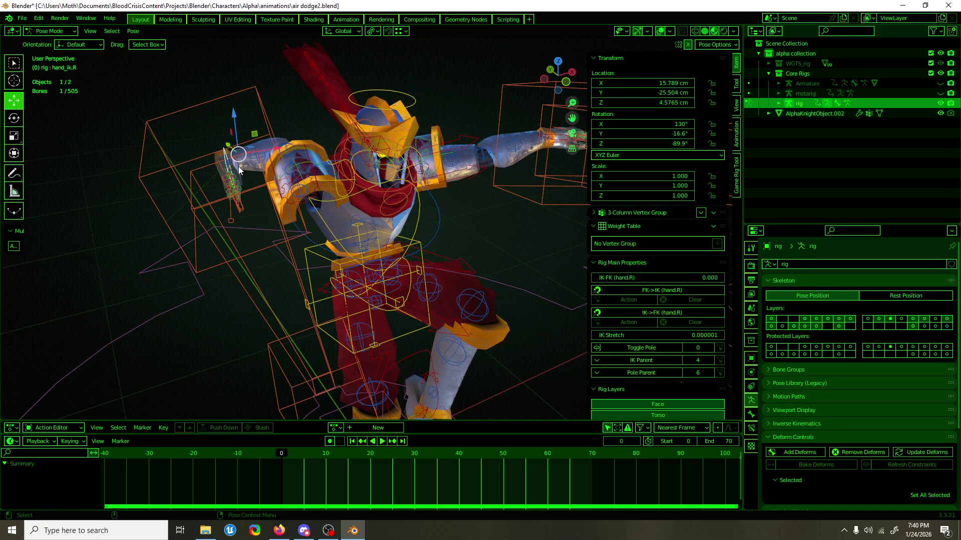
{"action": "key", "text": "ctrl+v"}
{"action": "key", "text": "a"}
{"action": "middle_click_drag", "start_coordinate": [251, 175], "coordinate": [255, 173]}
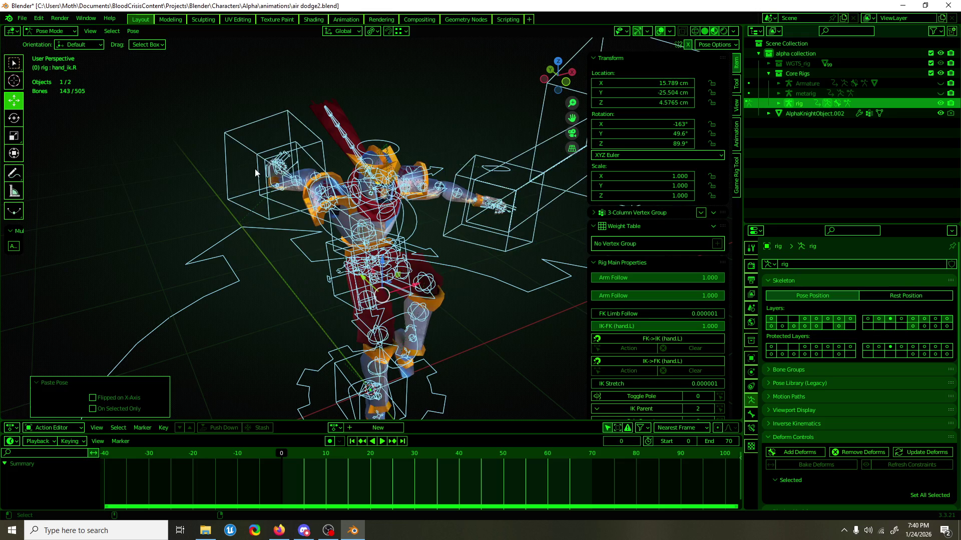
{"action": "mouse_move", "coordinate": [390, 200]}
{"action": "middle_mouse_down"}
{"action": "mouse_move", "coordinate": [420, 208]}
{"action": "mouse_move", "coordinate": [401, 191]}
{"action": "mouse_move", "coordinate": [286, 209]}
{"action": "middle_mouse_up"}
{"action": "key", "text": "ctrl+s"}
Select hand_ik.R, now rotated -163°, 49.6°, 89.9°, and save again.
{"action": "left_click", "coordinate": [285, 185]}
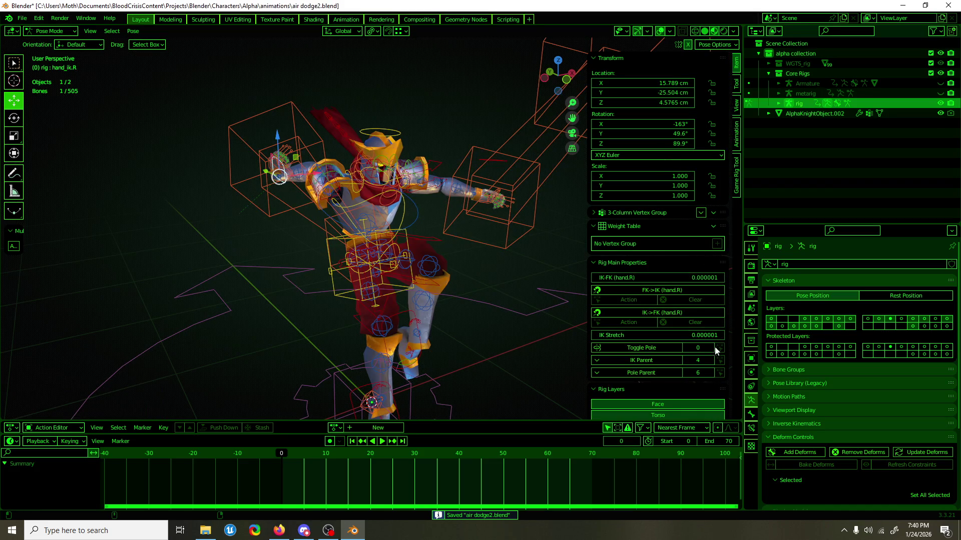
{"action": "mouse_move", "coordinate": [380, 235]}
{"action": "middle_mouse_down"}
{"action": "mouse_move", "coordinate": [397, 228]}
{"action": "mouse_move", "coordinate": [317, 226]}
{"action": "middle_mouse_up"}
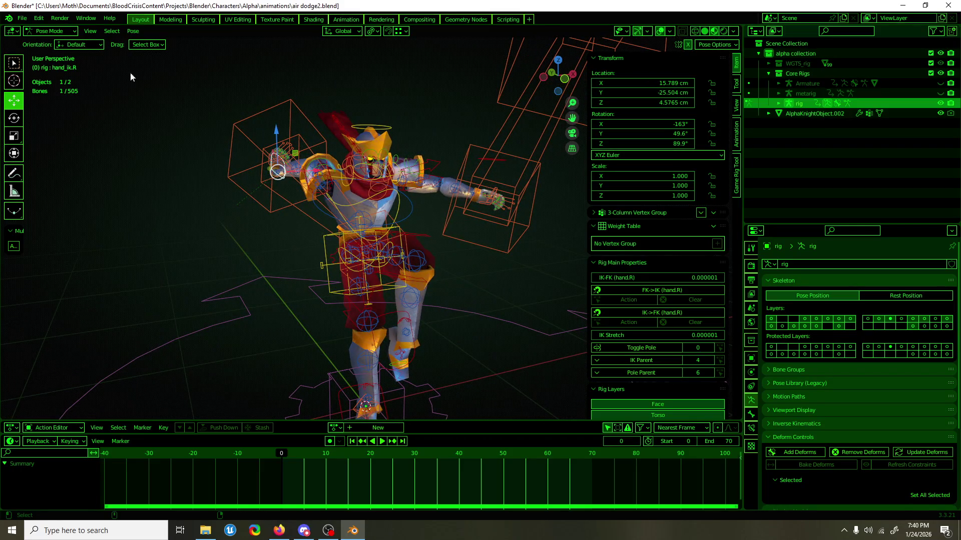
{"action": "key", "text": "ctrl+s"}
{"action": "left_click", "coordinate": [22, 18]}
Open air dodge.blend, select hand_ik.R and copy its pose.
{"action": "mouse_move", "coordinate": [75, 50]}
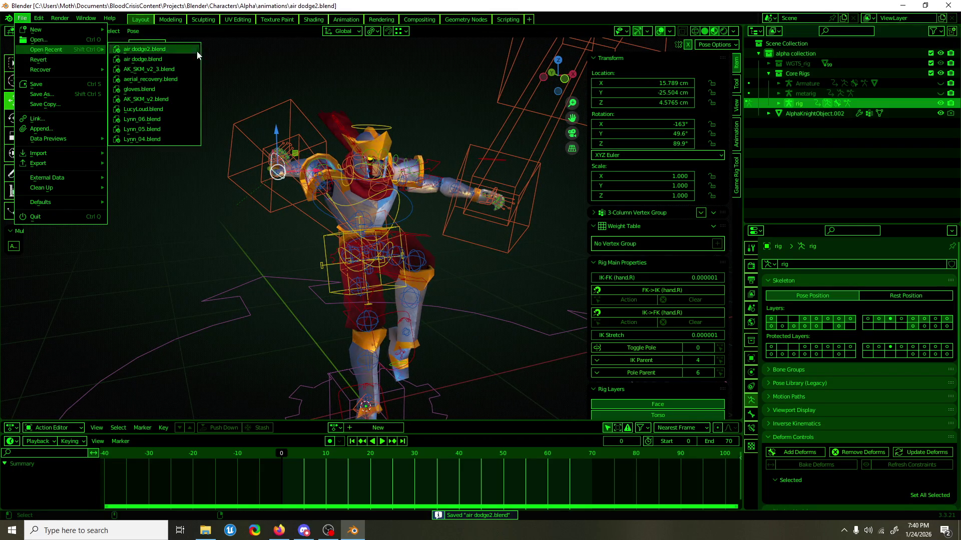
{"action": "left_click", "coordinate": [177, 59]}
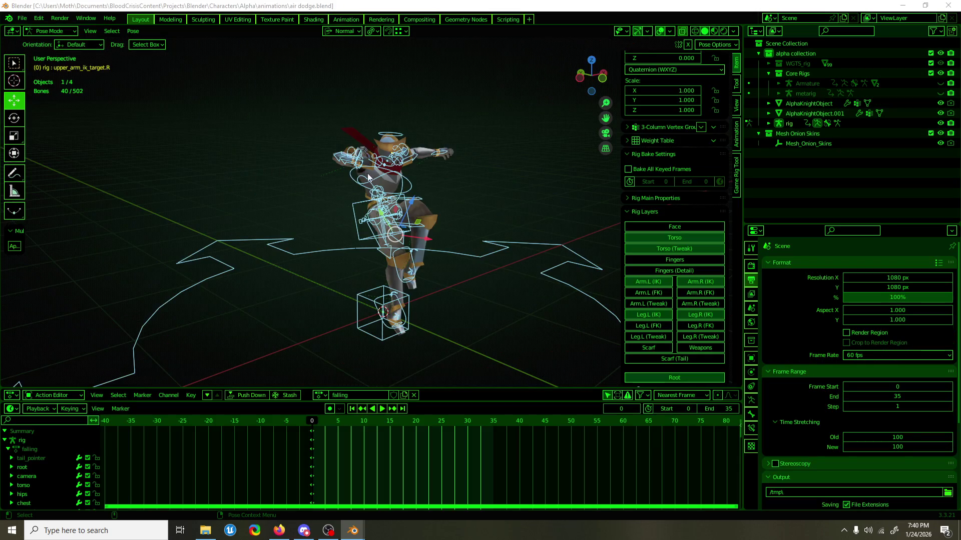
{"action": "left_click", "coordinate": [340, 156]}
{"action": "middle_click_drag", "start_coordinate": [340, 157], "coordinate": [214, 171]}
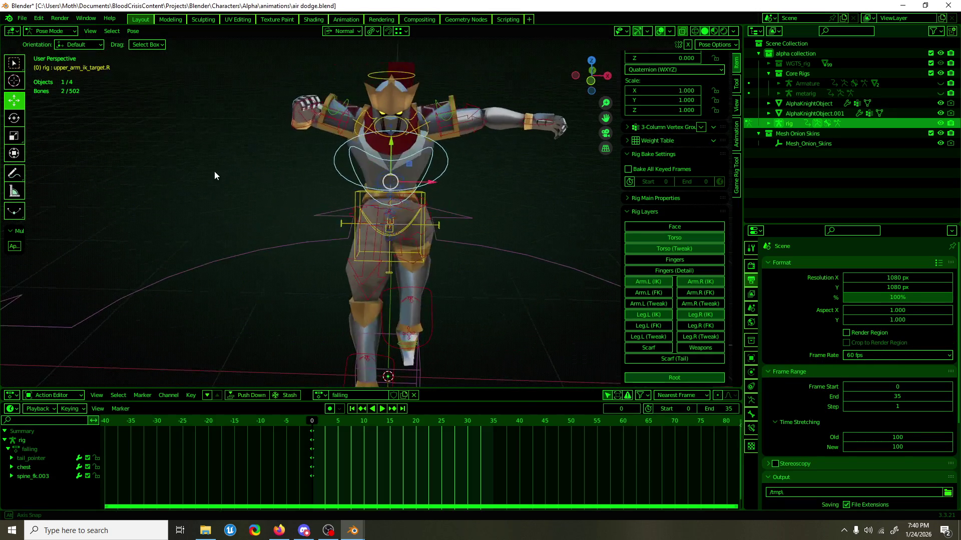
{"action": "left_click", "coordinate": [304, 126]}
{"action": "scroll", "coordinate": [310, 144], "scroll_direction": "up", "scroll_amount": 6}
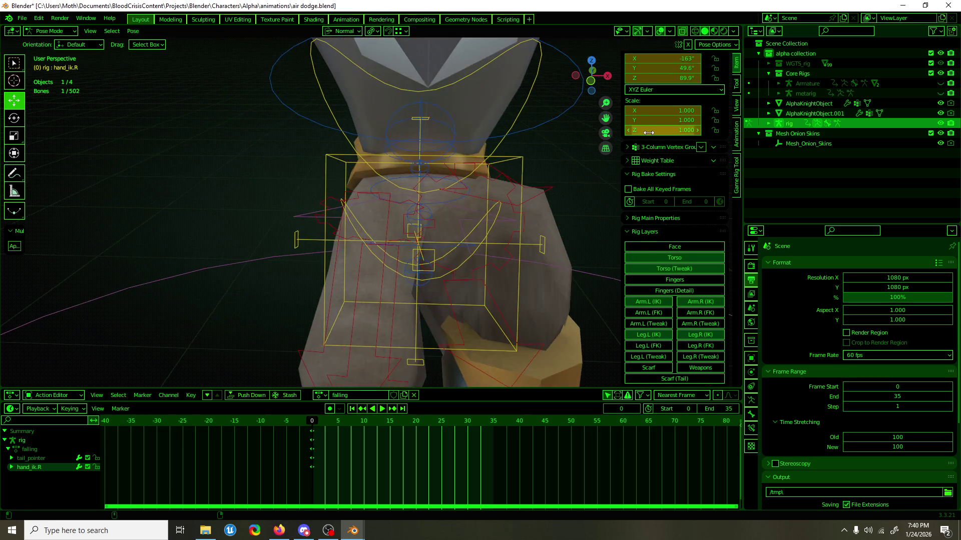
{"action": "scroll", "coordinate": [649, 132], "scroll_direction": "up", "scroll_amount": 3}
{"action": "scroll", "coordinate": [454, 148], "scroll_direction": "down", "scroll_amount": 6}
{"action": "key", "text": "ctrl+c"}
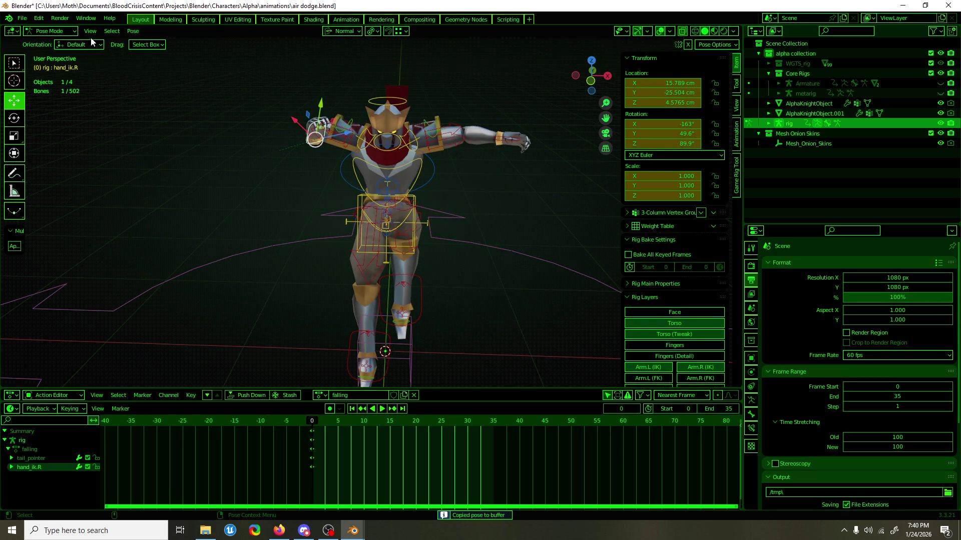
Reopen air dodge2.blend without saving and paste the copied hand pose.
{"action": "left_click", "coordinate": [22, 18]}
{"action": "mouse_move", "coordinate": [42, 57]}
{"action": "left_click", "coordinate": [186, 62]}
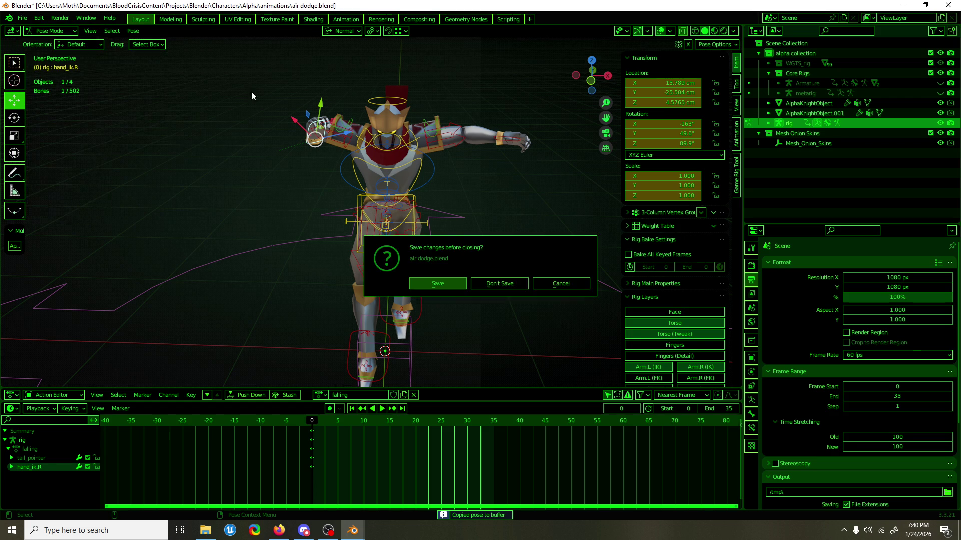
{"action": "left_click", "coordinate": [495, 283]}
{"action": "key", "text": "ctrl+v"}
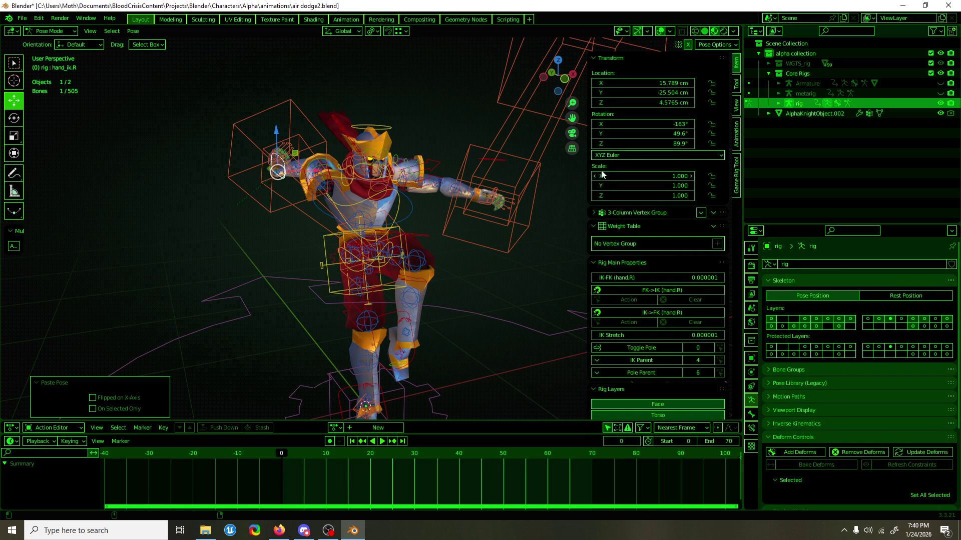
Set the right hand's IK-FK value to 0 and save air dodge2.blend.
{"action": "scroll", "coordinate": [677, 282], "scroll_direction": "down", "scroll_amount": 3}
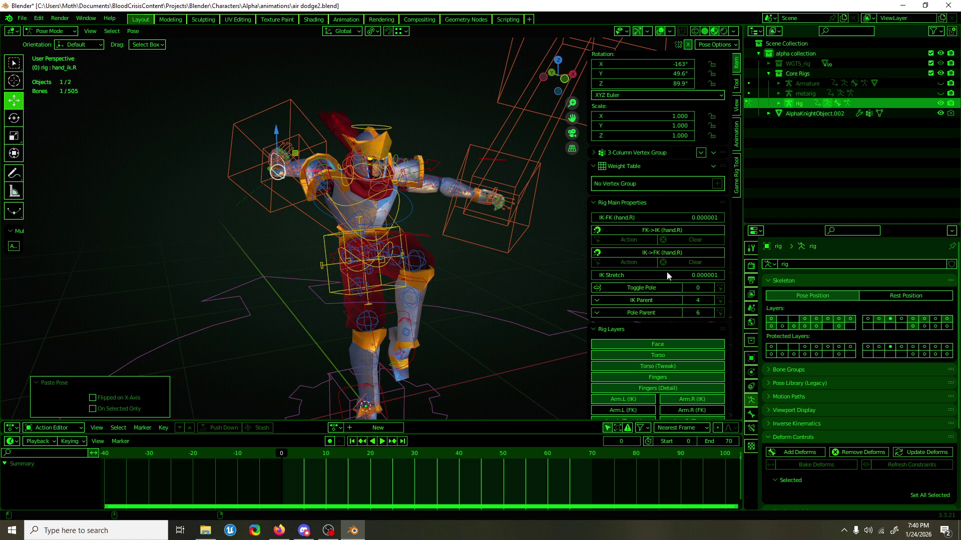
{"action": "left_click_drag", "start_coordinate": [663, 215], "coordinate": [593, 220]}
{"action": "scroll", "coordinate": [610, 236], "scroll_direction": "down", "scroll_amount": 2}
{"action": "scroll", "coordinate": [402, 247], "scroll_direction": "up", "scroll_amount": 3}
{"action": "mouse_move", "coordinate": [403, 247]}
{"action": "middle_mouse_down"}
{"action": "mouse_move", "coordinate": [362, 237]}
{"action": "mouse_move", "coordinate": [414, 245]}
{"action": "mouse_move", "coordinate": [427, 236]}
{"action": "mouse_move", "coordinate": [337, 233]}
{"action": "middle_mouse_up"}
{"action": "scroll", "coordinate": [368, 237], "scroll_direction": "down", "scroll_amount": 5}
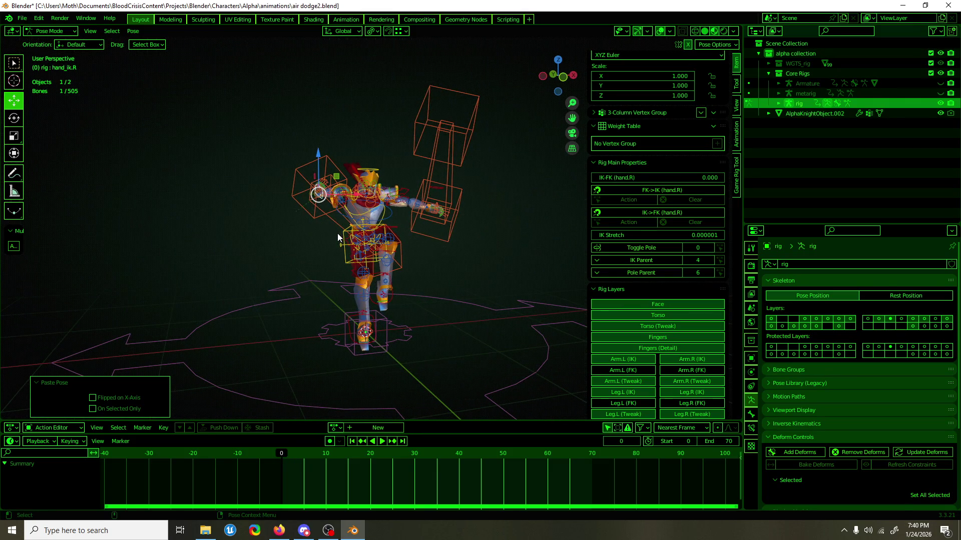
{"action": "key", "text": "ctrl+s"}
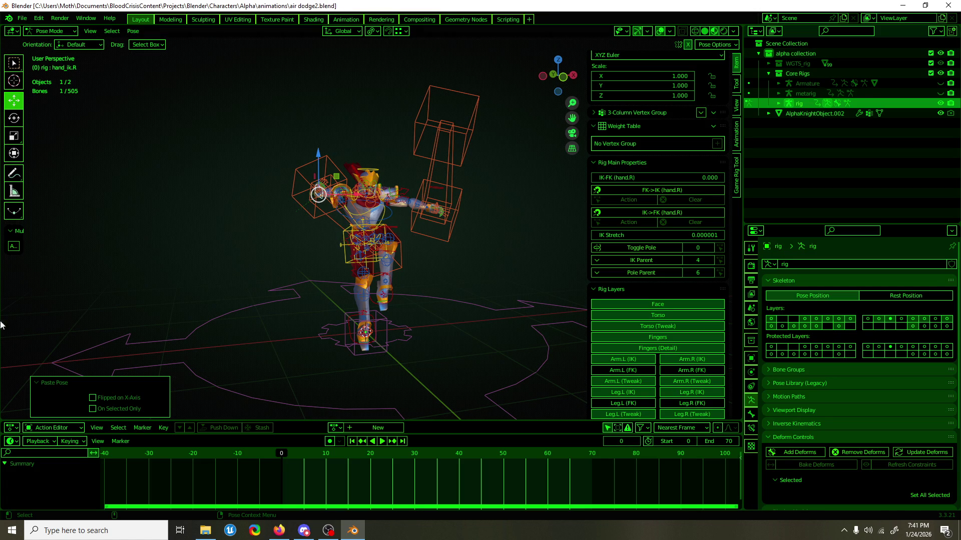
{"action": "key", "text": "ctrl+s"}
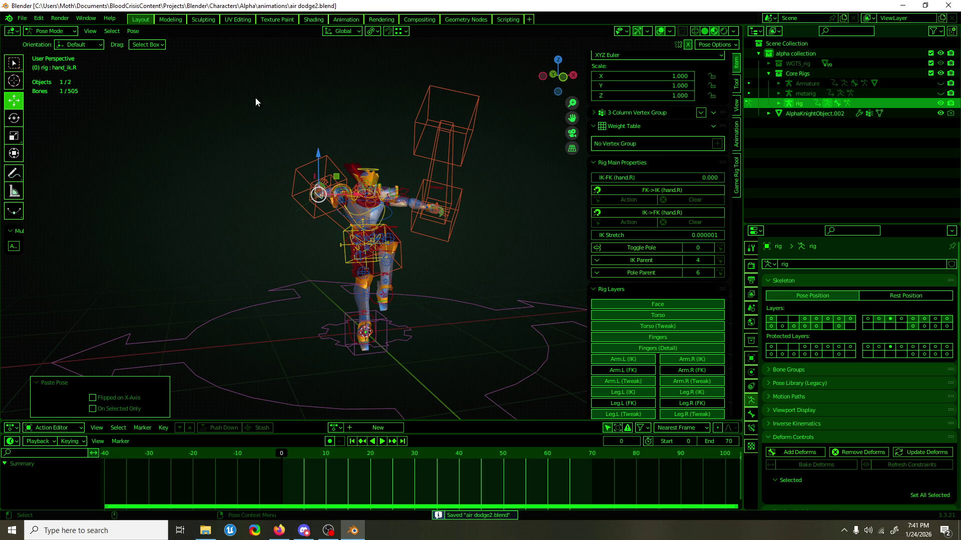
Collapse the Weight Table panel and toggle the Rig Main Properties and Rig Layers panels.
{"action": "scroll", "coordinate": [256, 105], "scroll_direction": "up", "scroll_amount": 3}
{"action": "middle_click_drag", "start_coordinate": [257, 116], "coordinate": [305, 140]}
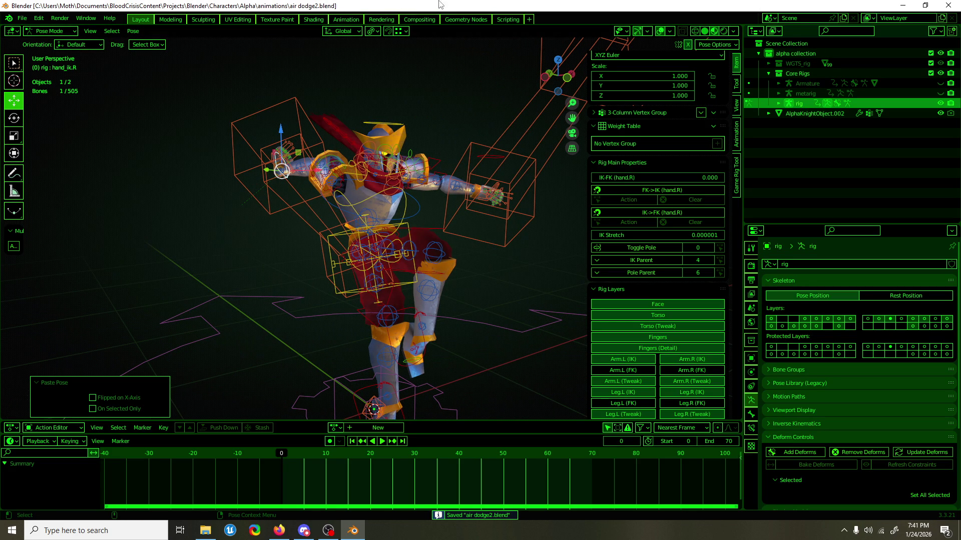
{"action": "scroll", "coordinate": [301, 177], "scroll_direction": "up", "scroll_amount": 1}
{"action": "mouse_move", "coordinate": [301, 177]}
{"action": "middle_mouse_down"}
{"action": "mouse_move", "coordinate": [502, 180]}
{"action": "mouse_move", "coordinate": [364, 190]}
{"action": "middle_mouse_up"}
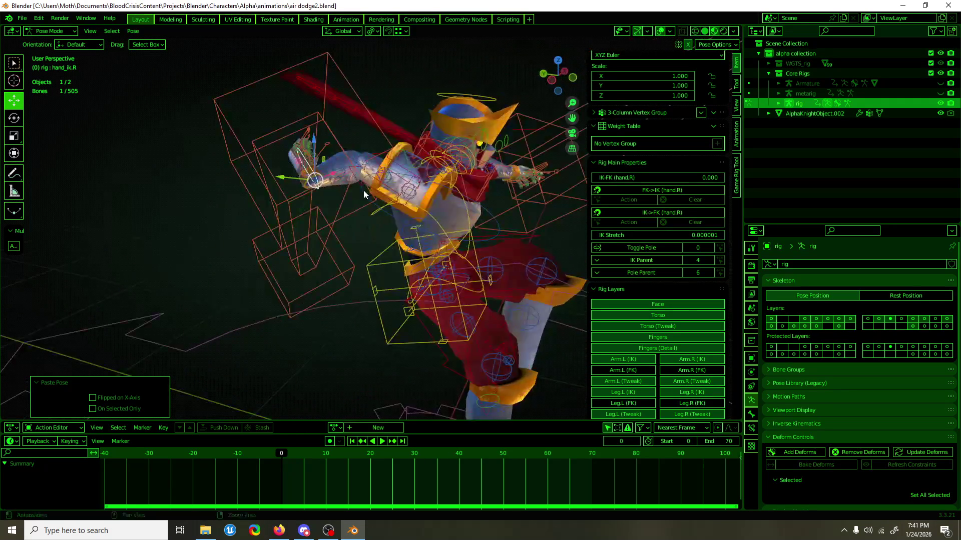
{"action": "scroll", "coordinate": [680, 243], "scroll_direction": "up", "scroll_amount": 5}
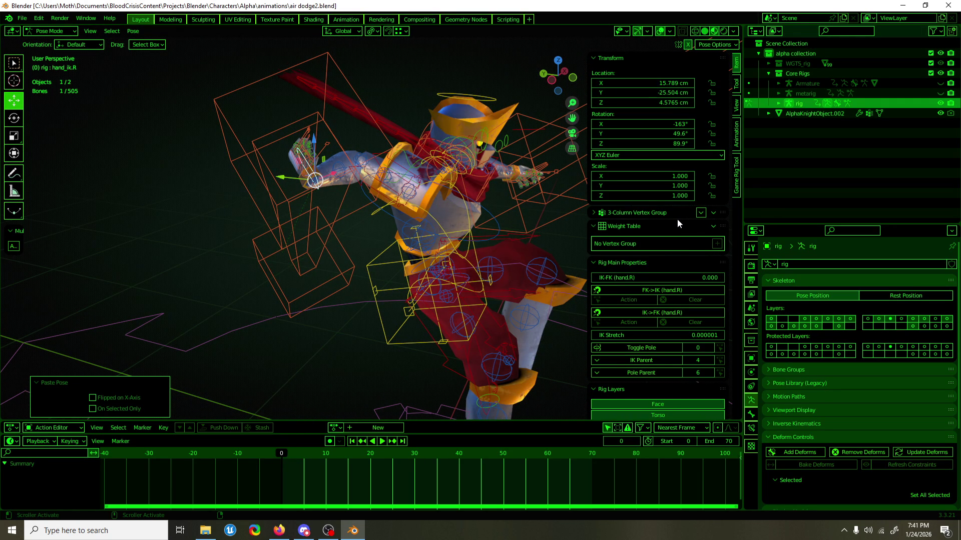
{"action": "left_click", "coordinate": [668, 226]}
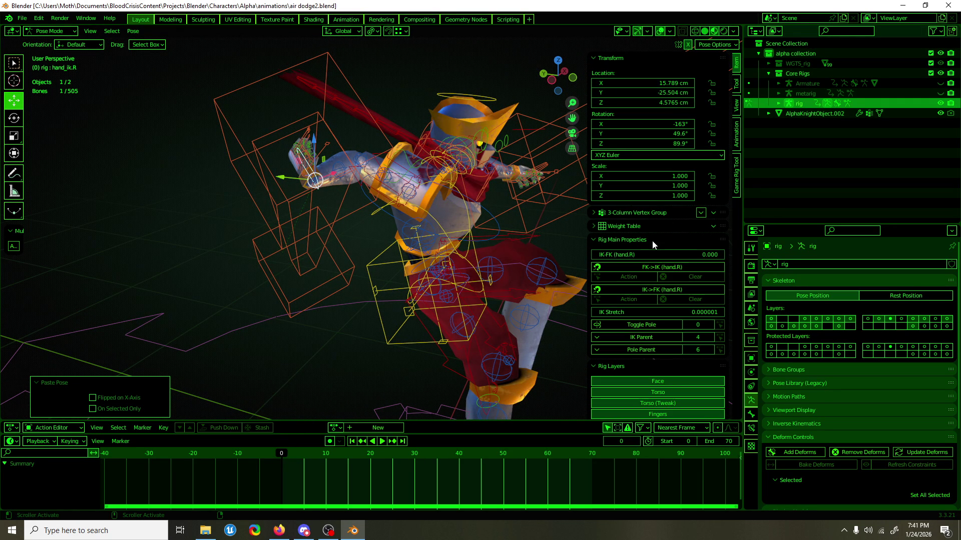
{"action": "left_click", "coordinate": [652, 241]}
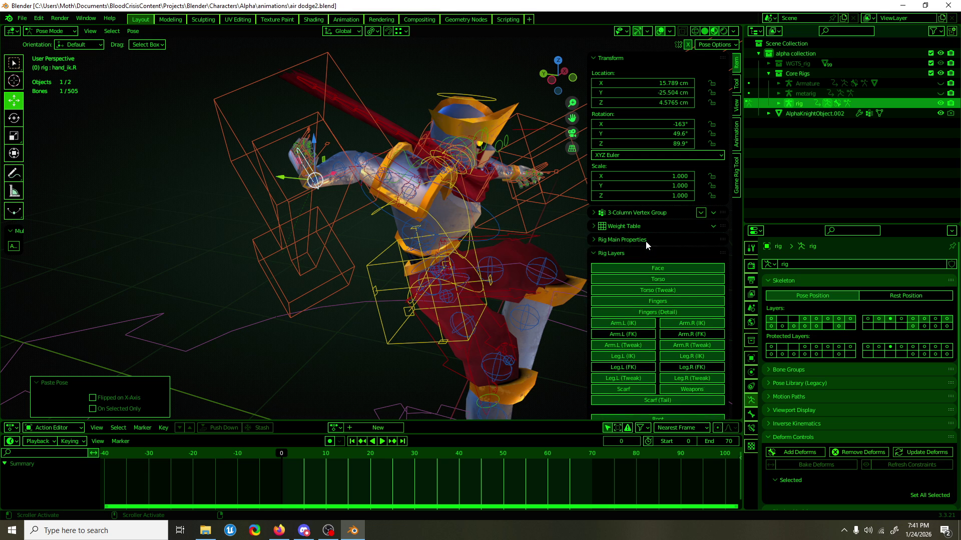
{"action": "left_click", "coordinate": [645, 241]}
{"action": "left_click", "coordinate": [603, 368]}
{"action": "left_click", "coordinate": [603, 367]}
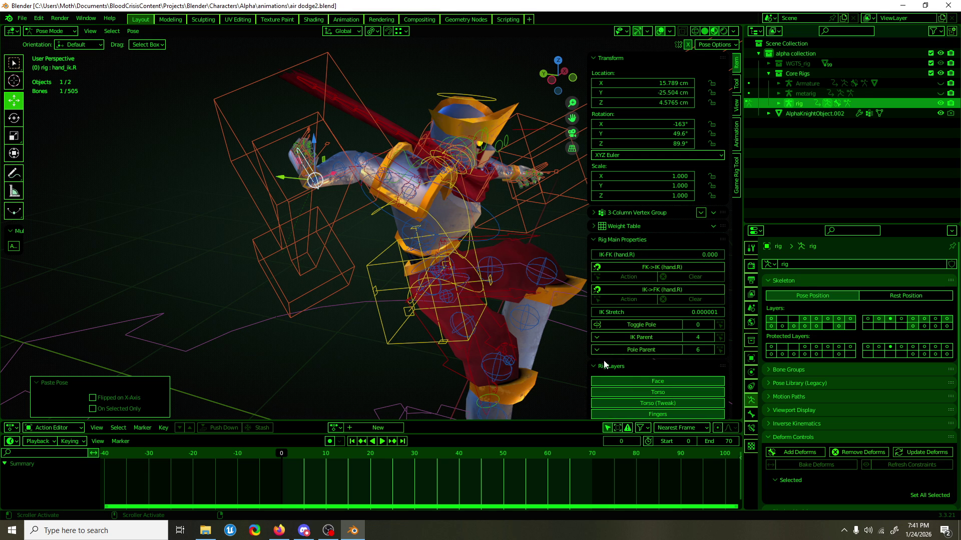
Slide the right hand's IK-FK switch to FK and back to IK, then save.
{"action": "middle_click_drag", "start_coordinate": [550, 175], "coordinate": [450, 155]}
{"action": "middle_click_drag", "start_coordinate": [510, 220], "coordinate": [516, 166]}
{"action": "mouse_move", "coordinate": [652, 261]}
{"action": "left_mouse_down"}
{"action": "mouse_move", "coordinate": [723, 256]}
{"action": "mouse_move", "coordinate": [593, 256]}
{"action": "left_mouse_up"}
{"action": "middle_click_drag", "start_coordinate": [265, 208], "coordinate": [351, 231]}
{"action": "key", "text": "ctrl+s"}
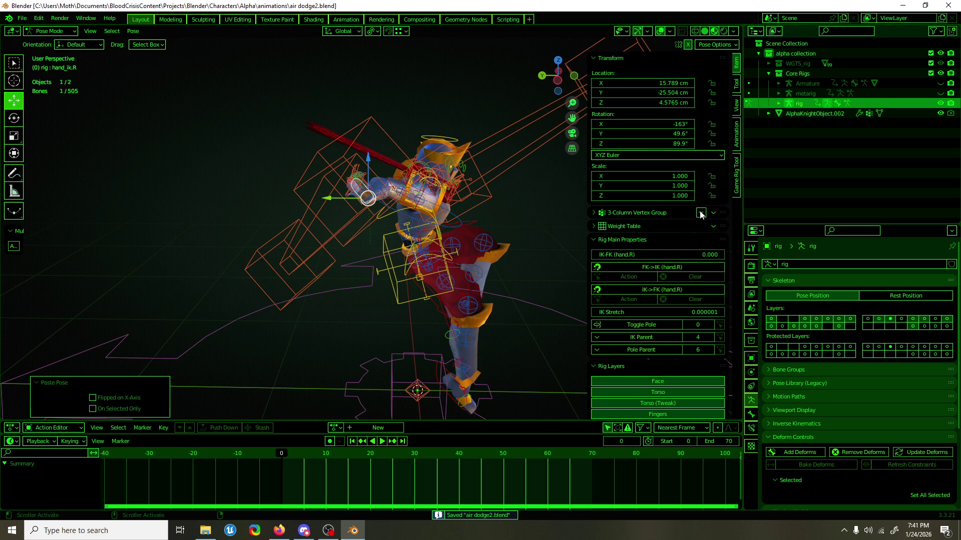
{"action": "middle_click_drag", "start_coordinate": [525, 150], "coordinate": [368, 165]}
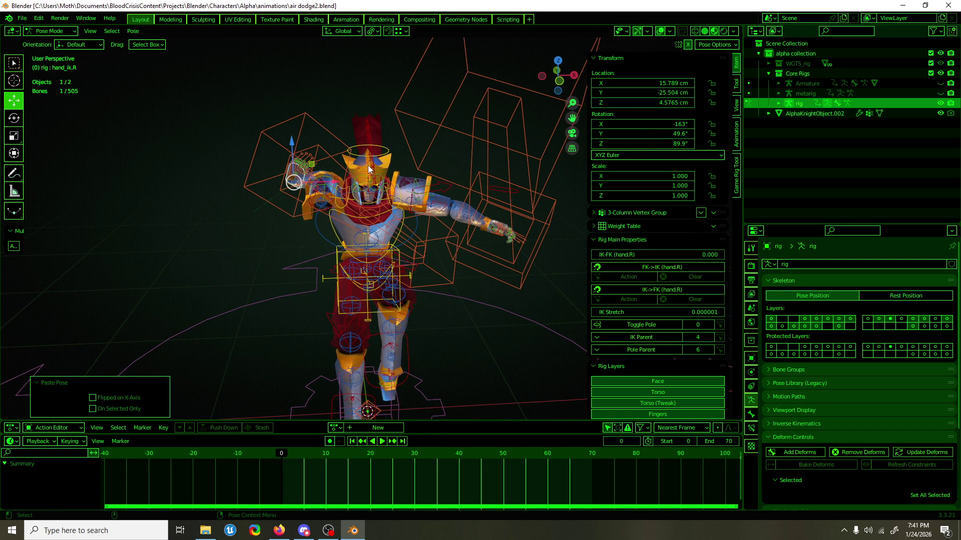
{"action": "left_click", "coordinate": [23, 20]}
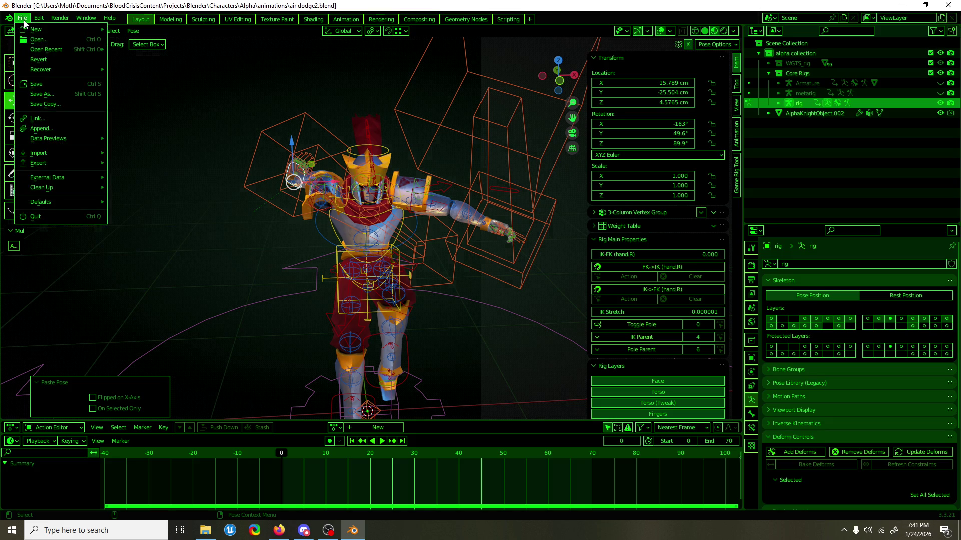
Open air dodge.blend, select hand_ik.R and copy its pose.
{"action": "mouse_move", "coordinate": [43, 53]}
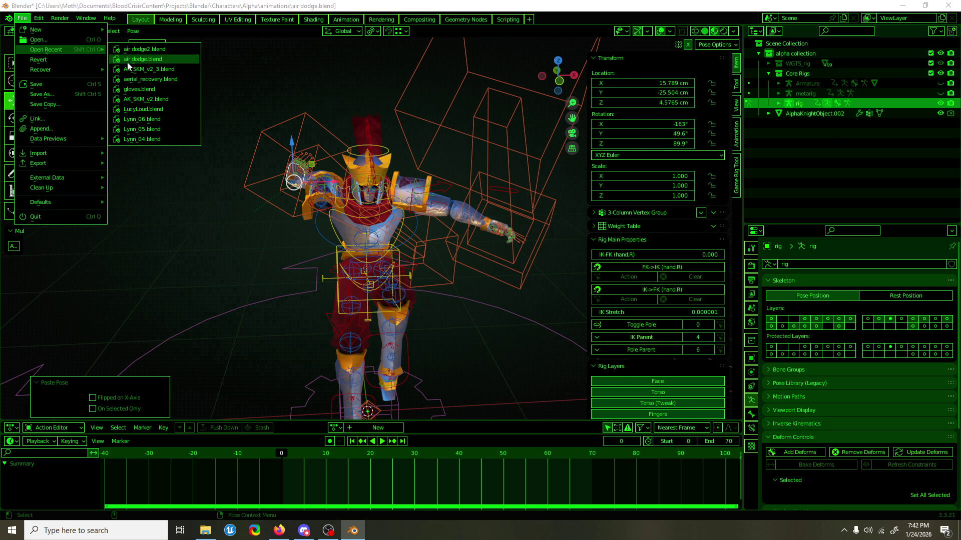
{"action": "left_click", "coordinate": [127, 62]}
{"action": "scroll", "coordinate": [355, 172], "scroll_direction": "up", "scroll_amount": 5}
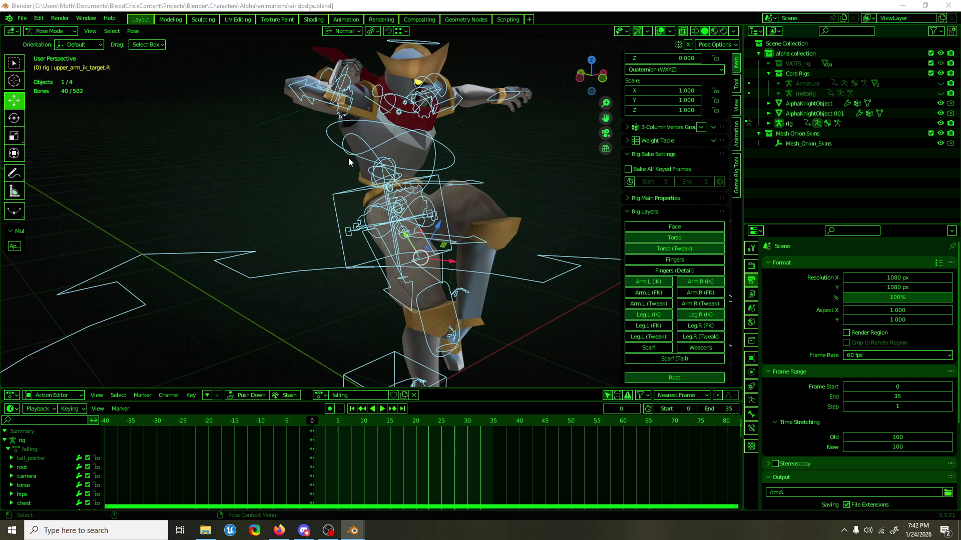
{"action": "left_click", "coordinate": [350, 69]}
{"action": "middle_click_drag", "start_coordinate": [350, 69], "coordinate": [691, 151]}
{"action": "mouse_move", "coordinate": [526, 115]}
{"action": "middle_mouse_down"}
{"action": "mouse_move", "coordinate": [533, 145]}
{"action": "mouse_move", "coordinate": [637, 175]}
{"action": "mouse_move", "coordinate": [265, 70]}
{"action": "mouse_move", "coordinate": [276, 53]}
{"action": "mouse_move", "coordinate": [657, 112]}
{"action": "middle_mouse_up"}
{"action": "scroll", "coordinate": [671, 164], "scroll_direction": "up", "scroll_amount": 3}
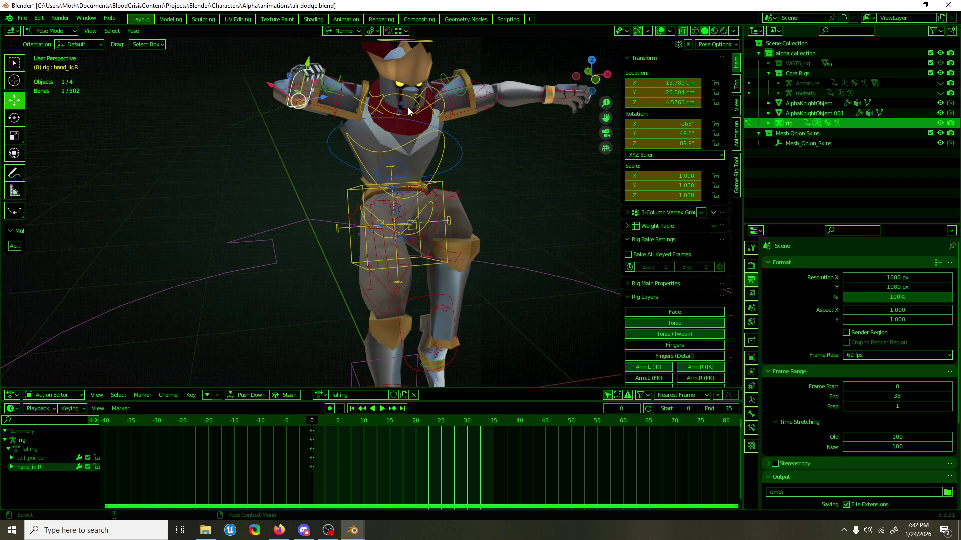
{"action": "key", "text": "ctrl+c"}
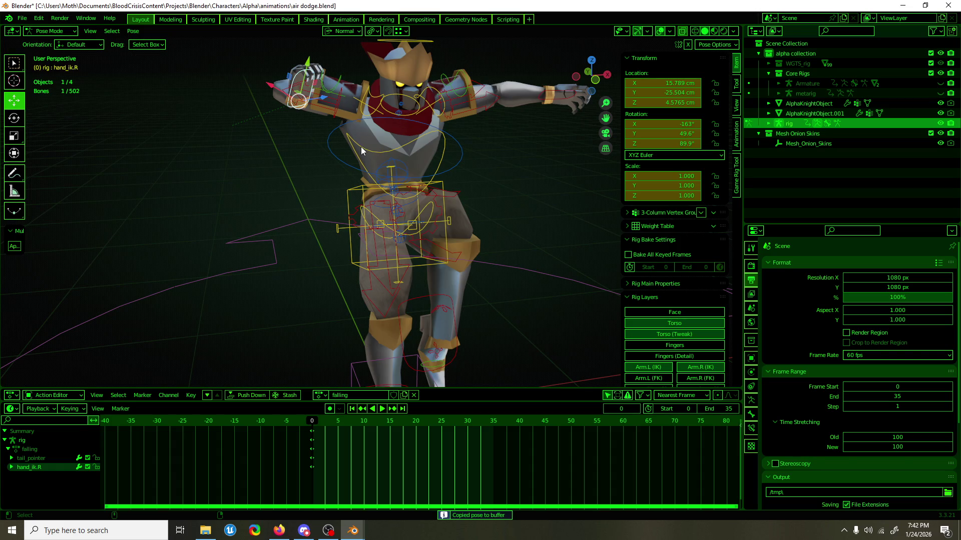
{"action": "key", "text": "ctrl+c"}
{"action": "left_click", "coordinate": [313, 436]}
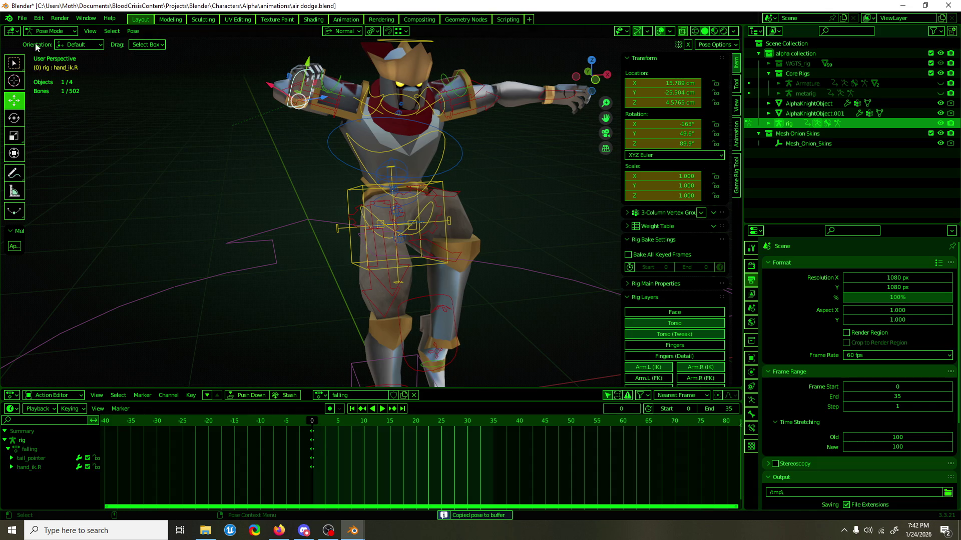
Return to air dodge2.blend without saving, keyframe the rig and paste the hand pose.
{"action": "left_click", "coordinate": [22, 18]}
{"action": "mouse_move", "coordinate": [43, 50]}
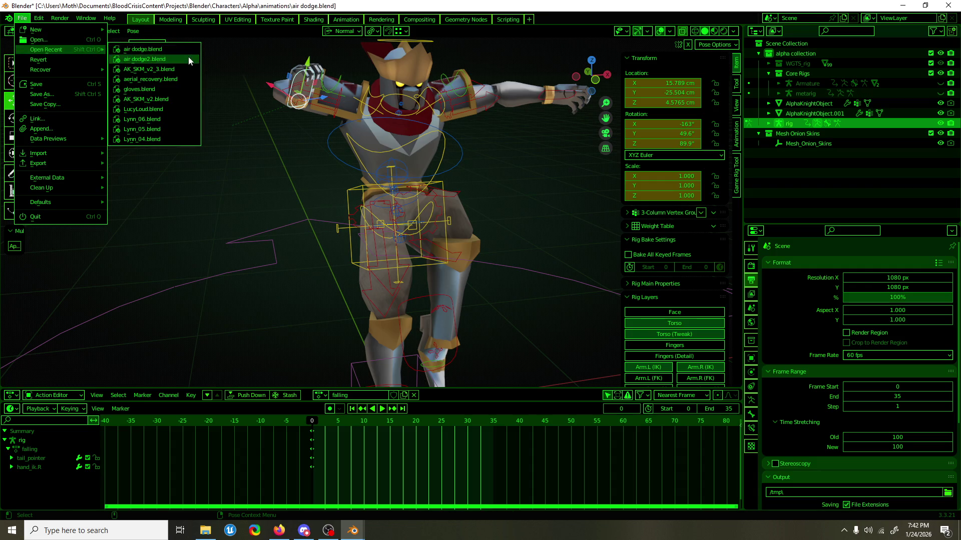
{"action": "left_click", "coordinate": [185, 59]}
{"action": "left_click", "coordinate": [511, 283]}
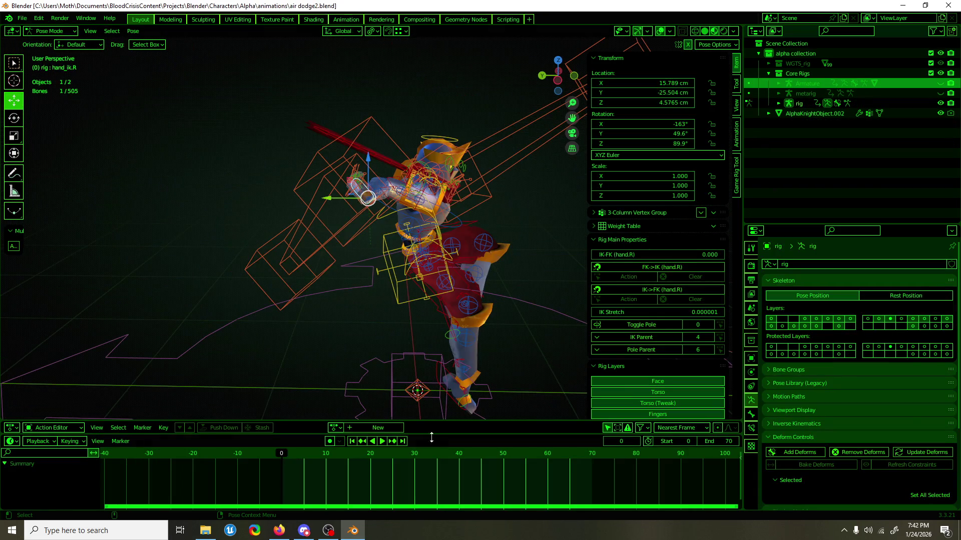
{"action": "left_click", "coordinate": [282, 465]}
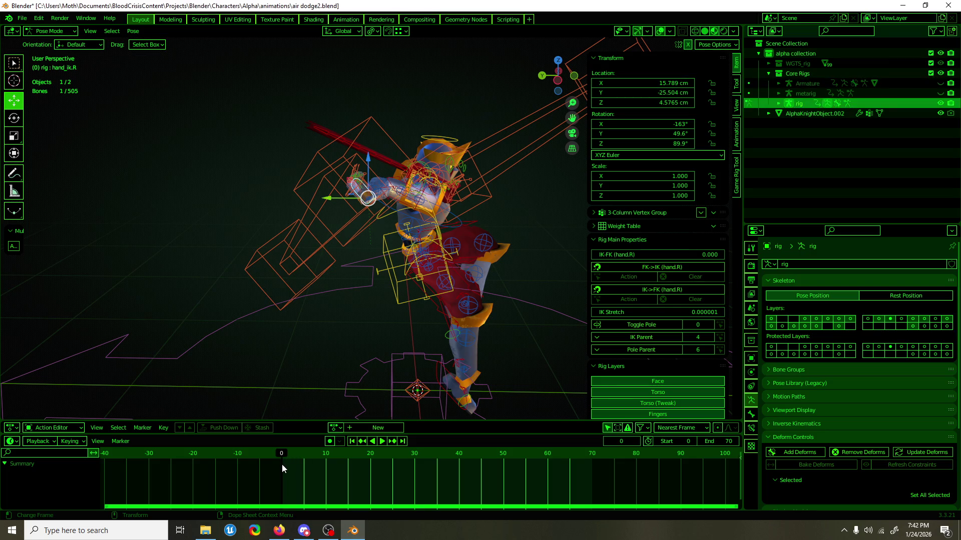
{"action": "key", "text": "i"}
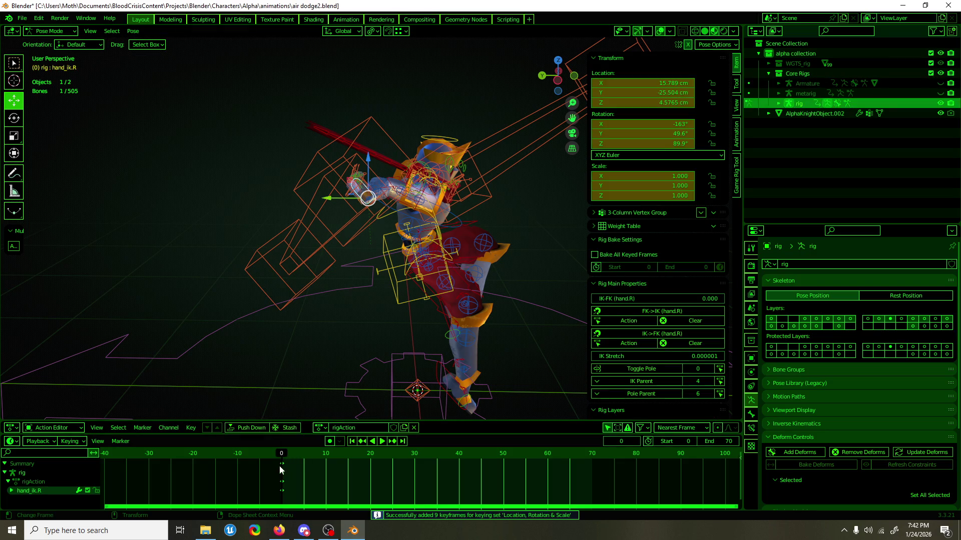
{"action": "key", "text": "ctrl+v"}
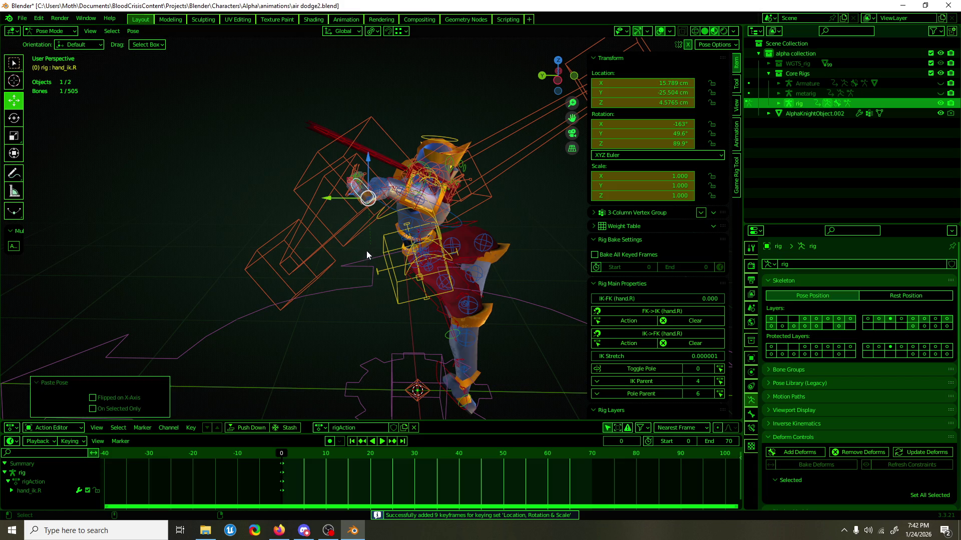
Undo the keyed and pasted hand pose, leaving the rig with no action.
{"action": "middle_click_drag", "start_coordinate": [370, 248], "coordinate": [345, 250]}
{"action": "left_click", "coordinate": [27, 18]}
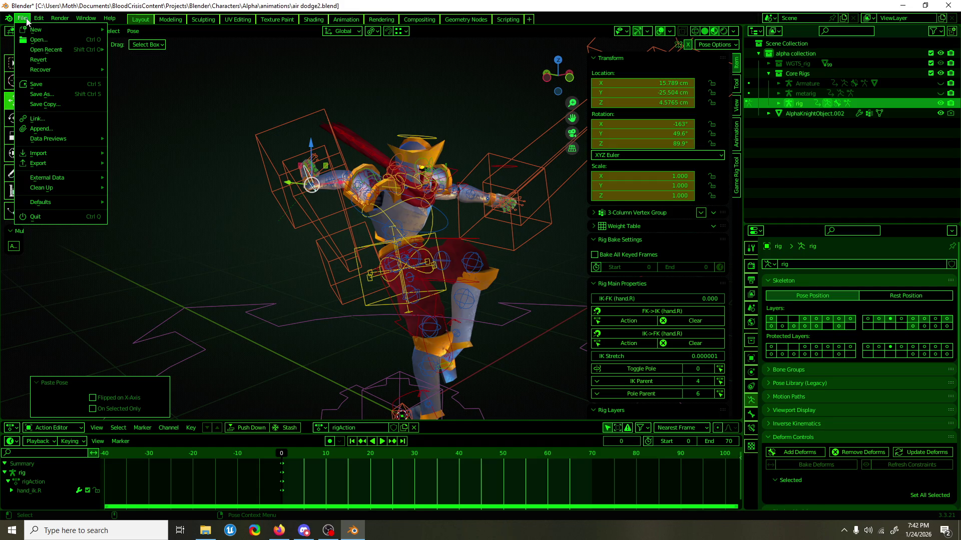
{"action": "mouse_move", "coordinate": [29, 31]}
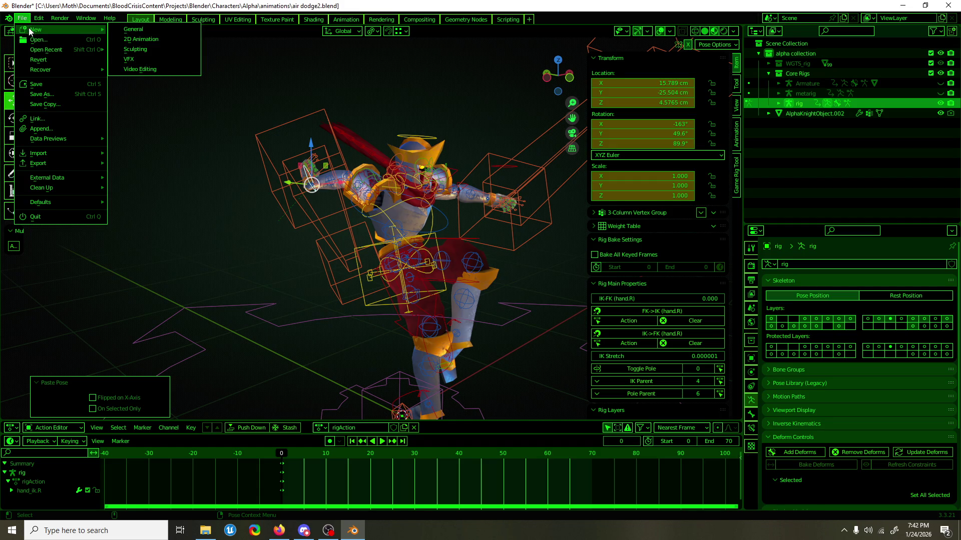
{"action": "key", "text": "ctrl+z"}
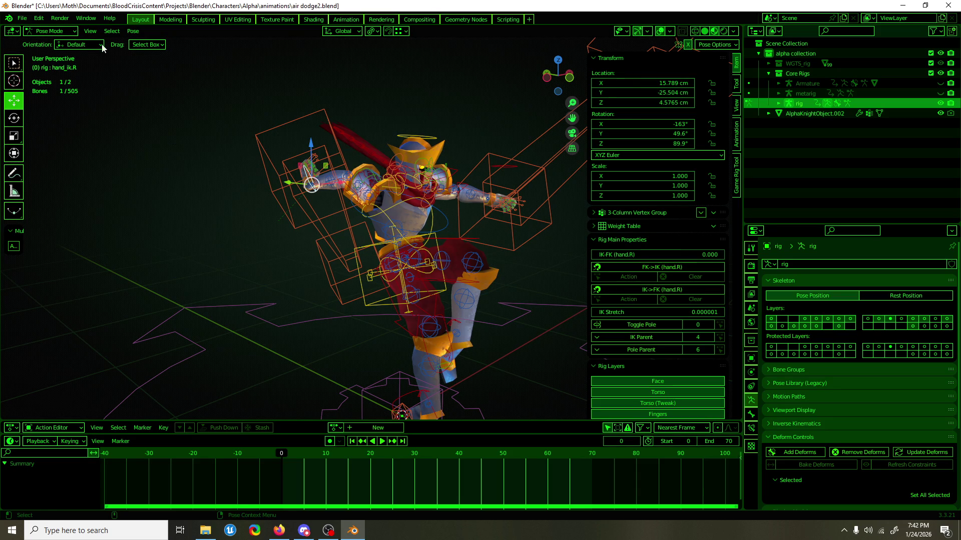
{"action": "left_click", "coordinate": [22, 18]}
Load air dodge.blend discarding changes, pick the hand_ik.R control and copy its pose to the buffer.
{"action": "mouse_move", "coordinate": [38, 52]}
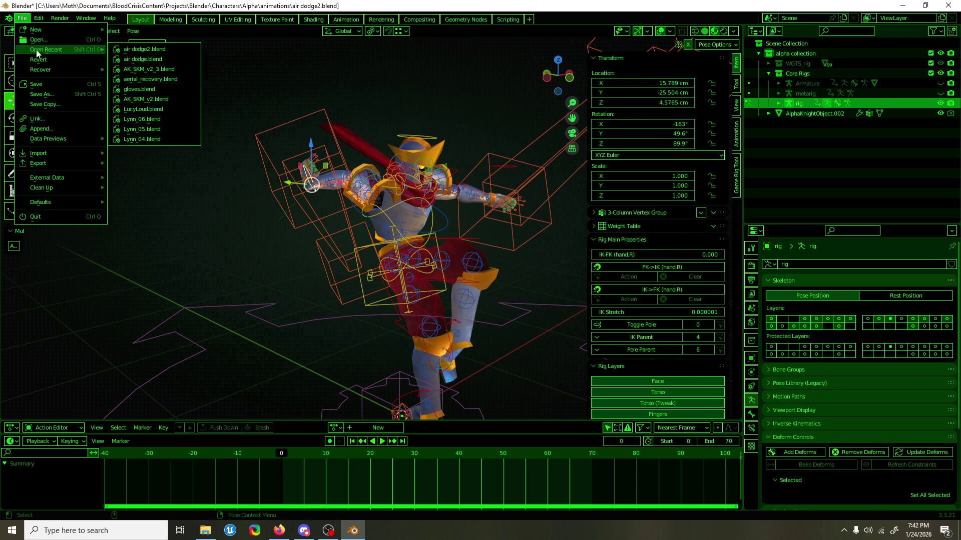
{"action": "left_click", "coordinate": [143, 59]}
{"action": "left_click", "coordinate": [514, 290]}
{"action": "mouse_move", "coordinate": [512, 287]}
{"action": "middle_mouse_down"}
{"action": "mouse_move", "coordinate": [362, 184]}
{"action": "mouse_move", "coordinate": [302, 178]}
{"action": "middle_mouse_up"}
{"action": "left_click", "coordinate": [299, 116]}
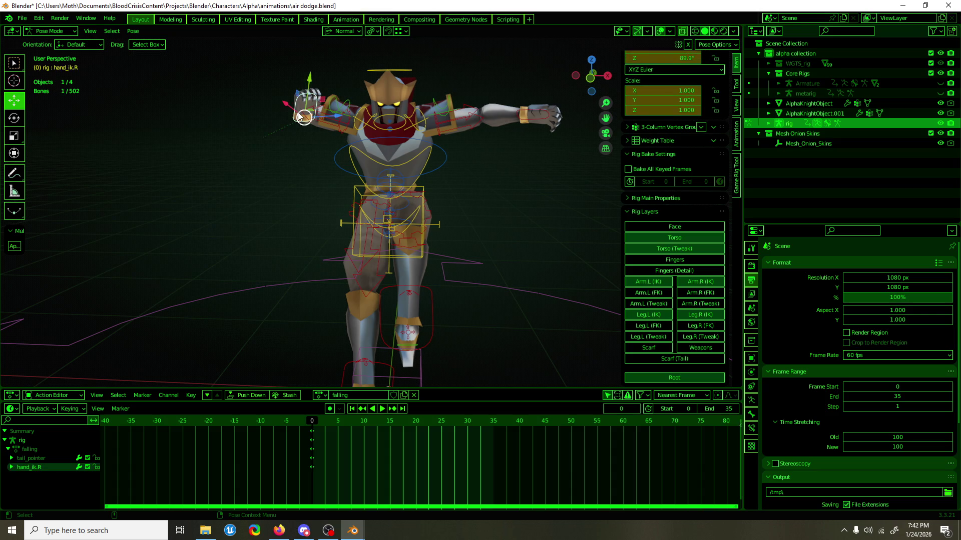
{"action": "key", "text": "ctrl+c"}
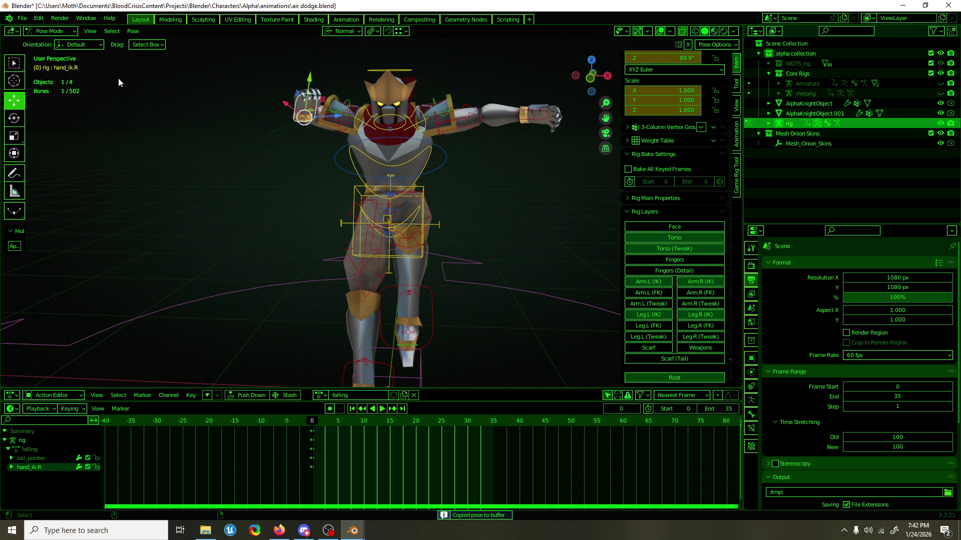
{"action": "left_click", "coordinate": [22, 18]}
{"action": "mouse_move", "coordinate": [89, 53]}
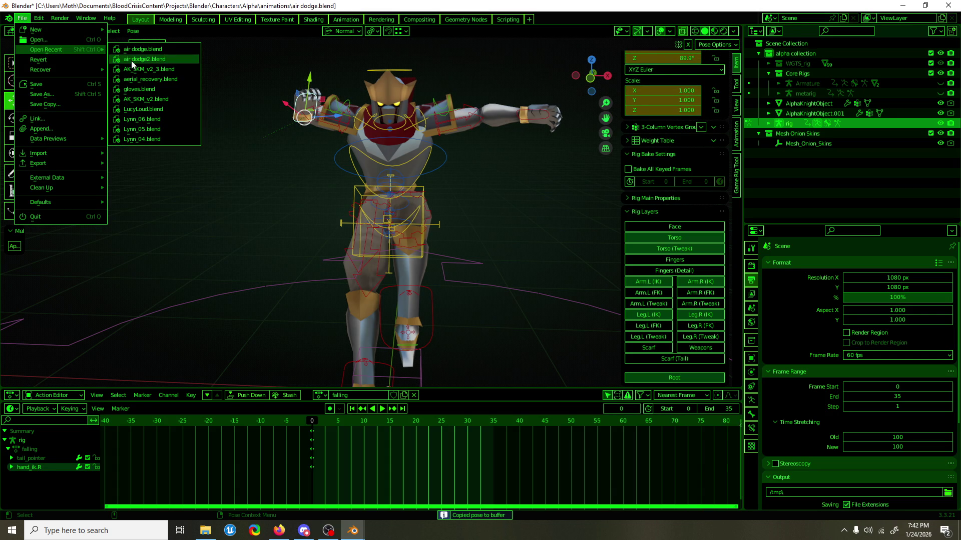
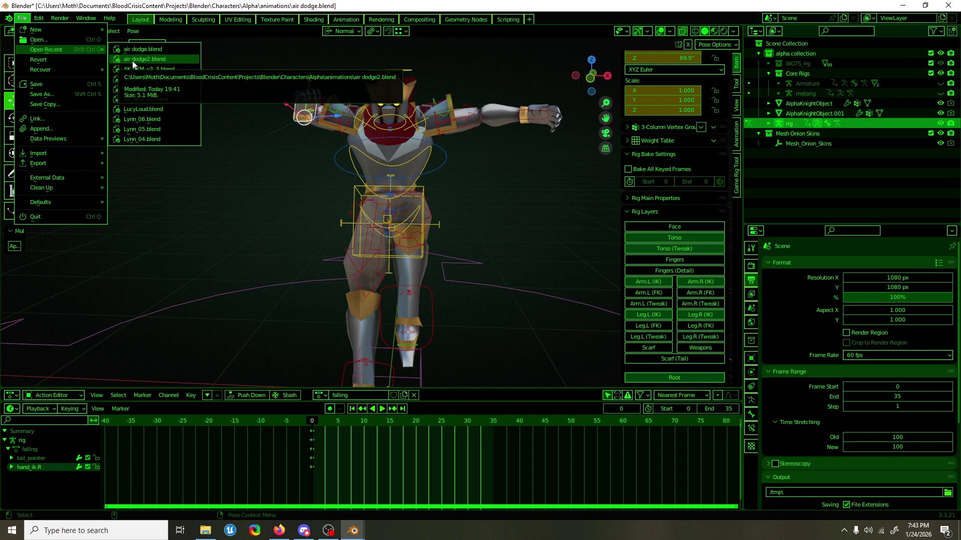
Orbit to face the character, select all bones and copy the whole pose.
{"action": "left_click", "coordinate": [132, 61]}
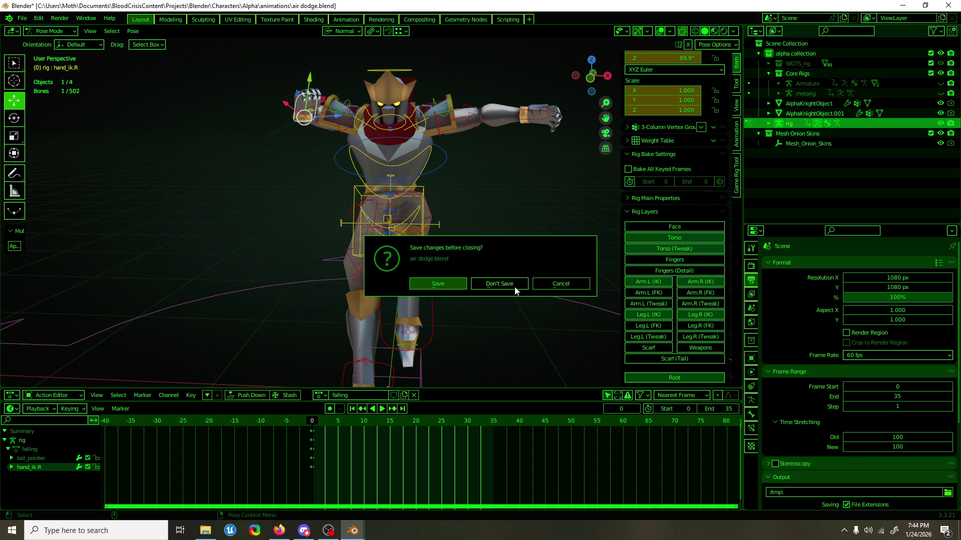
{"action": "scroll", "coordinate": [671, 200], "scroll_direction": "up", "scroll_amount": 4}
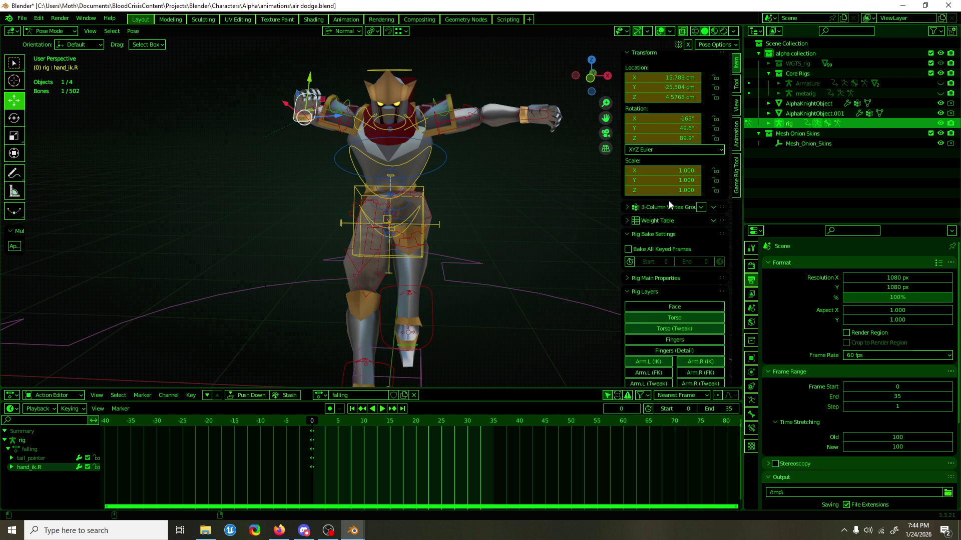
{"action": "scroll", "coordinate": [659, 205], "scroll_direction": "down", "scroll_amount": 4}
{"action": "mouse_move", "coordinate": [344, 217]}
{"action": "middle_mouse_down"}
{"action": "mouse_move", "coordinate": [415, 237]}
{"action": "mouse_move", "coordinate": [379, 240]}
{"action": "mouse_move", "coordinate": [370, 210]}
{"action": "middle_mouse_up"}
{"action": "mouse_move", "coordinate": [375, 148]}
{"action": "middle_mouse_down"}
{"action": "mouse_move", "coordinate": [338, 123]}
{"action": "mouse_move", "coordinate": [476, 170]}
{"action": "mouse_move", "coordinate": [494, 188]}
{"action": "middle_mouse_up"}
{"action": "key", "text": "a"}
{"action": "key", "text": "ctrl+c"}
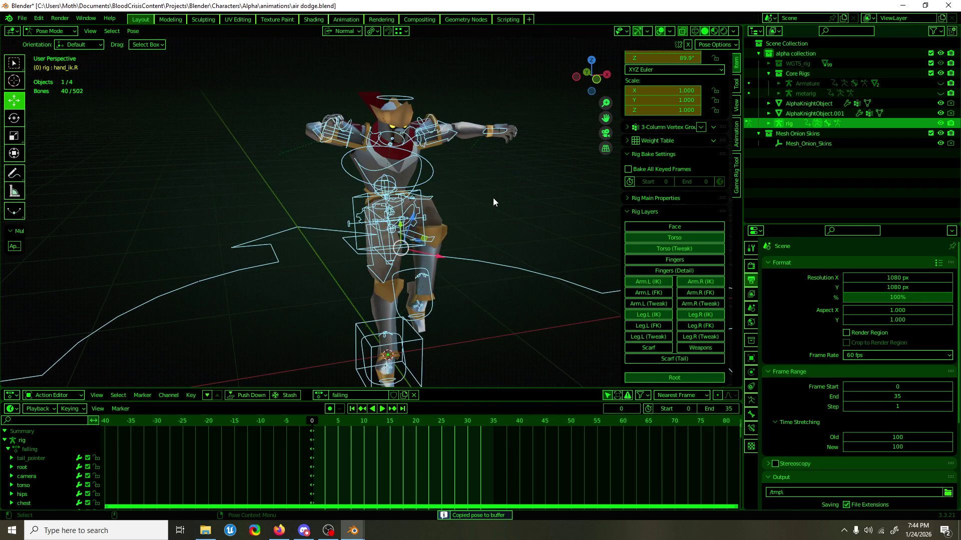
Zoom in and select only the hand_ik.R bone.
{"action": "scroll", "coordinate": [476, 162], "scroll_direction": "up", "scroll_amount": 5}
{"action": "scroll", "coordinate": [695, 148], "scroll_direction": "up", "scroll_amount": 4}
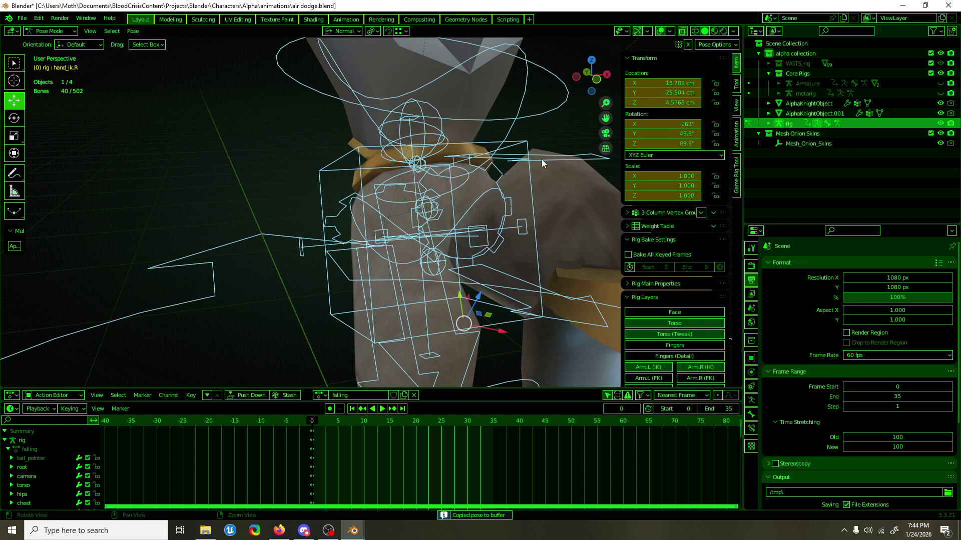
{"action": "scroll", "coordinate": [475, 317], "scroll_direction": "down", "scroll_amount": 2}
{"action": "scroll", "coordinate": [476, 317], "scroll_direction": "down", "scroll_amount": 2}
{"action": "scroll", "coordinate": [334, 170], "scroll_direction": "down", "scroll_amount": 2}
{"action": "left_click", "coordinate": [191, 114]}
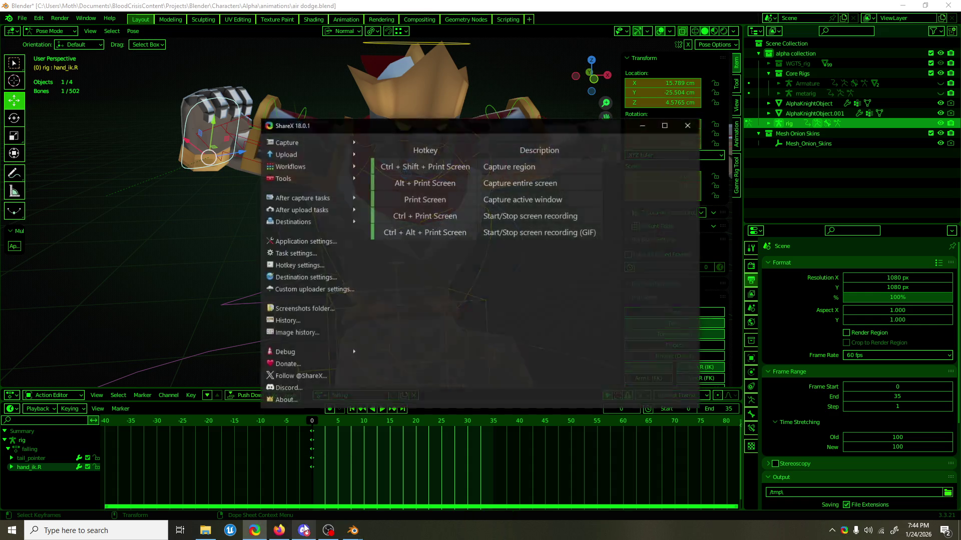
Capture a region screenshot of hand_ik.R's Transform values with ShareX and pin it on screen.
{"action": "mouse_move", "coordinate": [175, 167]}
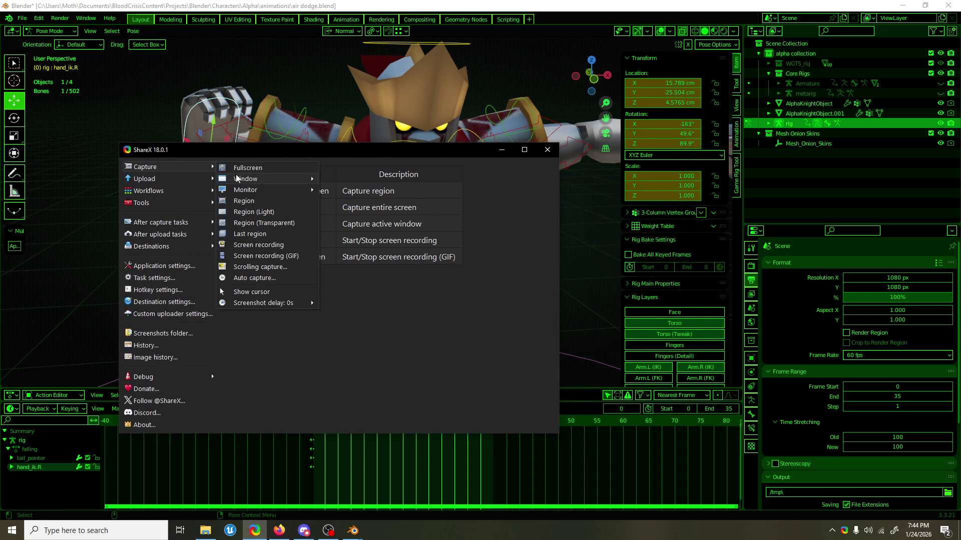
{"action": "left_click", "coordinate": [251, 200]}
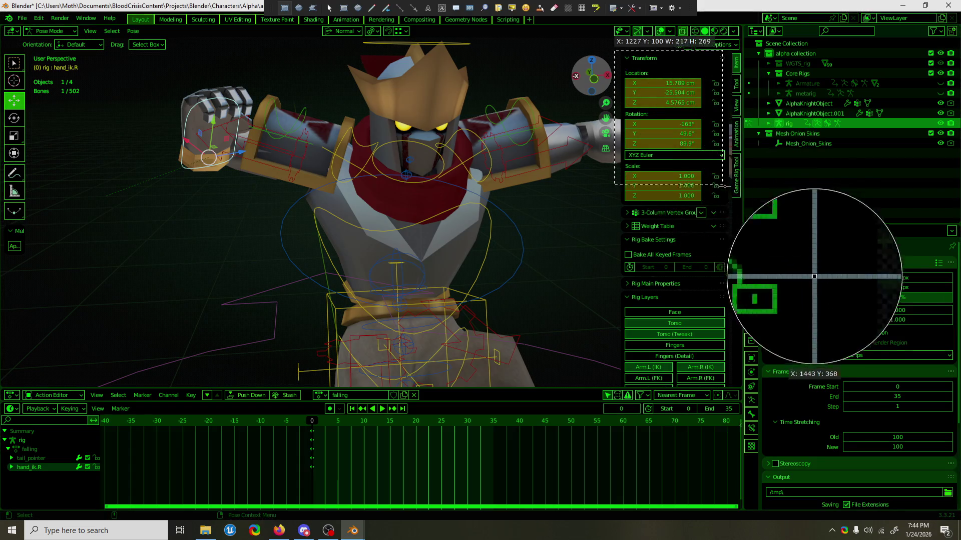
{"action": "left_click_drag", "start_coordinate": [740, 205], "coordinate": [740, 205]}
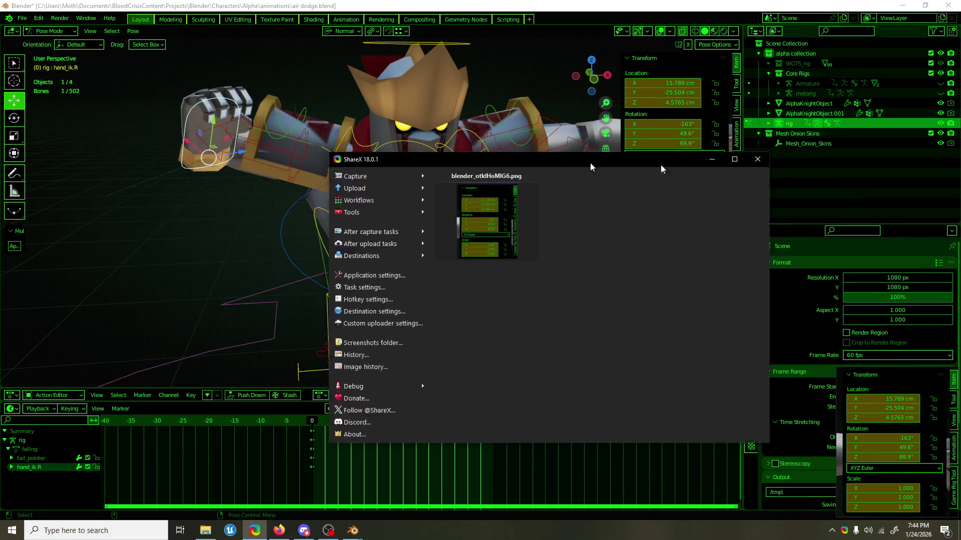
{"action": "left_click", "coordinate": [22, 18]}
Open air dodge2.blend from recent files without saving the current file.
{"action": "mouse_move", "coordinate": [46, 50]}
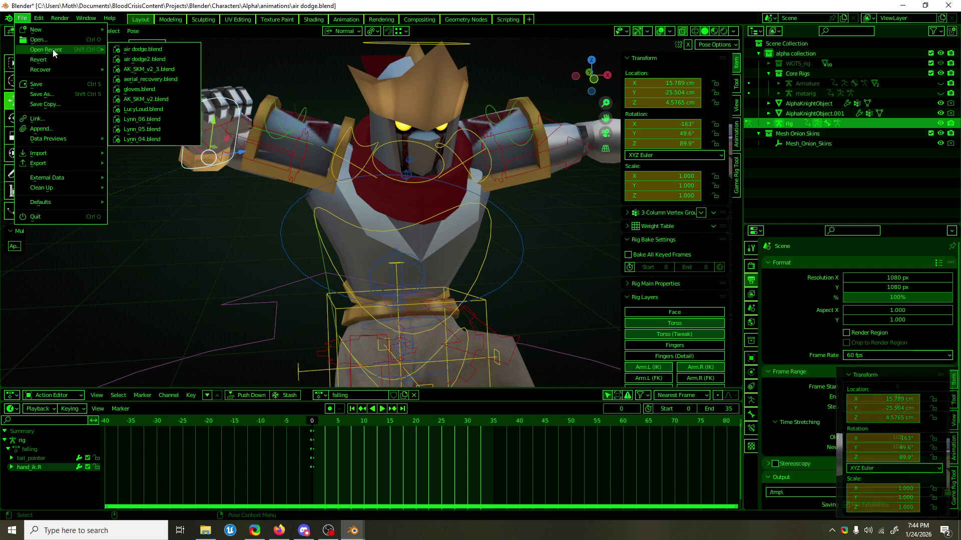
{"action": "left_click", "coordinate": [145, 55]}
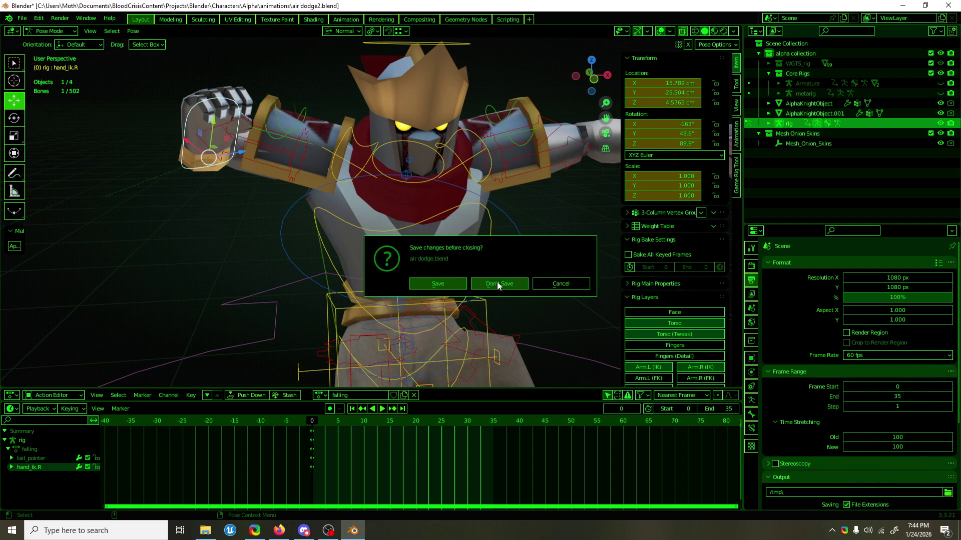
{"action": "left_click", "coordinate": [499, 284]}
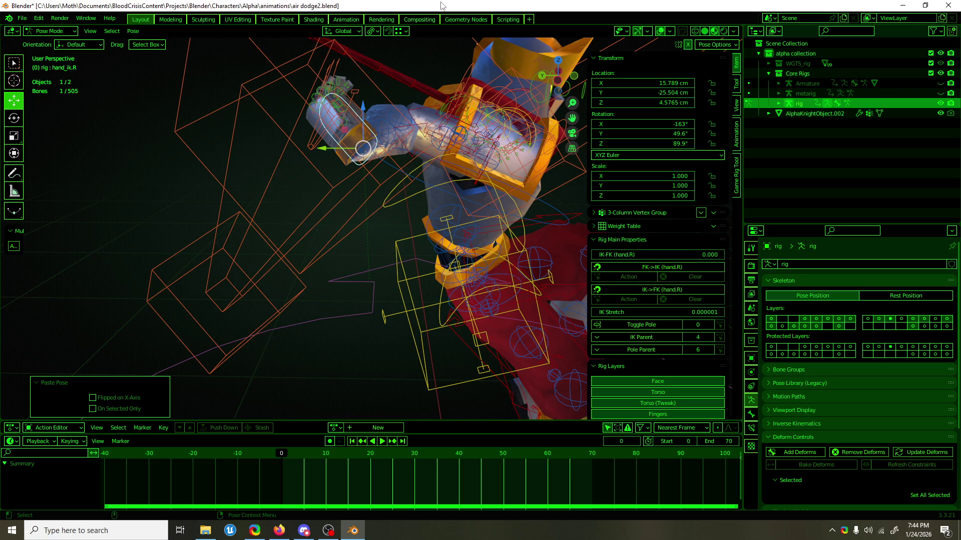
{"action": "mouse_move", "coordinate": [496, 222]}
{"action": "middle_mouse_down"}
{"action": "mouse_move", "coordinate": [405, 214]}
{"action": "mouse_move", "coordinate": [435, 227]}
{"action": "middle_mouse_up"}
Check the pasted pose from near-frontal angles and save air dodge2.blend.
{"action": "key", "text": "alt+Tab"}
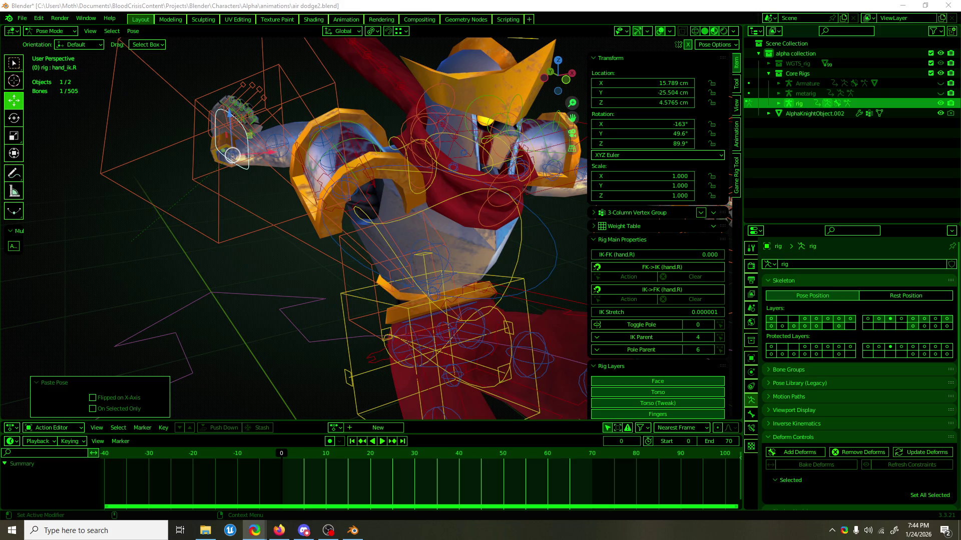
{"action": "mouse_move", "coordinate": [340, 180]}
{"action": "middle_mouse_down"}
{"action": "mouse_move", "coordinate": [301, 184]}
{"action": "mouse_move", "coordinate": [321, 166]}
{"action": "mouse_move", "coordinate": [265, 158]}
{"action": "middle_mouse_up"}
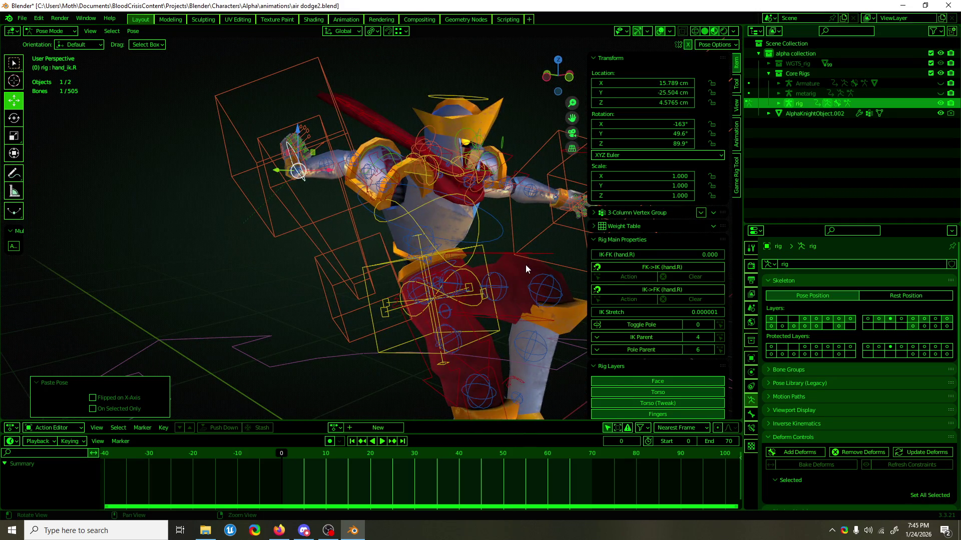
{"action": "middle_click_drag", "start_coordinate": [526, 265], "coordinate": [485, 262]}
{"action": "key", "text": "ctrl+s"}
{"action": "left_click", "coordinate": [22, 18]}
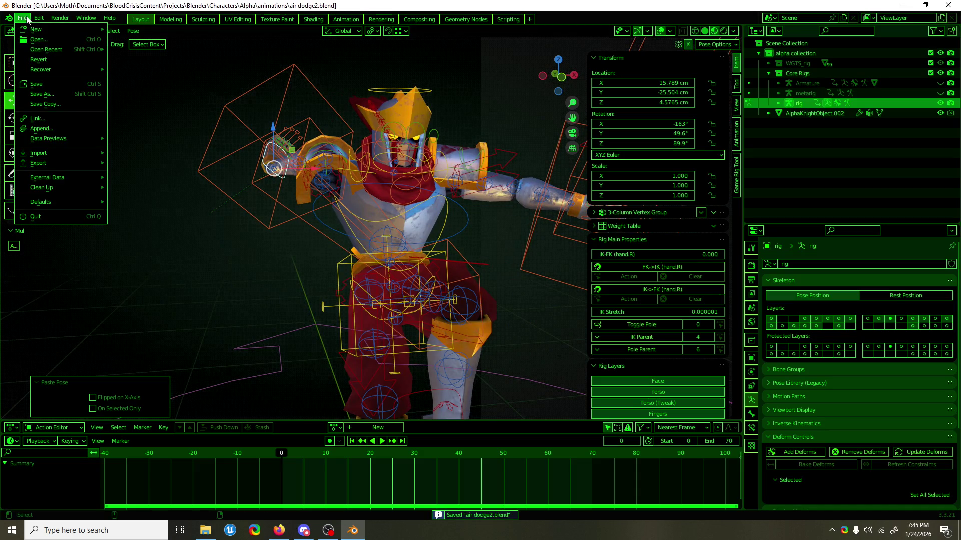
{"action": "mouse_move", "coordinate": [40, 50]}
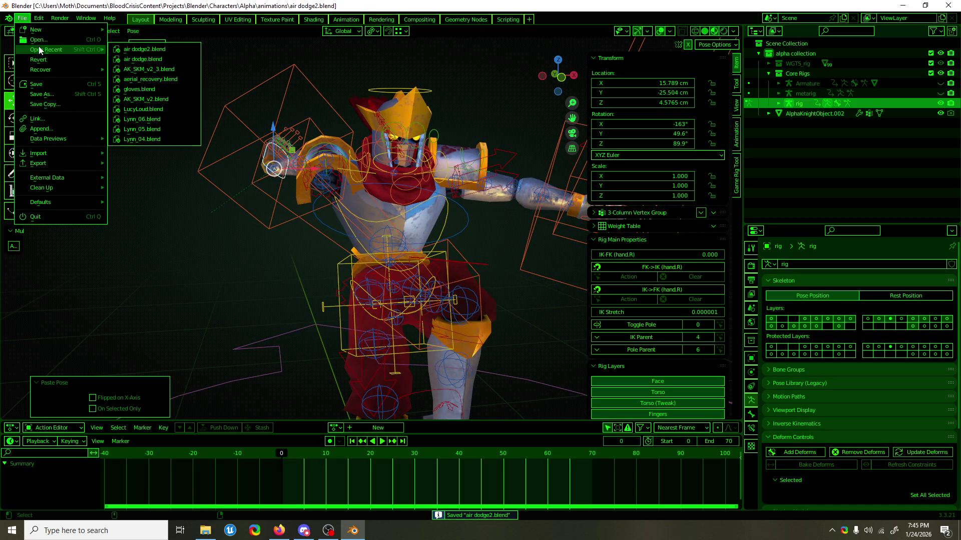
Open air dodge.blend, keyframe the bones, and select hand_ik.R to inspect its values.
{"action": "left_click", "coordinate": [170, 63]}
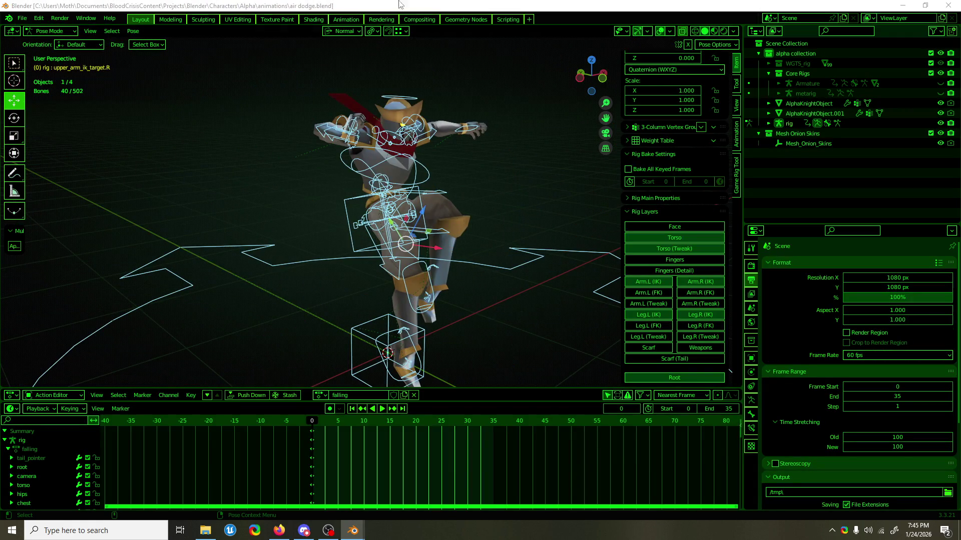
{"action": "middle_click_drag", "start_coordinate": [470, 243], "coordinate": [411, 193]}
{"action": "key", "text": "i"}
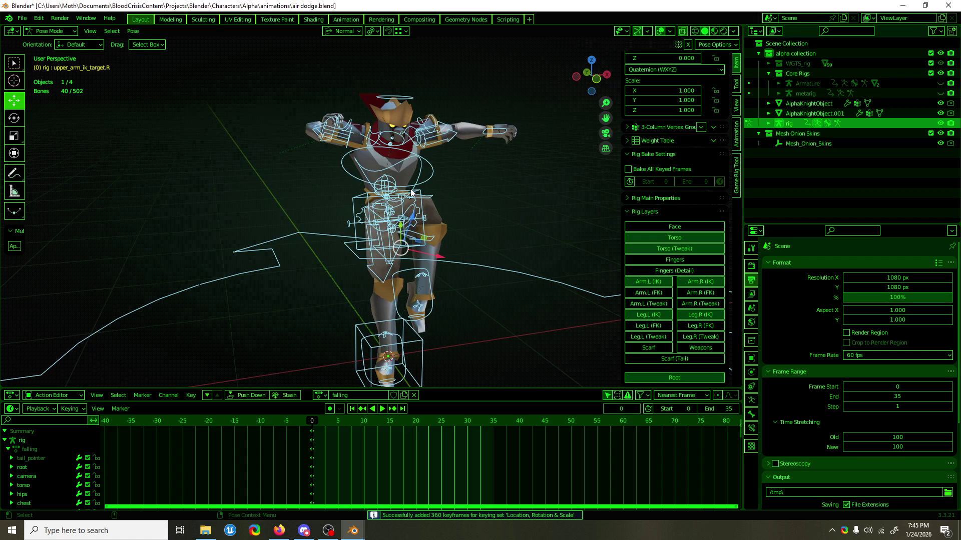
{"action": "scroll", "coordinate": [647, 184], "scroll_direction": "up", "scroll_amount": 5}
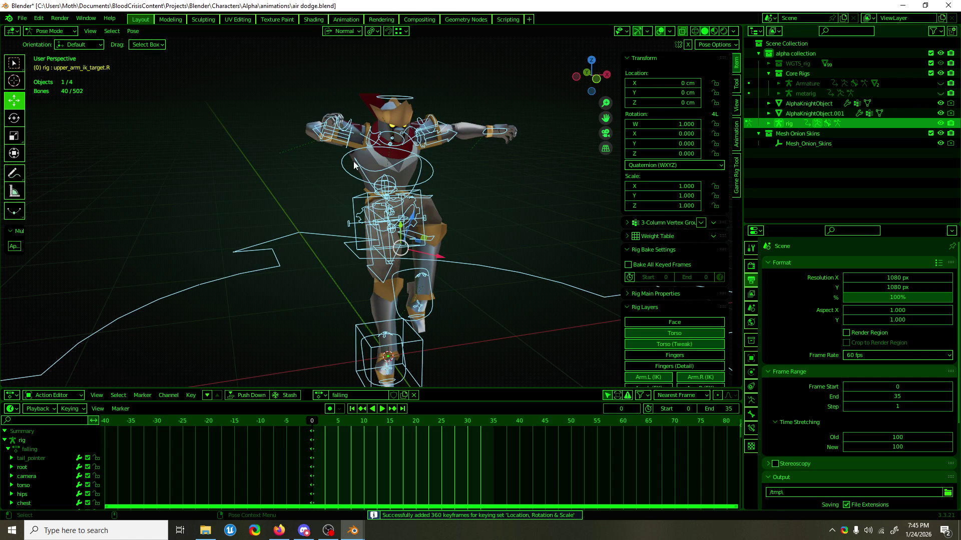
{"action": "left_click", "coordinate": [306, 115]}
{"action": "left_click", "coordinate": [316, 129]}
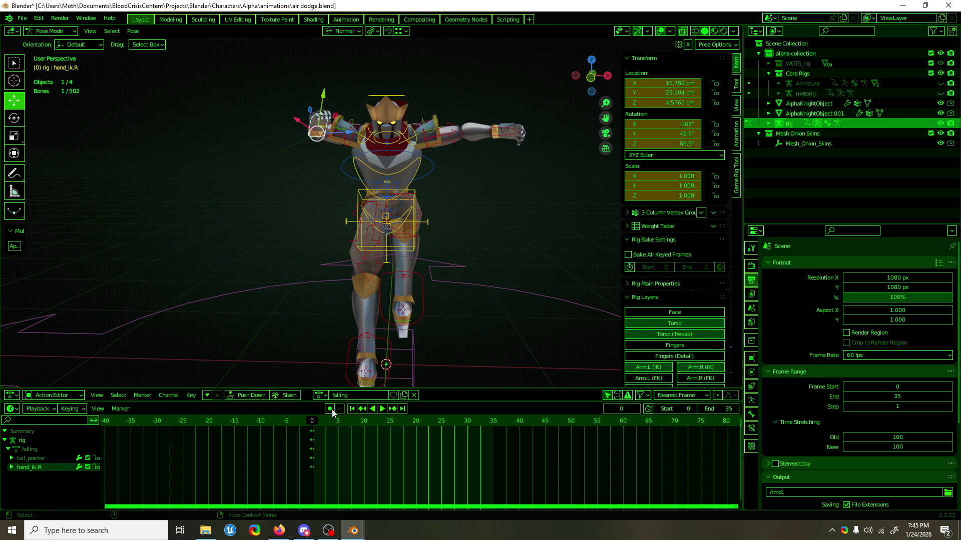
{"action": "middle_click_drag", "start_coordinate": [380, 310], "coordinate": [464, 251]}
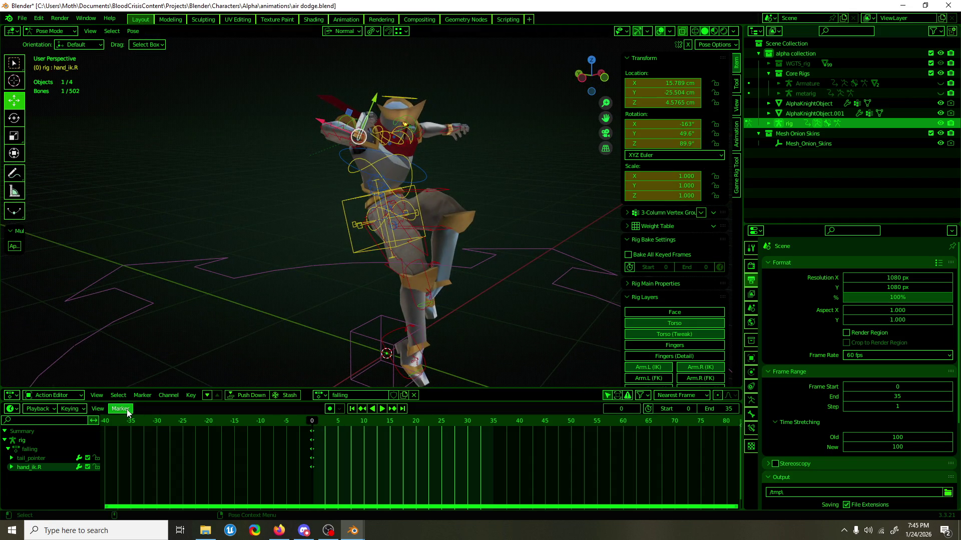
{"action": "scroll", "coordinate": [368, 186], "scroll_direction": "up", "scroll_amount": 3}
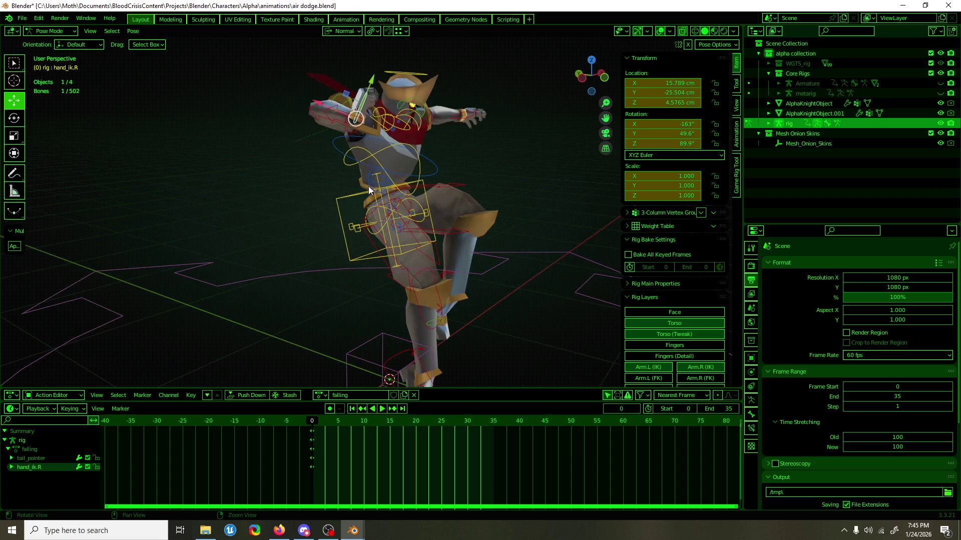
{"action": "middle_click_drag", "start_coordinate": [409, 230], "coordinate": [328, 200]}
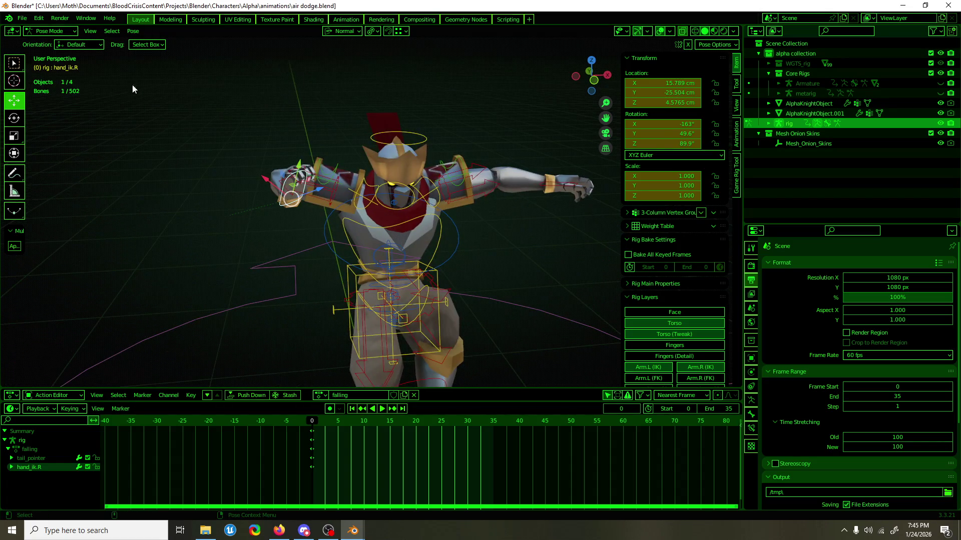
Reopen air dodge2.blend from recent files, leaving changes unsaved.
{"action": "left_click", "coordinate": [22, 18]}
{"action": "mouse_move", "coordinate": [31, 48]}
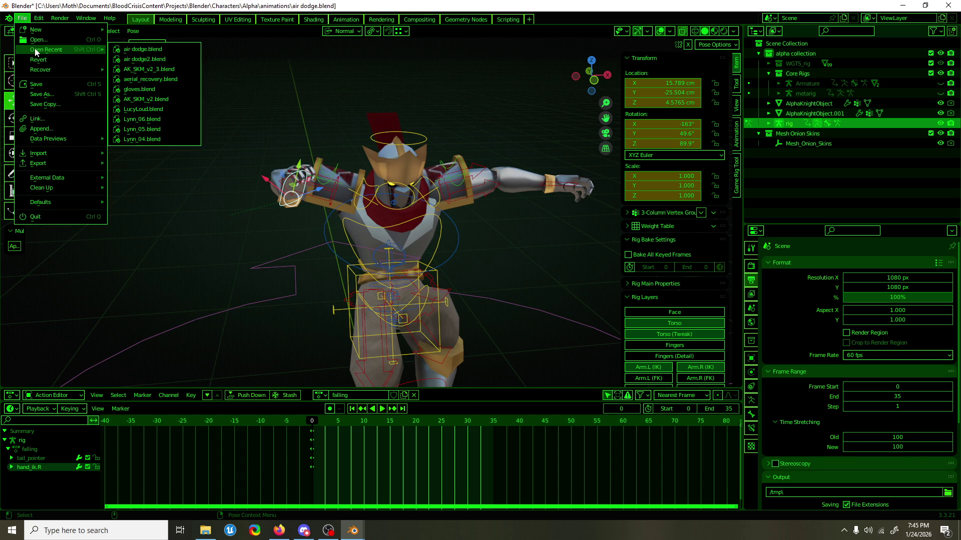
{"action": "left_click", "coordinate": [177, 60]}
{"action": "left_click", "coordinate": [497, 288]}
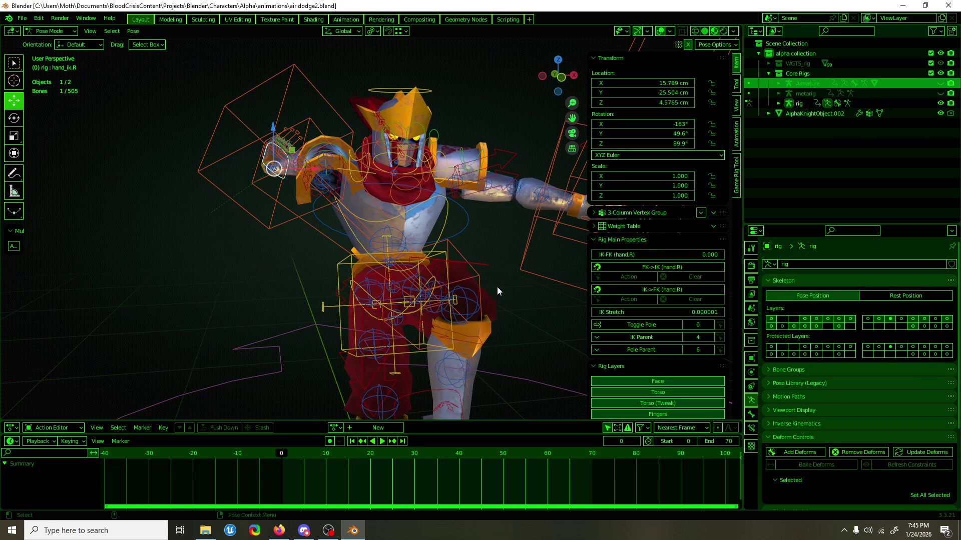
{"action": "mouse_move", "coordinate": [441, 198]}
{"action": "middle_mouse_down"}
{"action": "mouse_move", "coordinate": [422, 226]}
{"action": "mouse_move", "coordinate": [497, 220]}
{"action": "mouse_move", "coordinate": [391, 224]}
{"action": "middle_mouse_up"}
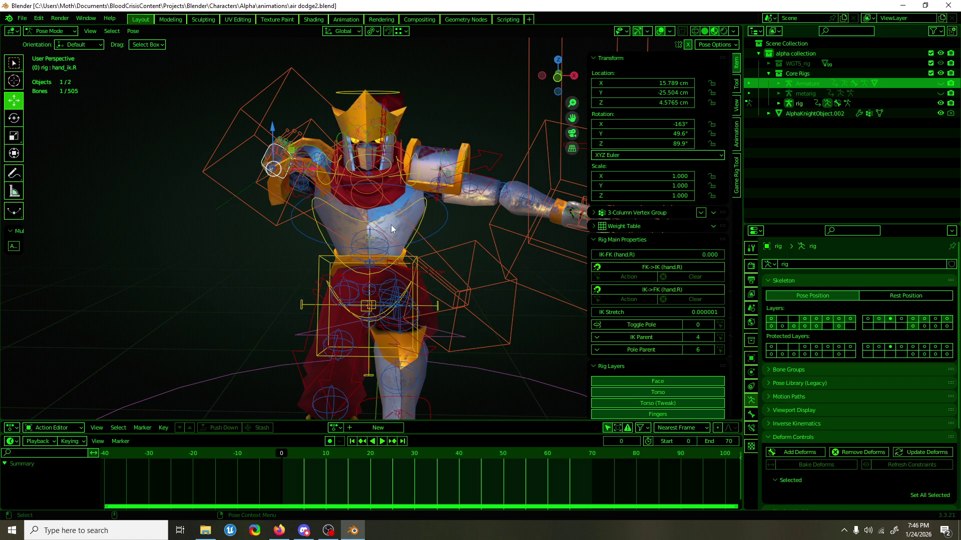
Save air dodge2.blend, view the rig from the side, and show the recent files list.
{"action": "key", "text": "ctrl+s"}
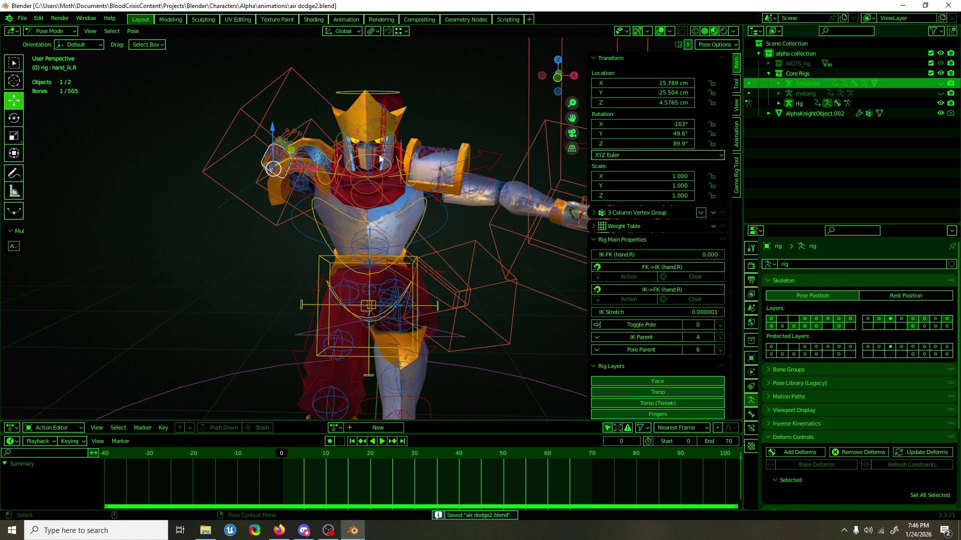
{"action": "mouse_move", "coordinate": [551, 225]}
{"action": "middle_mouse_down"}
{"action": "mouse_move", "coordinate": [662, 244]}
{"action": "mouse_move", "coordinate": [453, 269]}
{"action": "mouse_move", "coordinate": [466, 248]}
{"action": "mouse_move", "coordinate": [380, 270]}
{"action": "mouse_move", "coordinate": [471, 271]}
{"action": "mouse_move", "coordinate": [496, 247]}
{"action": "mouse_move", "coordinate": [382, 276]}
{"action": "middle_mouse_up"}
{"action": "scroll", "coordinate": [496, 247], "scroll_direction": "up", "scroll_amount": 2}
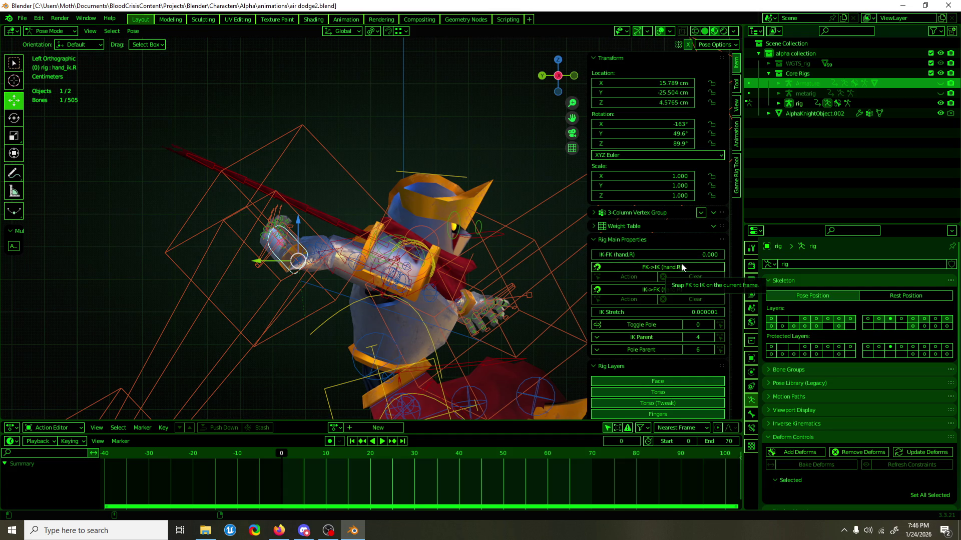
{"action": "scroll", "coordinate": [450, 239], "scroll_direction": "down", "scroll_amount": 1}
{"action": "middle_click_drag", "start_coordinate": [454, 239], "coordinate": [405, 227], "text": "shift"}
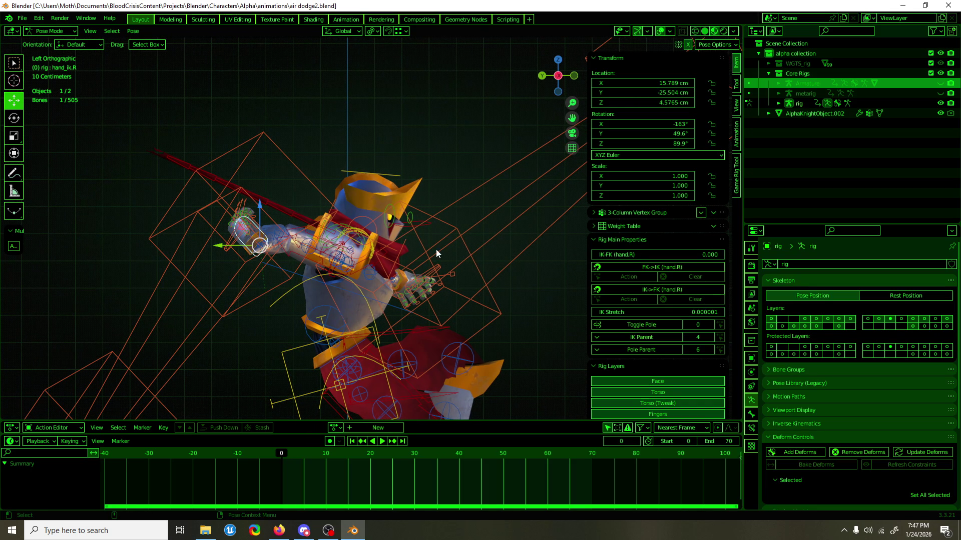
{"action": "scroll", "coordinate": [459, 256], "scroll_direction": "down", "scroll_amount": 2}
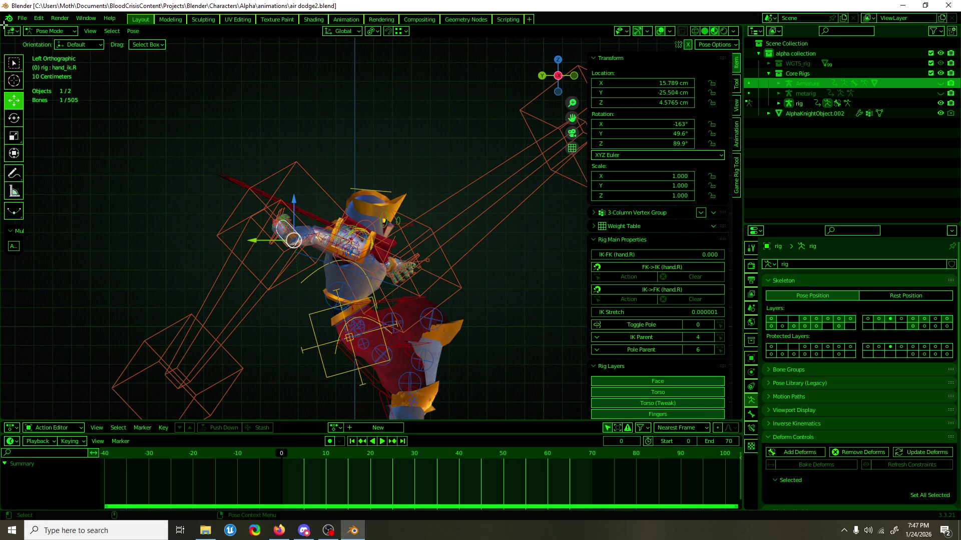
{"action": "left_click", "coordinate": [22, 18]}
{"action": "mouse_move", "coordinate": [43, 50]}
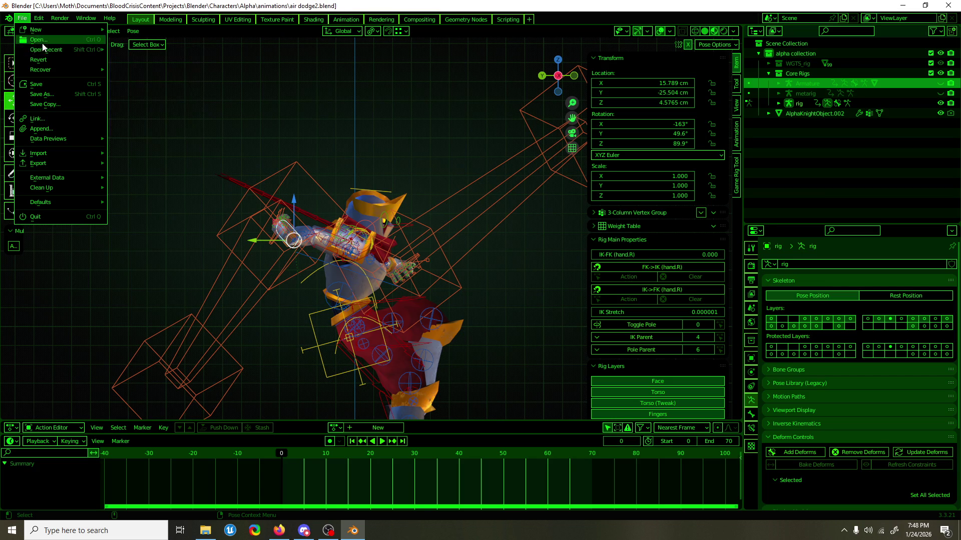
Save air dodge2.blend and frame the view on the weapon_trace_2.R bone.
{"action": "scroll", "coordinate": [290, 213], "scroll_direction": "down", "scroll_amount": 2}
{"action": "scroll", "coordinate": [313, 173], "scroll_direction": "down", "scroll_amount": 3, "text": "shift"}
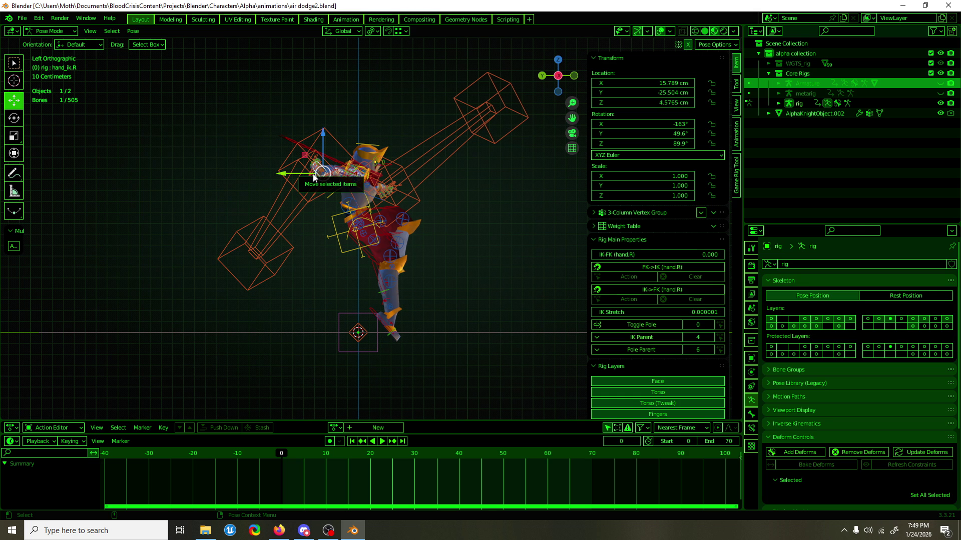
{"action": "key", "text": "ctrl+s"}
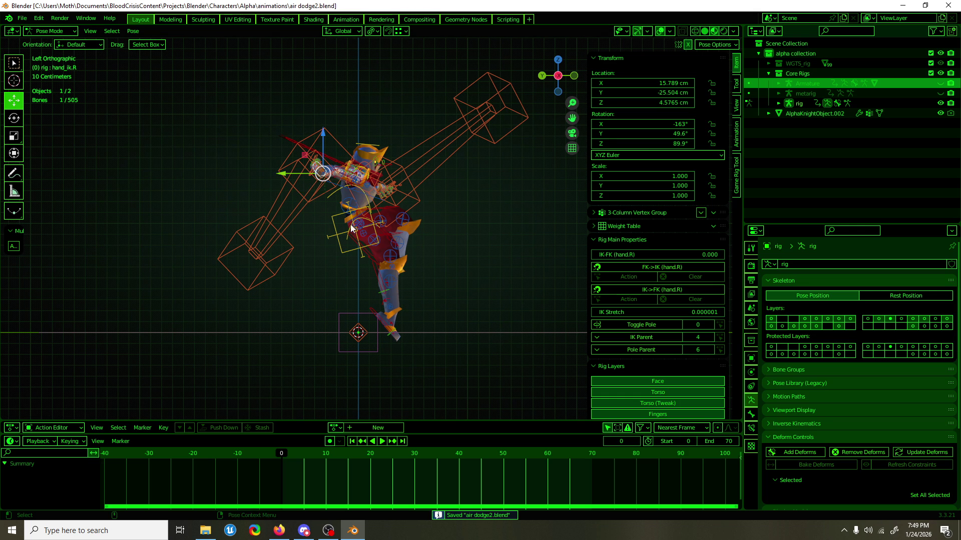
{"action": "mouse_move", "coordinate": [357, 197]}
{"action": "middle_mouse_down"}
{"action": "mouse_move", "coordinate": [428, 274]}
{"action": "mouse_move", "coordinate": [358, 300]}
{"action": "mouse_move", "coordinate": [388, 306]}
{"action": "middle_mouse_up"}
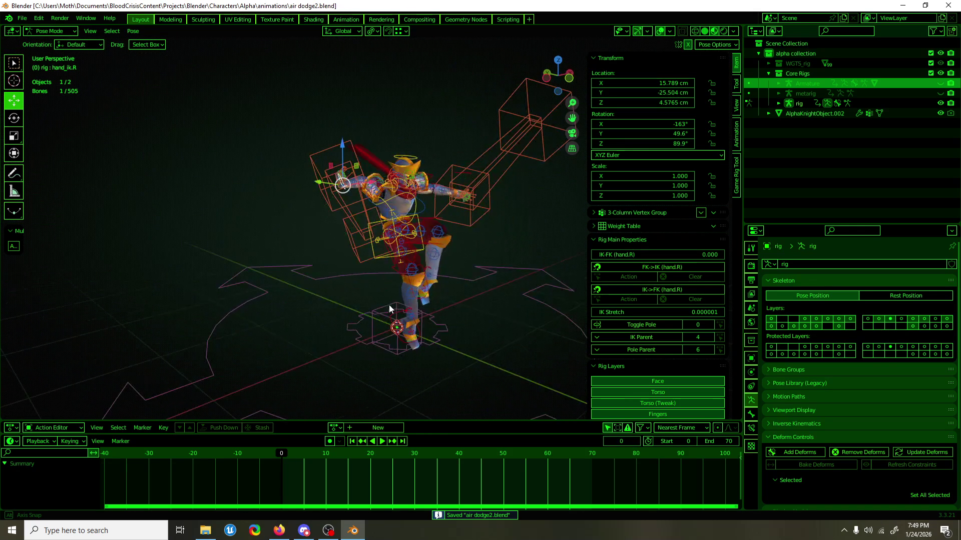
{"action": "left_click", "coordinate": [380, 253]}
{"action": "key", "text": "KP_Decimal"}
{"action": "scroll", "coordinate": [527, 259], "scroll_direction": "down", "scroll_amount": 3}
{"action": "middle_click_drag", "start_coordinate": [527, 260], "coordinate": [440, 230]}
Select the torso bone, frame it, and zoom out to a perspective view.
{"action": "left_click", "coordinate": [453, 231]}
{"action": "key", "text": "KP_Decimal"}
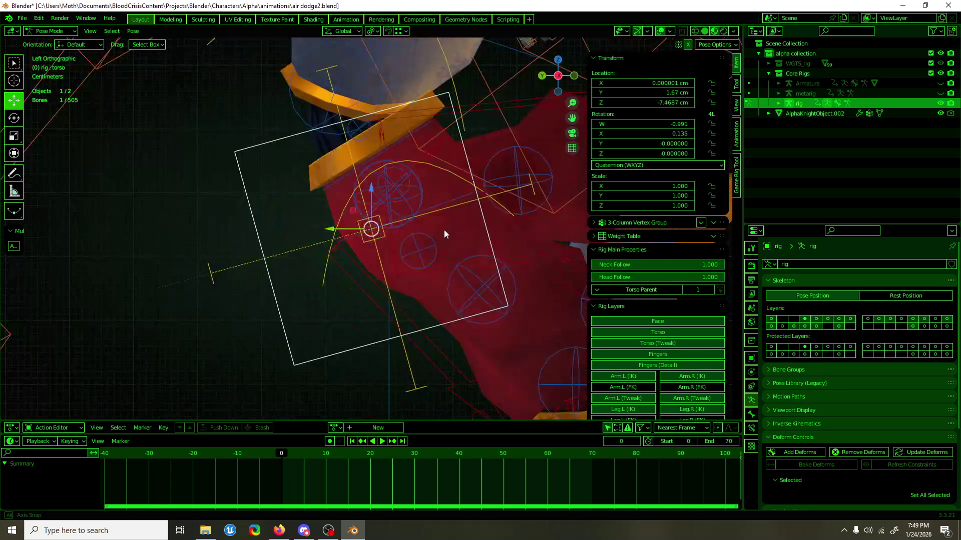
{"action": "scroll", "coordinate": [443, 230], "scroll_direction": "down", "scroll_amount": 2}
{"action": "scroll", "coordinate": [445, 230], "scroll_direction": "down", "scroll_amount": 5}
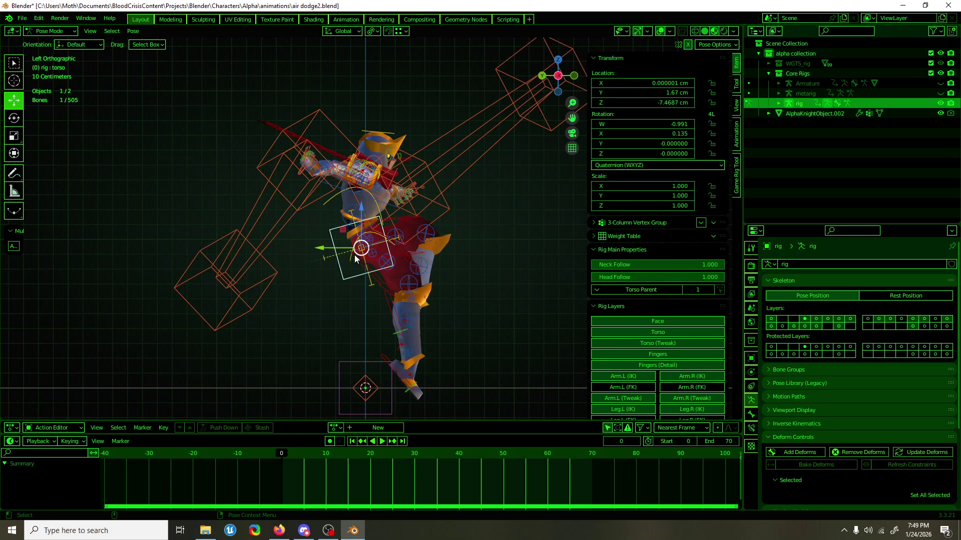
{"action": "scroll", "coordinate": [355, 254], "scroll_direction": "down", "scroll_amount": 1}
{"action": "mouse_move", "coordinate": [342, 164]}
{"action": "middle_mouse_down"}
{"action": "mouse_move", "coordinate": [429, 154]}
{"action": "mouse_move", "coordinate": [469, 121]}
{"action": "mouse_move", "coordinate": [387, 167]}
{"action": "middle_mouse_up"}
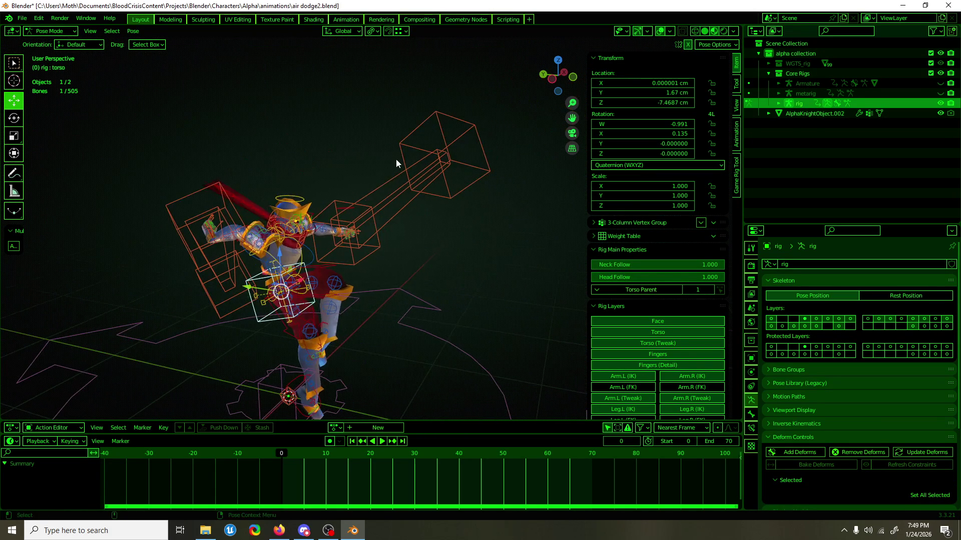
Select weapon_trace_2.L and view the character side-on from the left.
{"action": "left_click", "coordinate": [426, 133]}
{"action": "mouse_move", "coordinate": [427, 133]}
{"action": "middle_mouse_down"}
{"action": "mouse_move", "coordinate": [463, 170]}
{"action": "mouse_move", "coordinate": [285, 239]}
{"action": "middle_mouse_up"}
{"action": "mouse_move", "coordinate": [286, 301]}
{"action": "middle_mouse_down", "text": "shift"}
{"action": "mouse_move", "coordinate": [436, 196]}
{"action": "mouse_move", "coordinate": [388, 248]}
{"action": "mouse_move", "coordinate": [412, 229]}
{"action": "mouse_move", "coordinate": [287, 226]}
{"action": "mouse_move", "coordinate": [539, 227]}
{"action": "mouse_move", "coordinate": [301, 238]}
{"action": "mouse_move", "coordinate": [405, 236]}
{"action": "mouse_move", "coordinate": [392, 235]}
{"action": "middle_mouse_up", "text": "shift"}
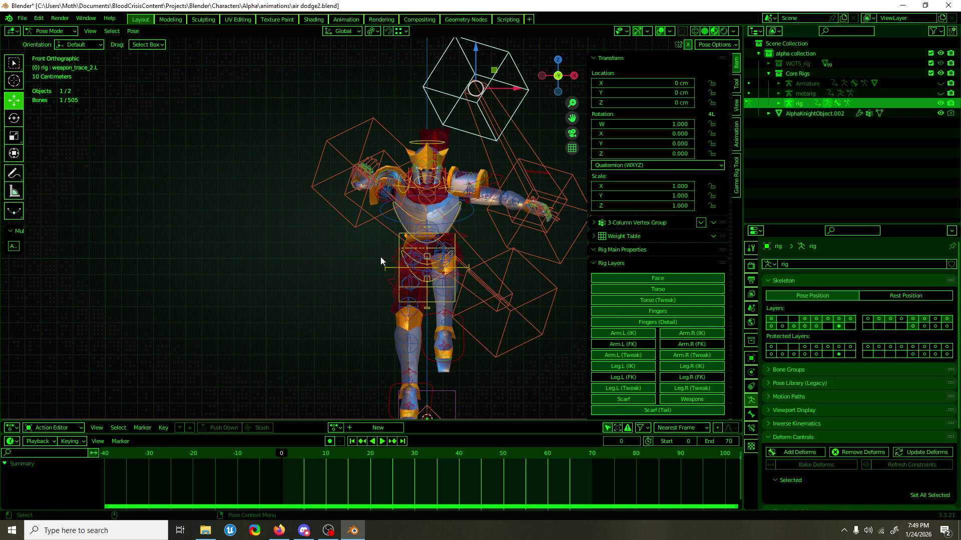
{"action": "scroll", "coordinate": [382, 257], "scroll_direction": "up", "scroll_amount": 3}
{"action": "mouse_move", "coordinate": [381, 262]}
{"action": "middle_mouse_down", "text": "shift"}
{"action": "mouse_move", "coordinate": [333, 272]}
{"action": "mouse_move", "coordinate": [491, 272]}
{"action": "mouse_move", "coordinate": [326, 278]}
{"action": "mouse_move", "coordinate": [438, 273]}
{"action": "mouse_move", "coordinate": [450, 264]}
{"action": "mouse_move", "coordinate": [331, 272]}
{"action": "mouse_move", "coordinate": [451, 258]}
{"action": "middle_mouse_up", "text": "shift"}
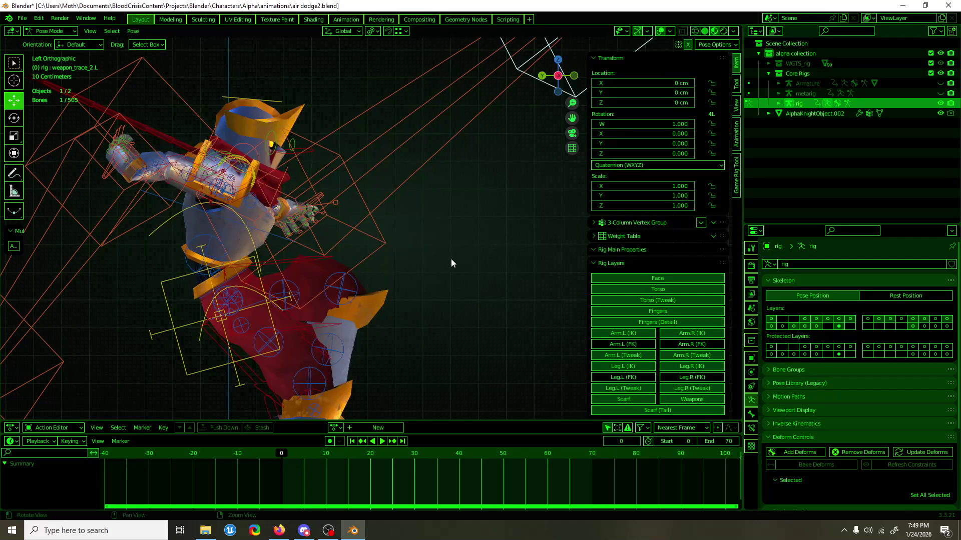
{"action": "middle_click_drag", "start_coordinate": [376, 254], "coordinate": [360, 291]}
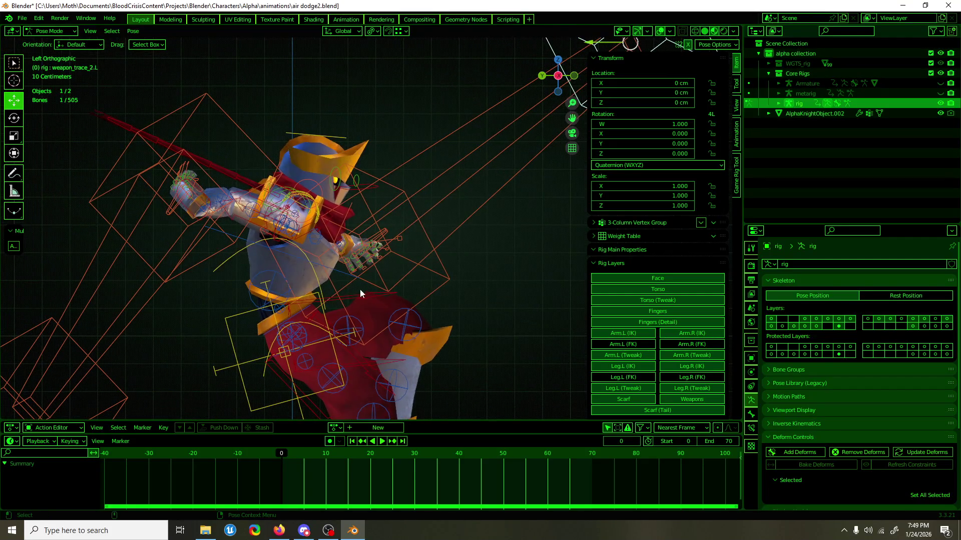
Select the chest and then hand_ik.R, inspect them from several angles, and save.
{"action": "left_click", "coordinate": [314, 275]}
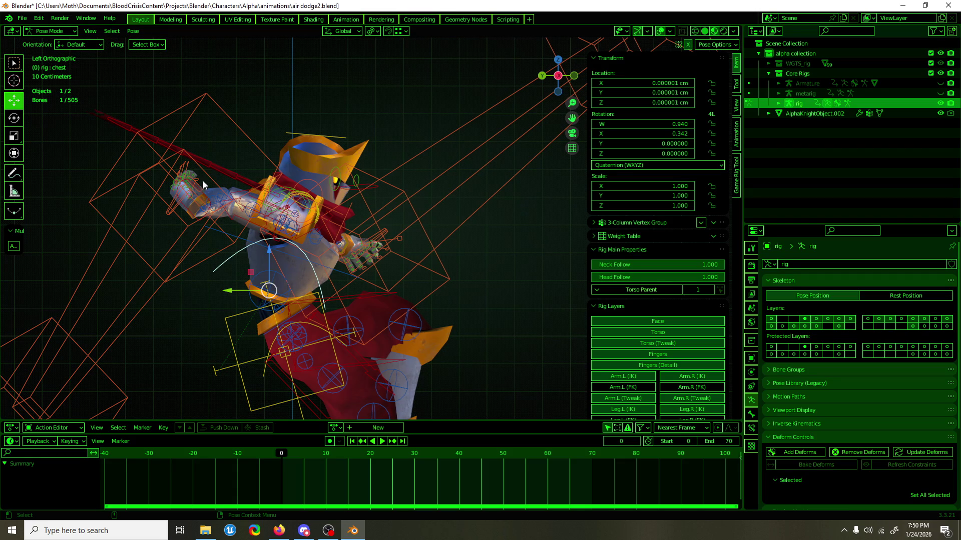
{"action": "left_click", "coordinate": [204, 200]}
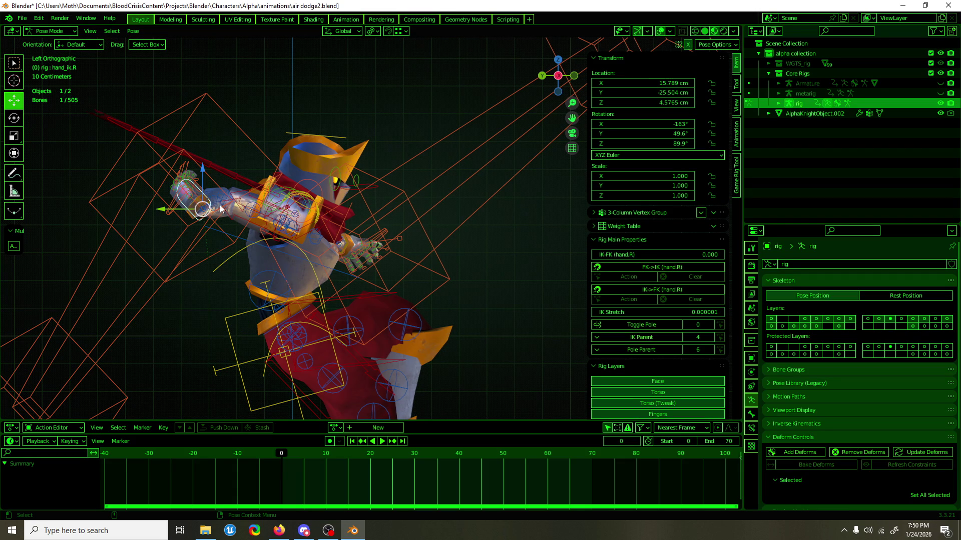
{"action": "mouse_move", "coordinate": [235, 218]}
{"action": "middle_mouse_down"}
{"action": "mouse_move", "coordinate": [283, 231]}
{"action": "mouse_move", "coordinate": [269, 266]}
{"action": "mouse_move", "coordinate": [236, 270]}
{"action": "mouse_move", "coordinate": [278, 268]}
{"action": "mouse_move", "coordinate": [325, 245]}
{"action": "mouse_move", "coordinate": [315, 238]}
{"action": "middle_mouse_up"}
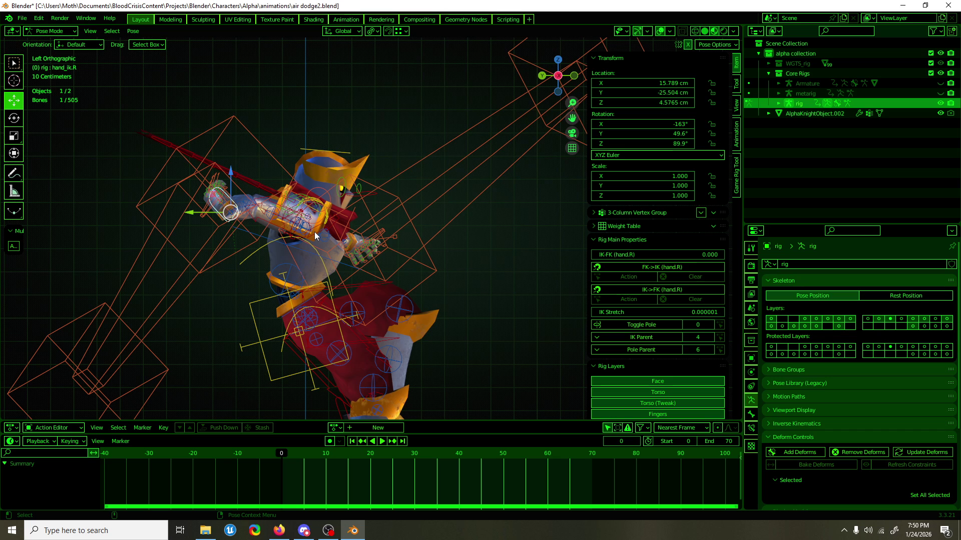
{"action": "scroll", "coordinate": [383, 257], "scroll_direction": "down", "scroll_amount": 2}
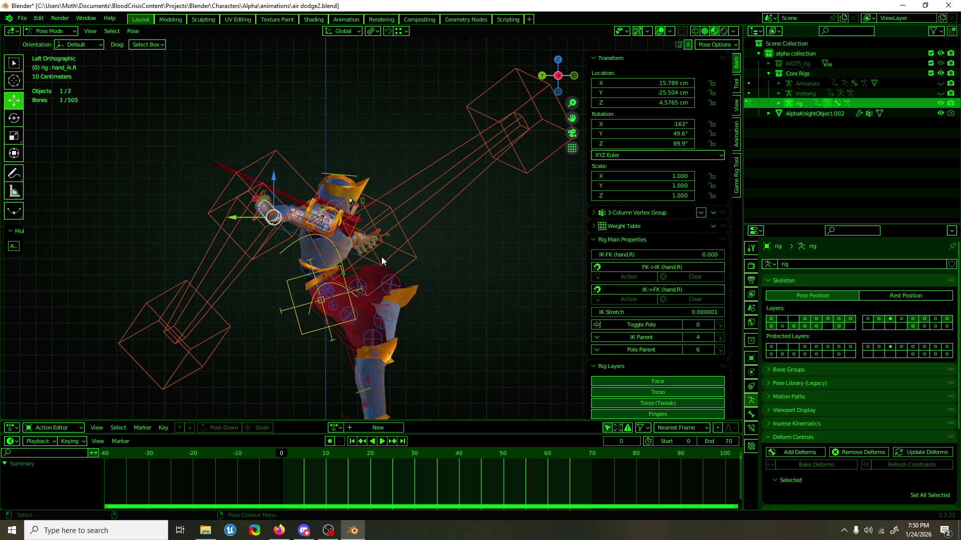
{"action": "mouse_move", "coordinate": [377, 257]}
{"action": "middle_mouse_down"}
{"action": "mouse_move", "coordinate": [376, 268]}
{"action": "mouse_move", "coordinate": [399, 268]}
{"action": "mouse_move", "coordinate": [408, 233]}
{"action": "middle_mouse_up"}
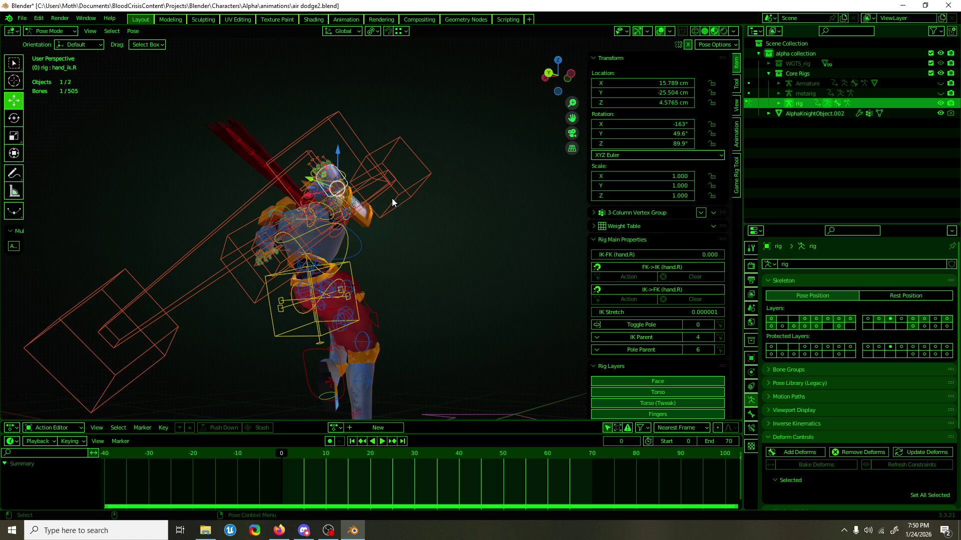
{"action": "mouse_move", "coordinate": [465, 140]}
{"action": "middle_mouse_down"}
{"action": "mouse_move", "coordinate": [491, 124]}
{"action": "mouse_move", "coordinate": [477, 160]}
{"action": "mouse_move", "coordinate": [403, 175]}
{"action": "mouse_move", "coordinate": [397, 160]}
{"action": "middle_mouse_up"}
{"action": "key", "text": "ctrl+s"}
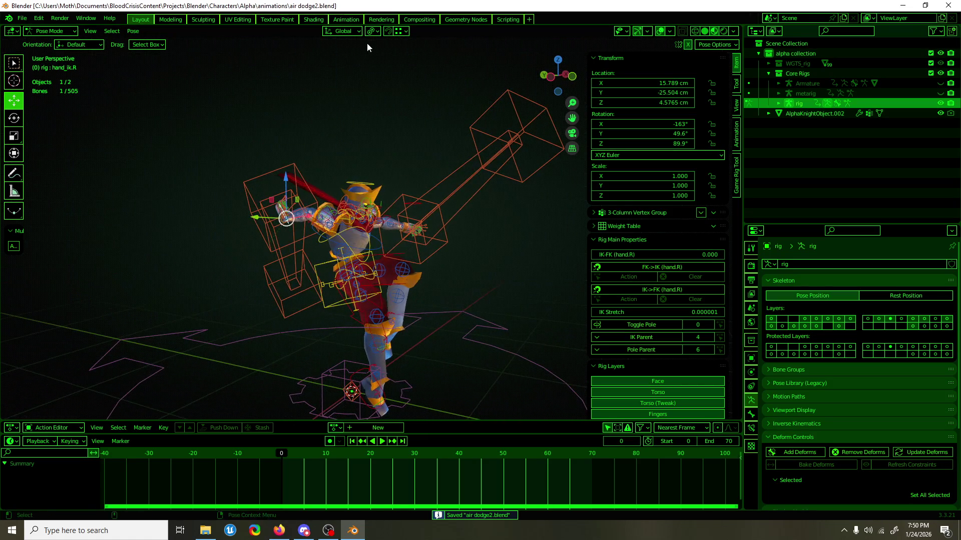
Change the Transform Pivot Point and check the rig's upper body from the front.
{"action": "left_click", "coordinate": [374, 31]}
{"action": "left_click", "coordinate": [394, 43]}
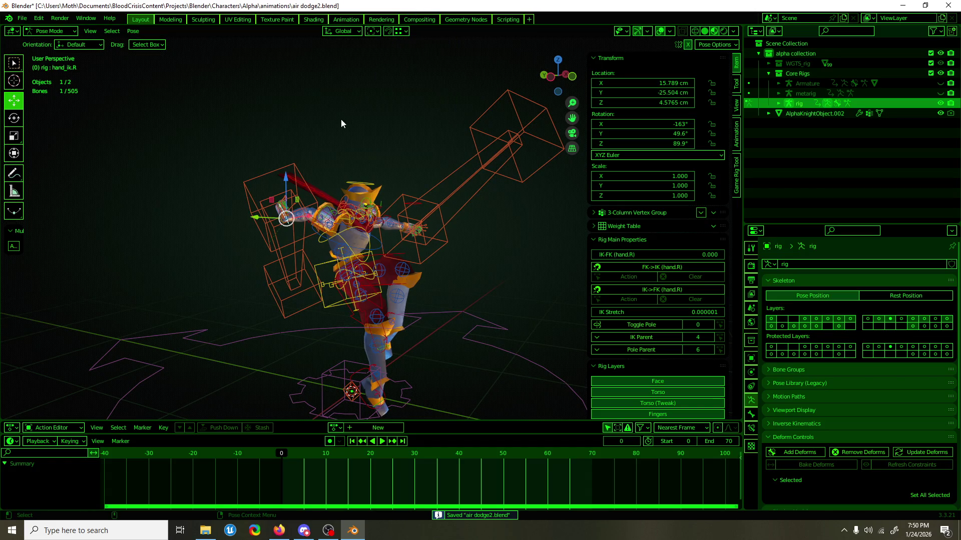
{"action": "mouse_move", "coordinate": [332, 124]}
{"action": "middle_mouse_down"}
{"action": "mouse_move", "coordinate": [359, 179]}
{"action": "mouse_move", "coordinate": [258, 194]}
{"action": "mouse_move", "coordinate": [298, 174]}
{"action": "mouse_move", "coordinate": [386, 172]}
{"action": "mouse_move", "coordinate": [389, 240]}
{"action": "mouse_move", "coordinate": [383, 189]}
{"action": "mouse_move", "coordinate": [427, 171]}
{"action": "mouse_move", "coordinate": [417, 172]}
{"action": "middle_mouse_up"}
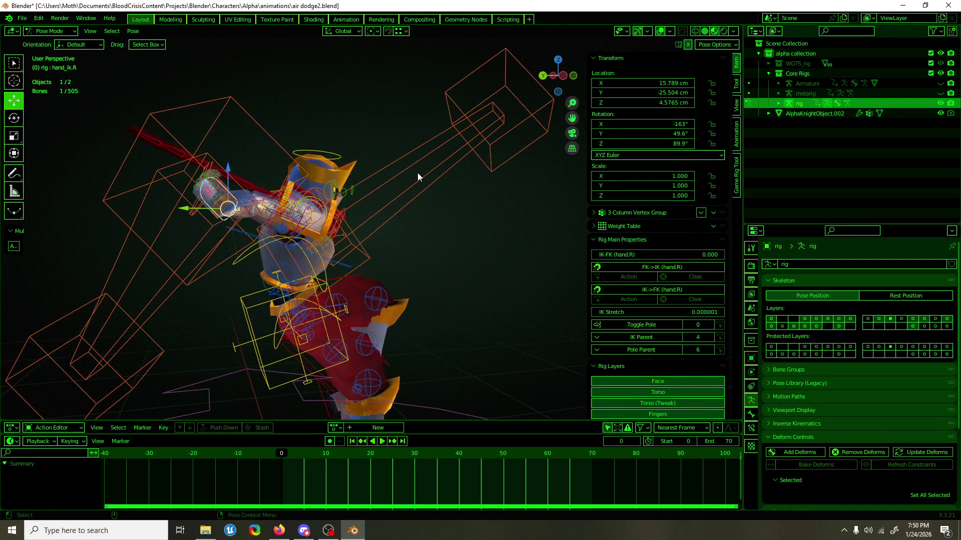
{"action": "scroll", "coordinate": [417, 174], "scroll_direction": "down", "scroll_amount": 1}
{"action": "scroll", "coordinate": [418, 173], "scroll_direction": "down", "scroll_amount": 1}
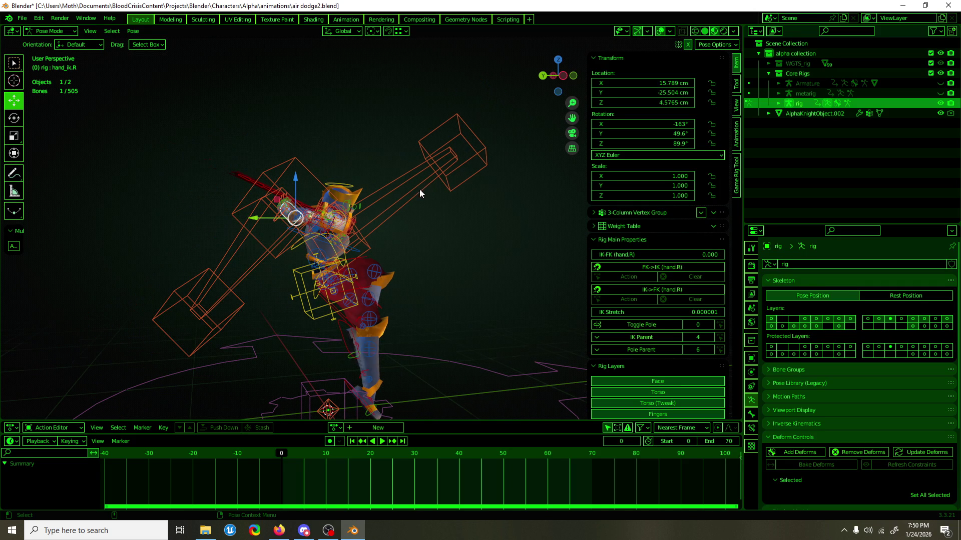
{"action": "scroll", "coordinate": [419, 189], "scroll_direction": "up", "scroll_amount": 1}
{"action": "middle_click_drag", "start_coordinate": [425, 235], "coordinate": [417, 176], "text": "shift"}
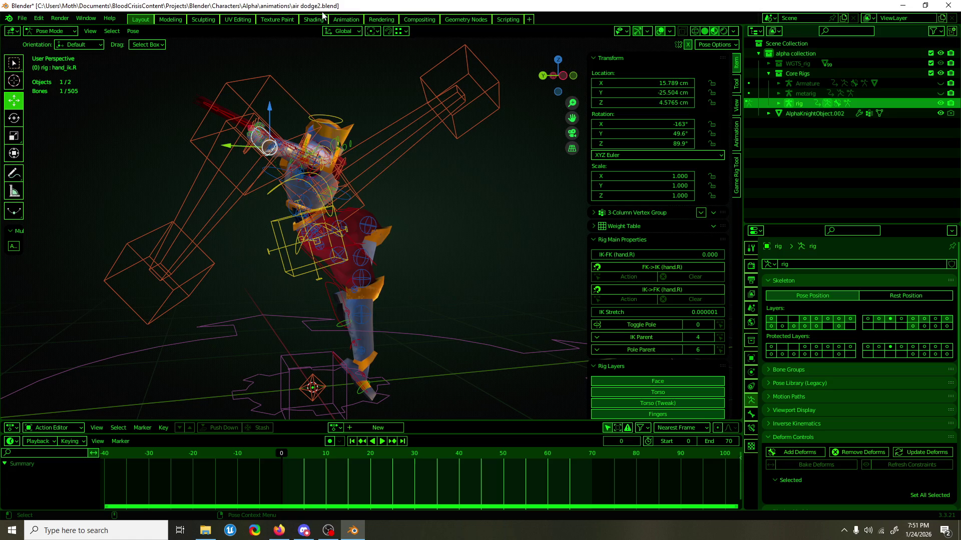
Save the file, orbit the rig in perspective, and show the Render properties.
{"action": "key", "text": "ctrl+s"}
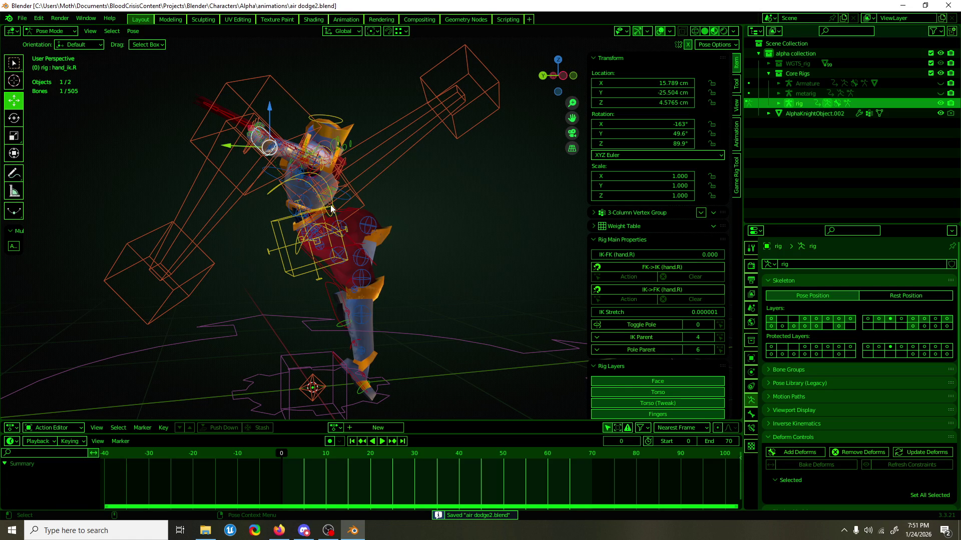
{"action": "mouse_move", "coordinate": [326, 206]}
{"action": "middle_mouse_down"}
{"action": "mouse_move", "coordinate": [362, 235]}
{"action": "mouse_move", "coordinate": [460, 221]}
{"action": "mouse_move", "coordinate": [244, 226]}
{"action": "mouse_move", "coordinate": [540, 228]}
{"action": "middle_mouse_up"}
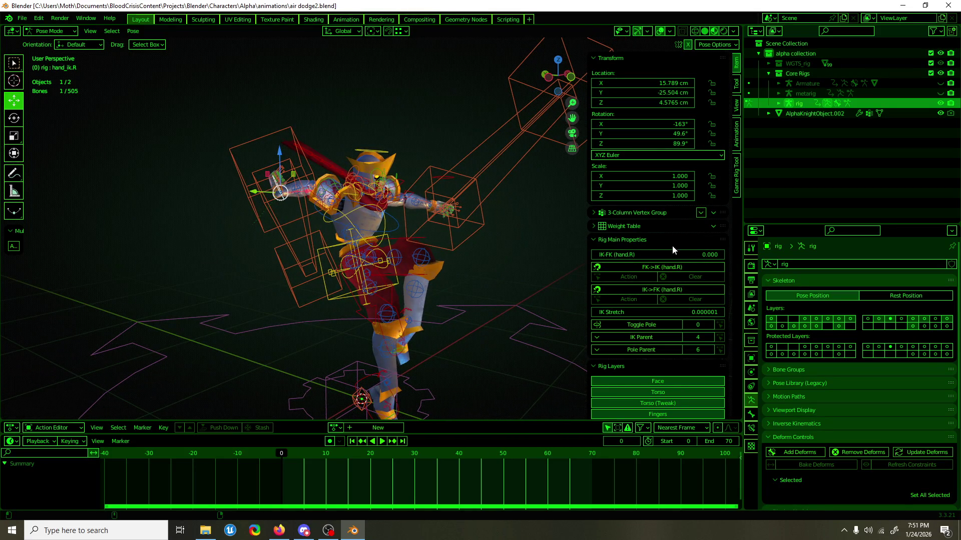
{"action": "scroll", "coordinate": [672, 247], "scroll_direction": "down", "scroll_amount": 2}
{"action": "scroll", "coordinate": [432, 320], "scroll_direction": "down", "scroll_amount": 4}
{"action": "mouse_move", "coordinate": [432, 320]}
{"action": "middle_mouse_down"}
{"action": "mouse_move", "coordinate": [469, 324]}
{"action": "mouse_move", "coordinate": [473, 338]}
{"action": "middle_mouse_up"}
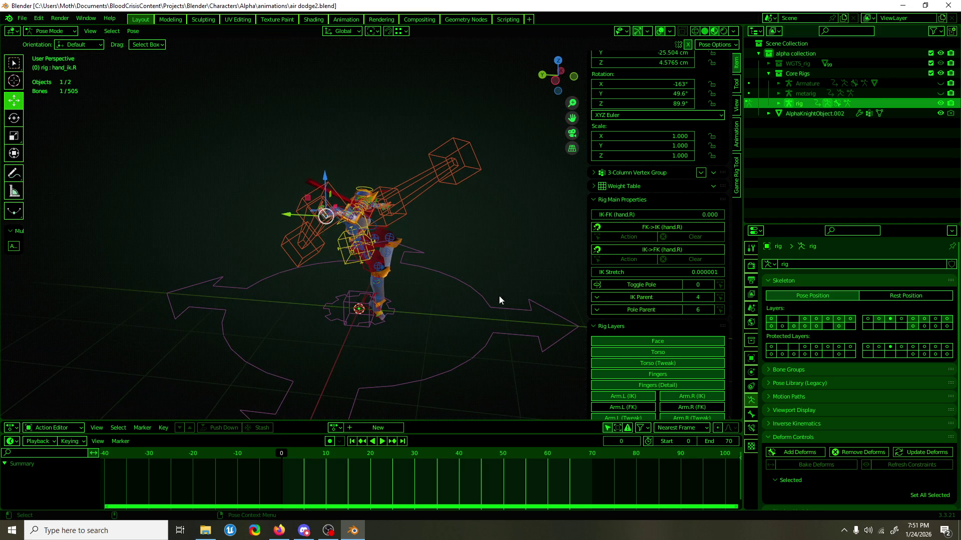
{"action": "scroll", "coordinate": [636, 255], "scroll_direction": "up", "scroll_amount": 2}
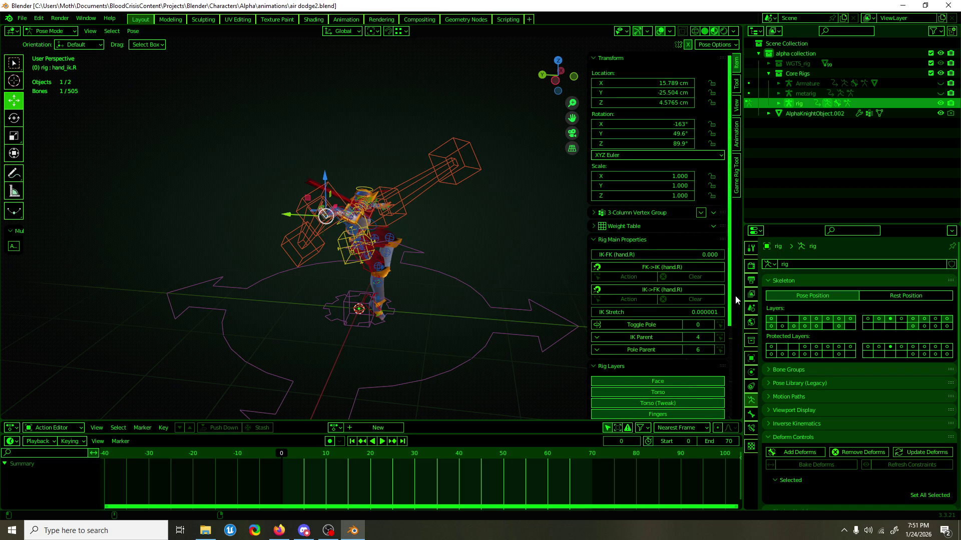
{"action": "left_click", "coordinate": [752, 269]}
Expand the scene Units settings and switch to the left side view.
{"action": "left_click", "coordinate": [750, 280]}
{"action": "left_click", "coordinate": [751, 308]}
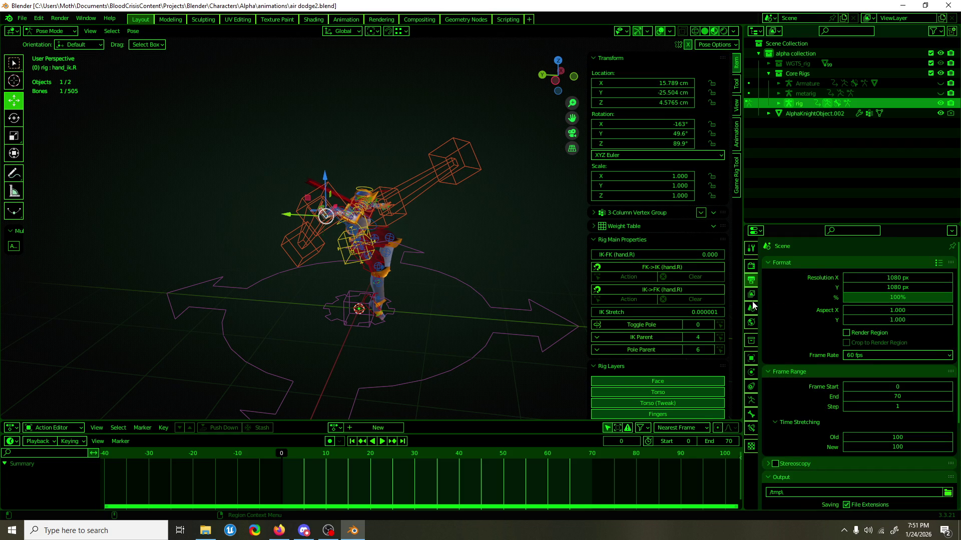
{"action": "left_click", "coordinate": [774, 321]}
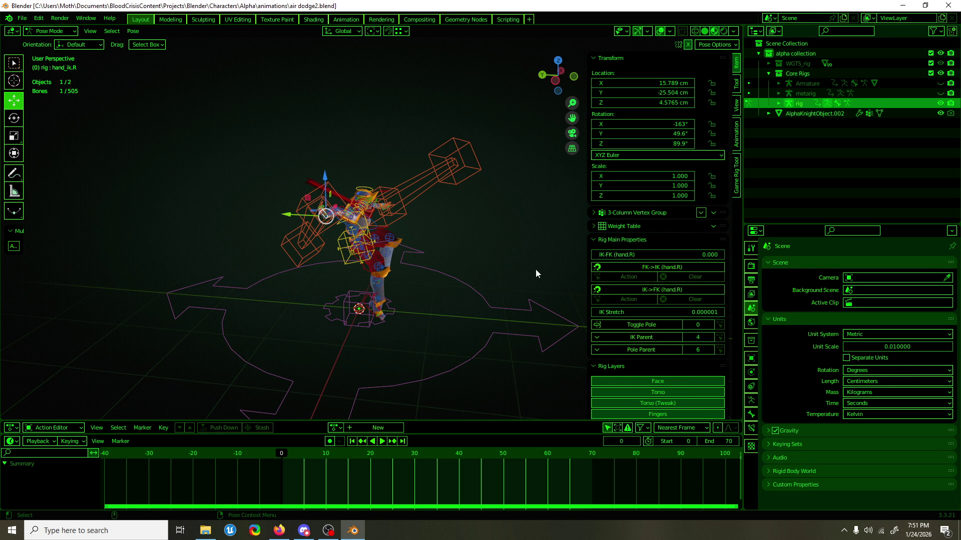
{"action": "key", "text": "ctrl+KP_3"}
Move hand_ik.R sideways, rotate it about 79° around X, and lower it about 5 cm.
{"action": "mouse_move", "coordinate": [256, 196]}
{"action": "left_mouse_down"}
{"action": "mouse_move", "coordinate": [363, 192]}
{"action": "mouse_move", "coordinate": [339, 195]}
{"action": "left_mouse_up"}
{"action": "key", "text": "shift+space"}
{"action": "key", "text": "r"}
{"action": "mouse_move", "coordinate": [380, 172]}
{"action": "left_mouse_down"}
{"action": "mouse_move", "coordinate": [392, 164]}
{"action": "mouse_move", "coordinate": [401, 215]}
{"action": "left_mouse_up"}
{"action": "middle_click_drag", "start_coordinate": [400, 216], "coordinate": [274, 232]}
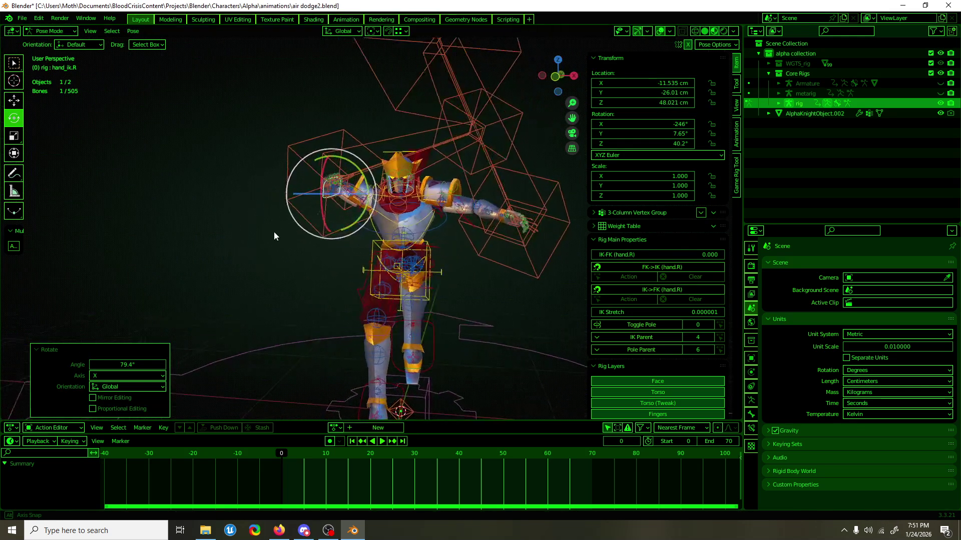
{"action": "key", "text": "KP_1"}
{"action": "key", "text": "shift+space"}
{"action": "key", "text": "g"}
{"action": "left_click_drag", "start_coordinate": [335, 158], "coordinate": [333, 176]}
{"action": "mouse_move", "coordinate": [333, 176]}
{"action": "middle_mouse_down"}
{"action": "mouse_move", "coordinate": [376, 205]}
{"action": "mouse_move", "coordinate": [374, 227]}
{"action": "mouse_move", "coordinate": [434, 165]}
{"action": "mouse_move", "coordinate": [325, 229]}
{"action": "mouse_move", "coordinate": [305, 211]}
{"action": "middle_mouse_up"}
Select the chest bone and rotate it about 34°.
{"action": "left_click", "coordinate": [368, 196]}
{"action": "left_click", "coordinate": [378, 220]}
{"action": "scroll", "coordinate": [305, 211], "scroll_direction": "up", "scroll_amount": 3}
{"action": "left_click", "coordinate": [305, 211]}
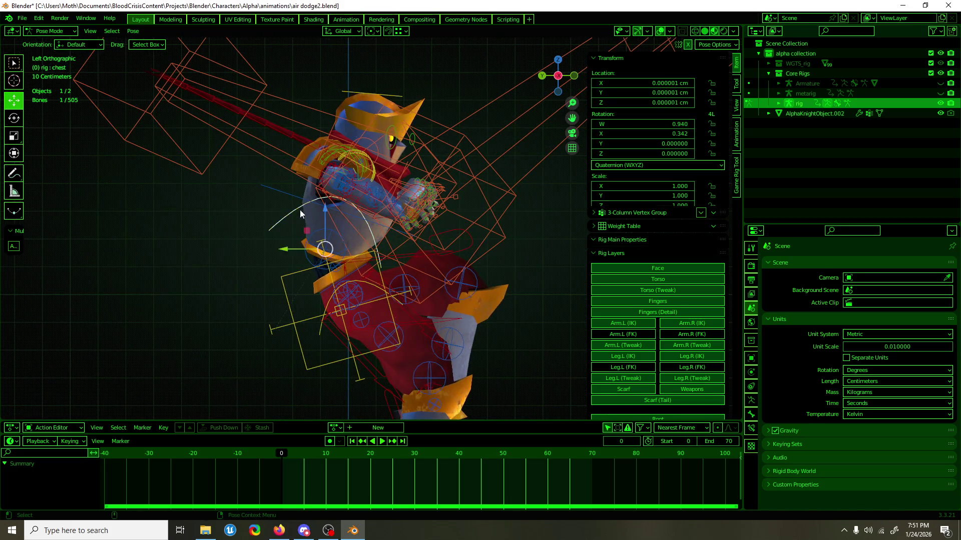
{"action": "key", "text": "r"}
{"action": "mouse_move", "coordinate": [334, 220]}
{"action": "left_mouse_down"}
{"action": "mouse_move", "coordinate": [353, 229]}
{"action": "mouse_move", "coordinate": [430, 213]}
{"action": "left_mouse_up"}
{"action": "mouse_move", "coordinate": [431, 214]}
{"action": "middle_mouse_down"}
{"action": "mouse_move", "coordinate": [268, 223]}
{"action": "mouse_move", "coordinate": [319, 221]}
{"action": "middle_mouse_up"}
Move hand_ik.R up and to the right, then save air dodge2.blend.
{"action": "key", "text": "g"}
{"action": "left_click", "coordinate": [302, 213]}
{"action": "left_click_drag", "start_coordinate": [302, 213], "coordinate": [323, 183]}
{"action": "middle_click_drag", "start_coordinate": [323, 182], "coordinate": [431, 212]}
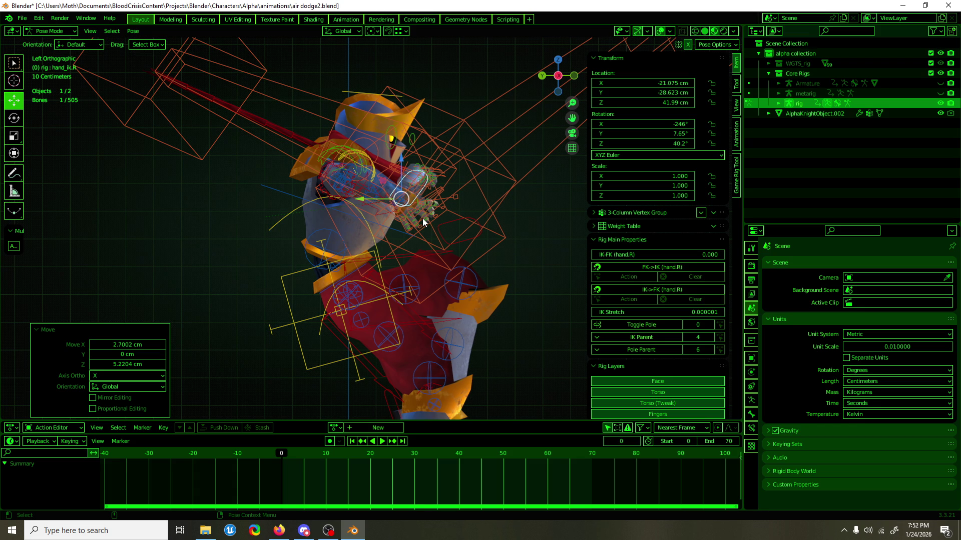
{"action": "key", "text": "ctrl+s"}
Lower hand_ik.R along Z and rotate it about its Z axis in Normal orientation.
{"action": "mouse_move", "coordinate": [366, 131]}
{"action": "middle_mouse_down"}
{"action": "mouse_move", "coordinate": [416, 224]}
{"action": "mouse_move", "coordinate": [383, 258]}
{"action": "mouse_move", "coordinate": [302, 248]}
{"action": "mouse_move", "coordinate": [311, 257]}
{"action": "middle_mouse_up"}
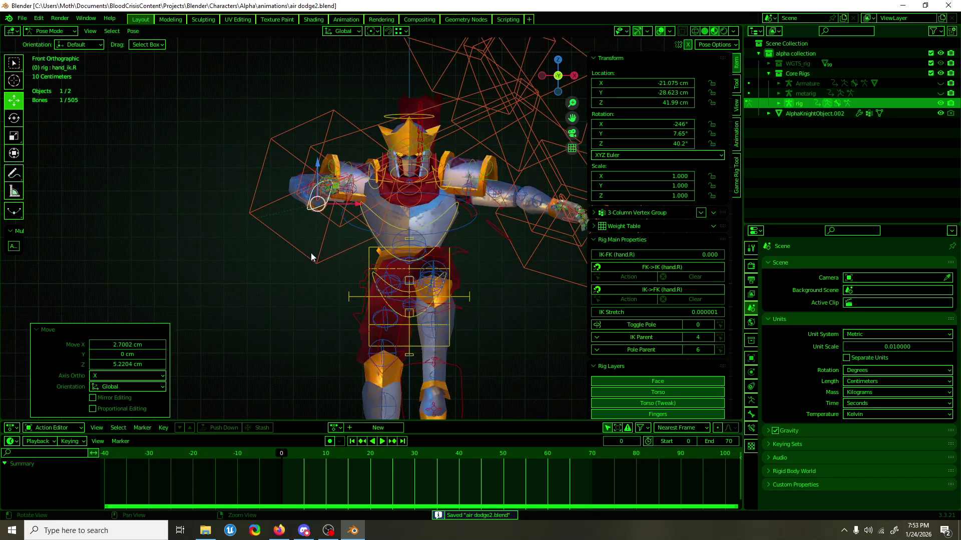
{"action": "left_click_drag", "start_coordinate": [318, 169], "coordinate": [346, 198]}
{"action": "key", "text": "shift+space"}
{"action": "key", "text": "r"}
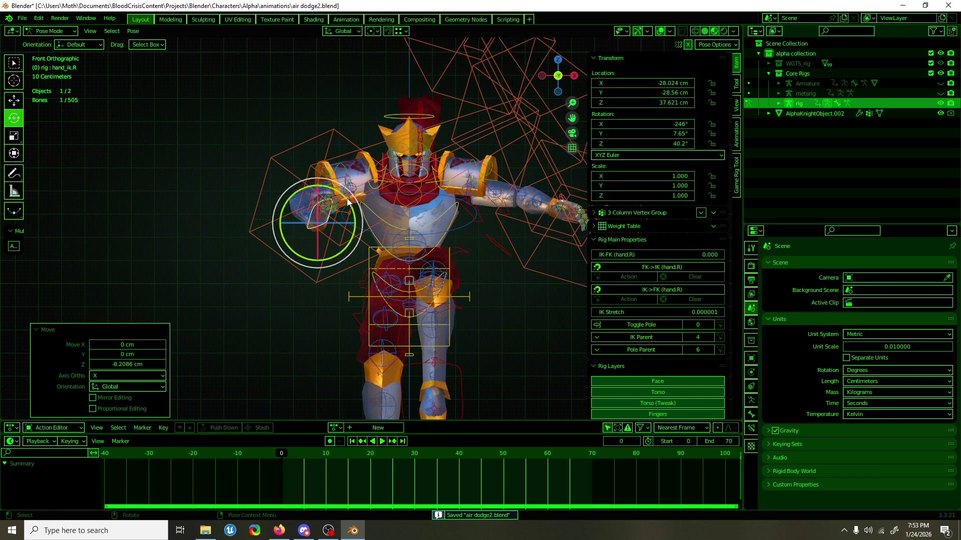
{"action": "left_click", "coordinate": [349, 31]}
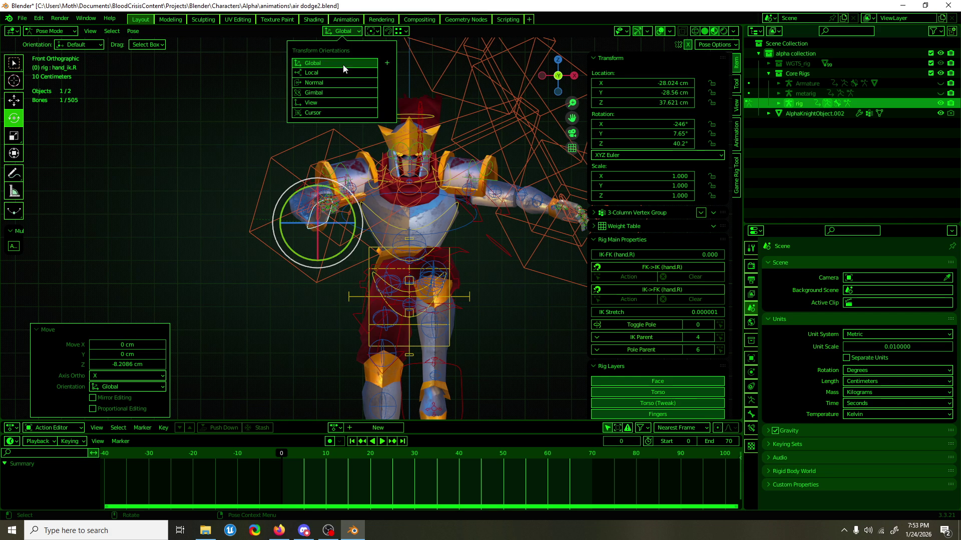
{"action": "left_click", "coordinate": [343, 82]}
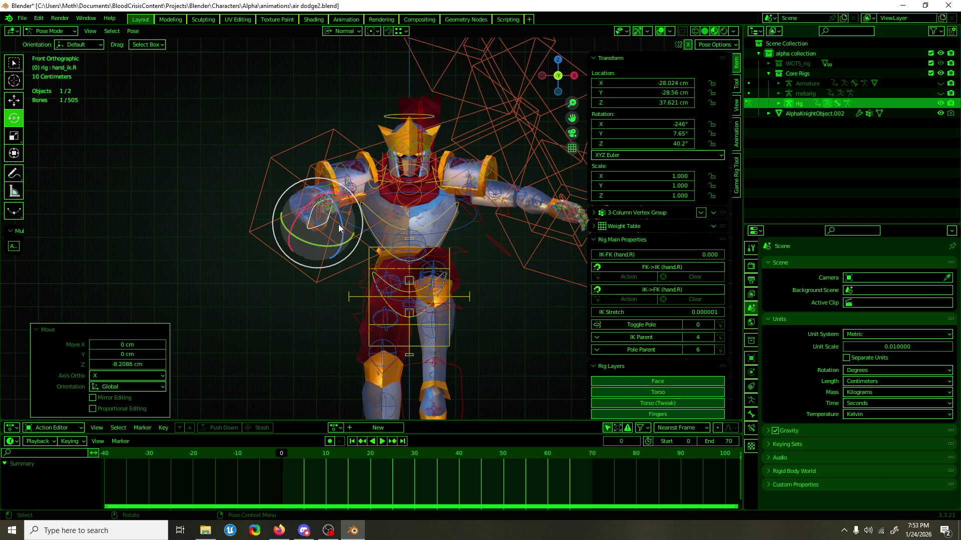
{"action": "mouse_move", "coordinate": [341, 215]}
{"action": "left_mouse_down"}
{"action": "mouse_move", "coordinate": [332, 231]}
{"action": "mouse_move", "coordinate": [325, 183]}
{"action": "left_mouse_up"}
Shift hand_ik.R along Y and in Left Ortho view to -16.996, -29.268, 32.903 cm.
{"action": "key", "text": "w"}
{"action": "mouse_move", "coordinate": [326, 183]}
{"action": "middle_mouse_down"}
{"action": "mouse_move", "coordinate": [379, 224]}
{"action": "mouse_move", "coordinate": [436, 211]}
{"action": "middle_mouse_up"}
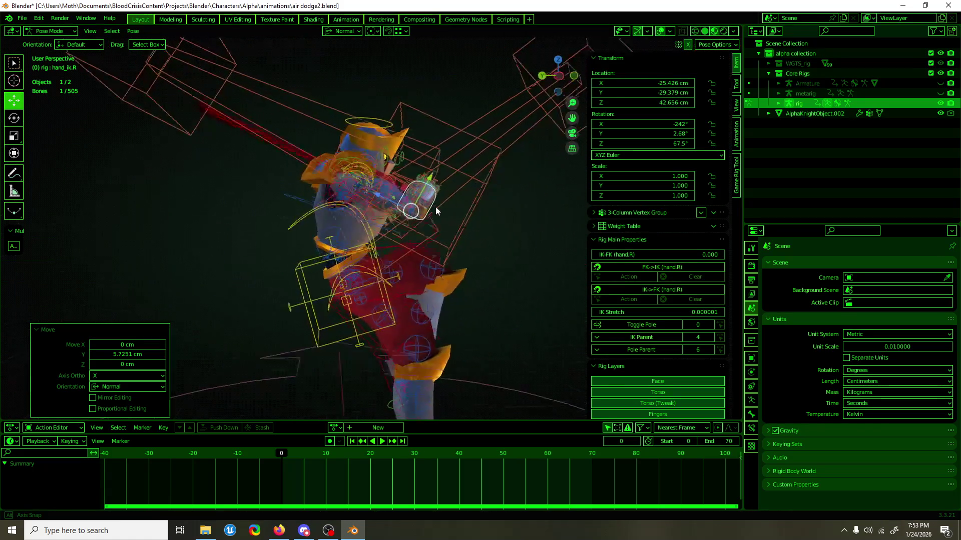
{"action": "key", "text": "ctrl+KP_3"}
{"action": "left_click_drag", "start_coordinate": [401, 211], "coordinate": [372, 204]}
{"action": "mouse_move", "coordinate": [372, 205]}
{"action": "middle_mouse_down"}
{"action": "mouse_move", "coordinate": [254, 211]}
{"action": "mouse_move", "coordinate": [404, 193]}
{"action": "middle_mouse_up"}
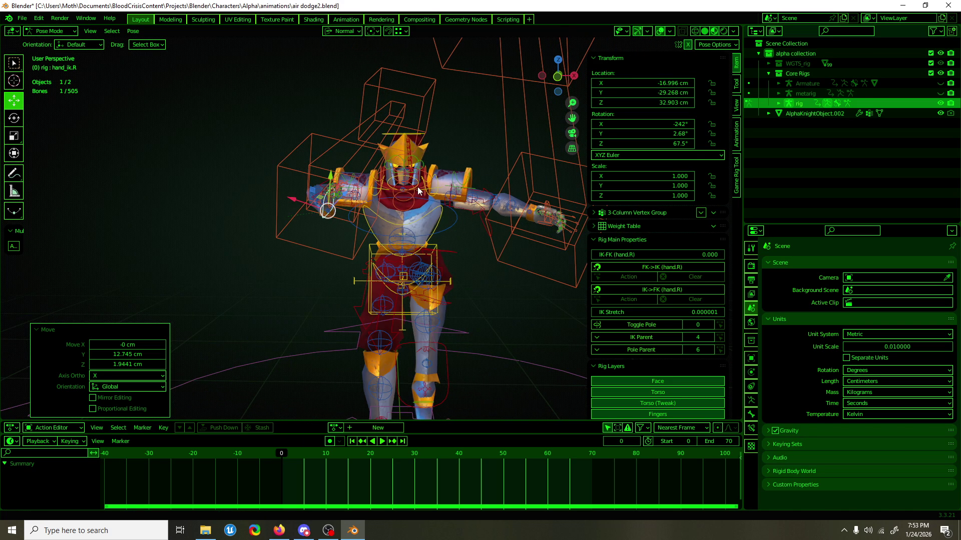
{"action": "scroll", "coordinate": [407, 195], "scroll_direction": "up", "scroll_amount": 1}
{"action": "scroll", "coordinate": [407, 195], "scroll_direction": "up", "scroll_amount": 2}
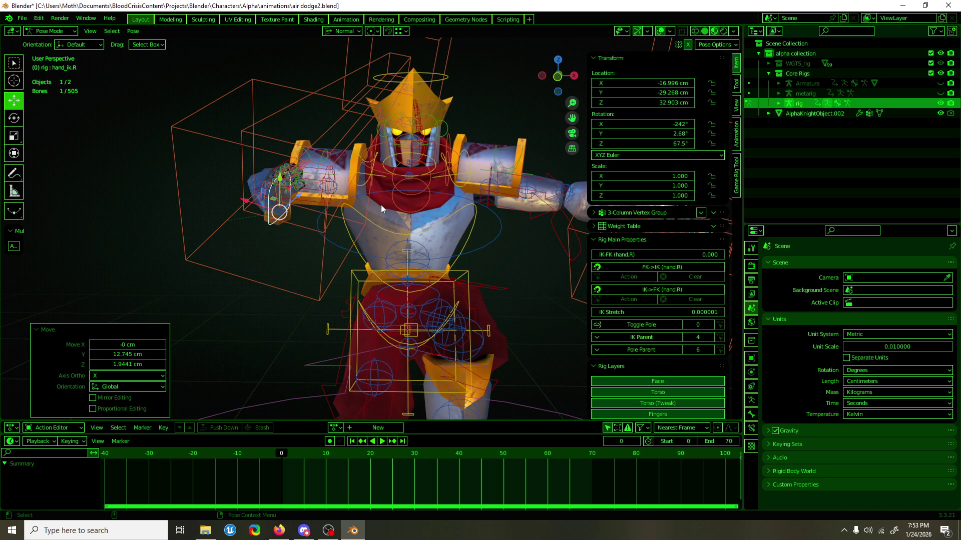
{"action": "left_click", "coordinate": [364, 184]}
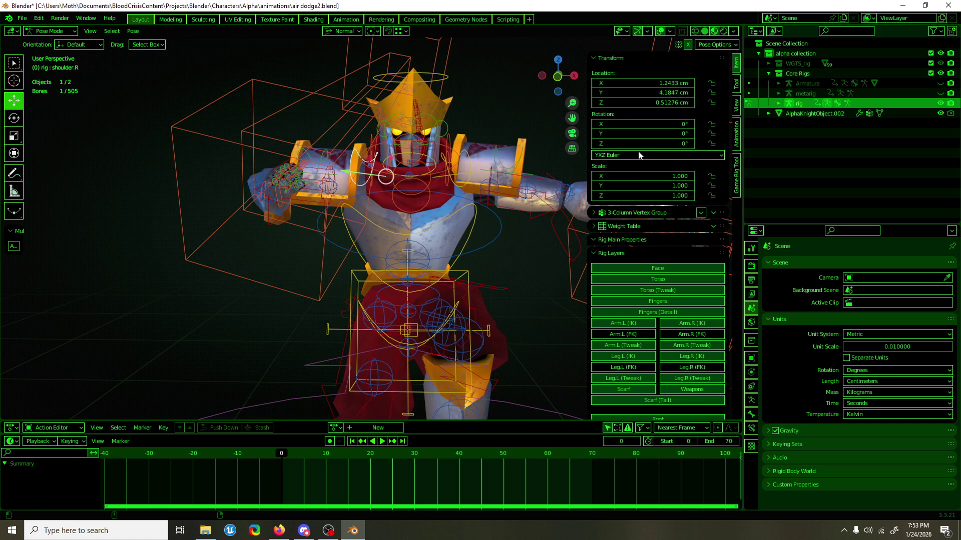
{"action": "left_click", "coordinate": [22, 18]}
Load air dodge.blend from recent files, discarding unsaved changes.
{"action": "mouse_move", "coordinate": [46, 49]}
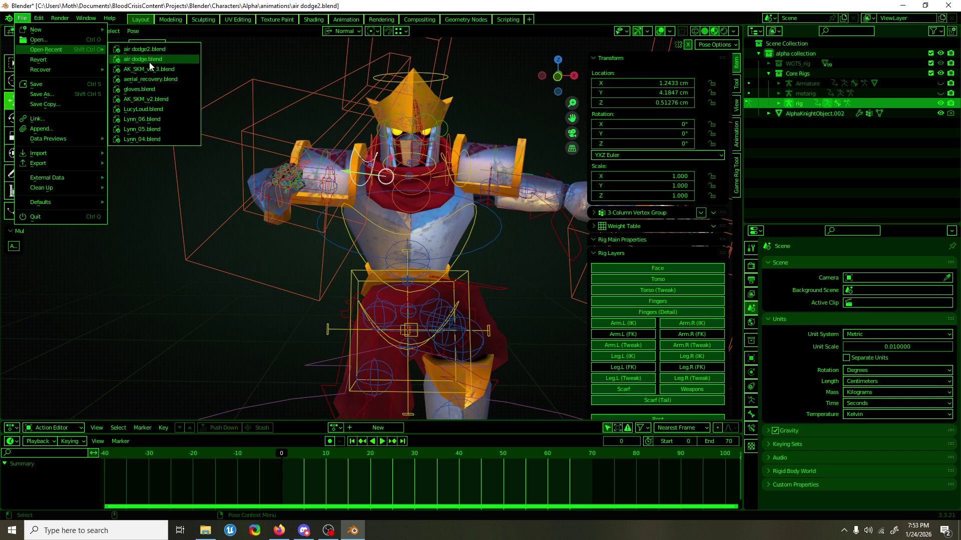
{"action": "left_click", "coordinate": [150, 62]}
{"action": "left_click", "coordinate": [481, 281]}
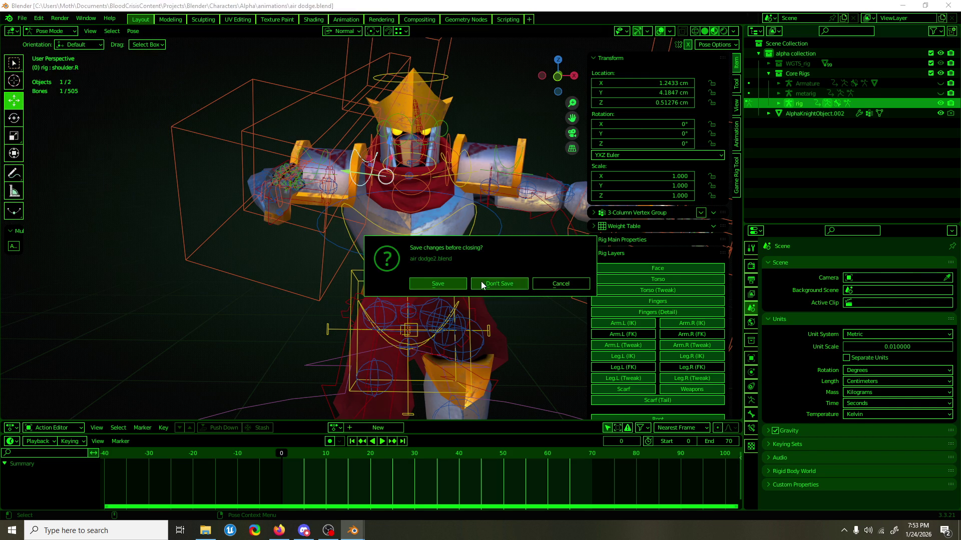
Save air dodge.blend, then select all bones and copy the rig's pose.
{"action": "left_click", "coordinate": [401, 128]}
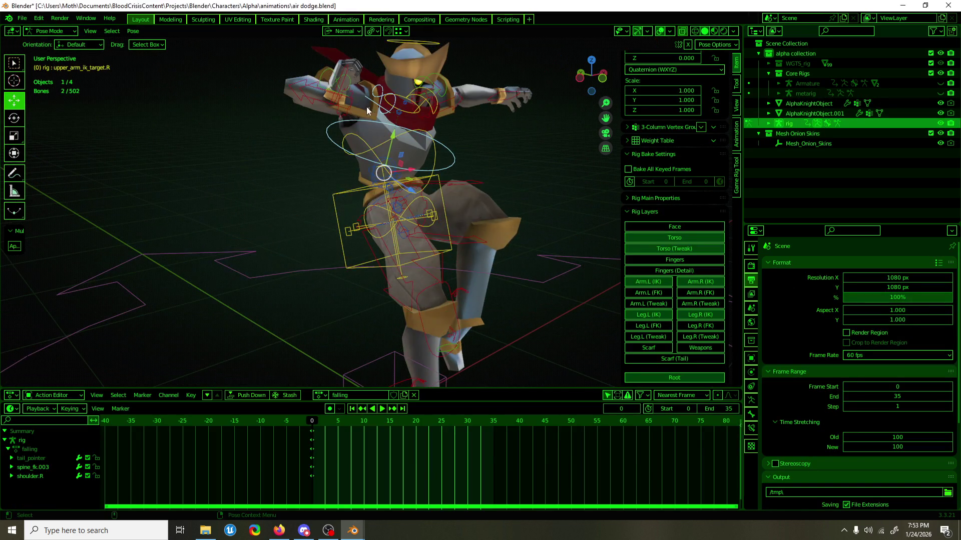
{"action": "middle_click_drag", "start_coordinate": [400, 128], "coordinate": [359, 126]}
{"action": "scroll", "coordinate": [651, 155], "scroll_direction": "up", "scroll_amount": 4}
{"action": "scroll", "coordinate": [651, 155], "scroll_direction": "up", "scroll_amount": 1}
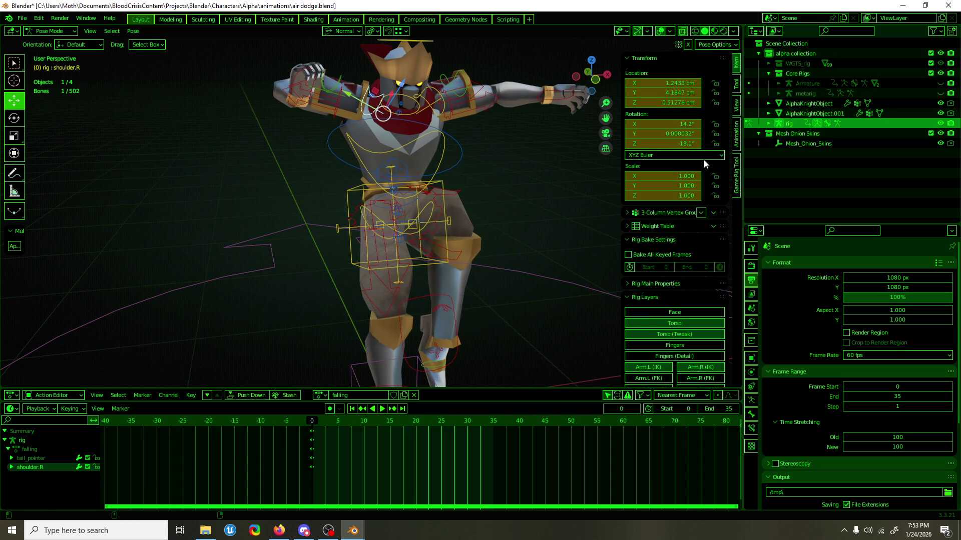
{"action": "scroll", "coordinate": [429, 142], "scroll_direction": "down", "scroll_amount": 3}
{"action": "mouse_move", "coordinate": [429, 142]}
{"action": "middle_mouse_down"}
{"action": "mouse_move", "coordinate": [407, 143]}
{"action": "mouse_move", "coordinate": [517, 139]}
{"action": "mouse_move", "coordinate": [428, 133]}
{"action": "mouse_move", "coordinate": [440, 143]}
{"action": "middle_mouse_up"}
{"action": "scroll", "coordinate": [716, 322], "scroll_direction": "down", "scroll_amount": 4}
{"action": "left_click", "coordinate": [679, 254]}
{"action": "key", "text": "ctrl+s"}
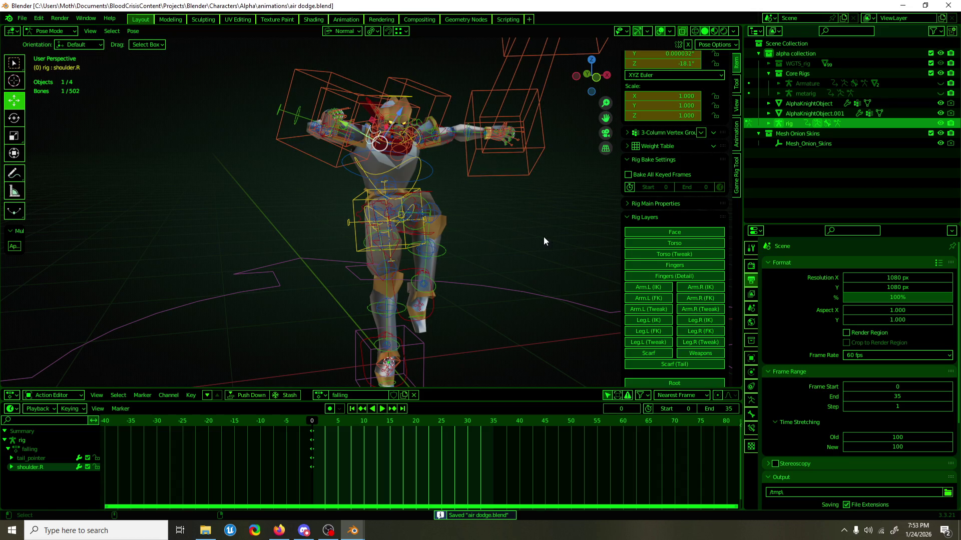
{"action": "key", "text": "a"}
{"action": "key", "text": "ctrl+c"}
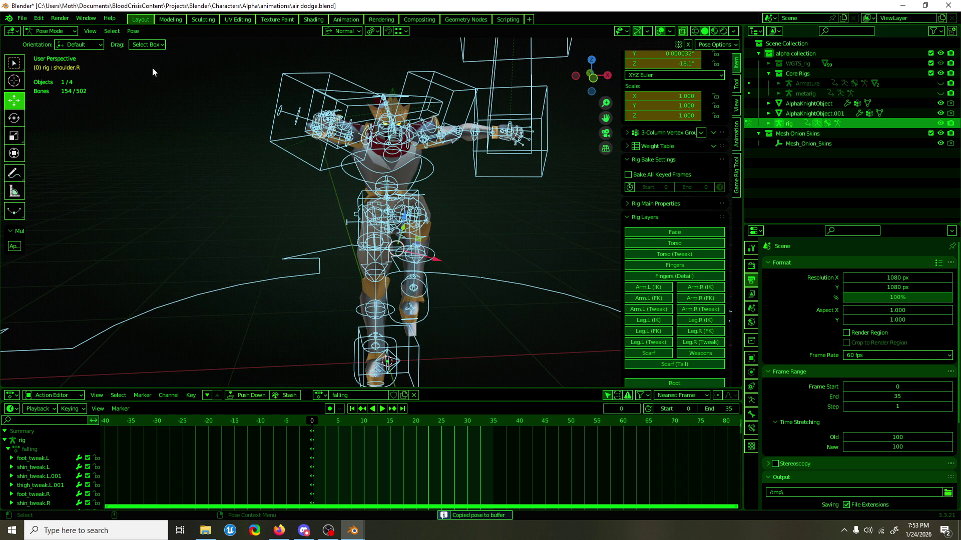
Reopen air dodge2.blend from recent files without saving changes.
{"action": "left_click", "coordinate": [22, 18]}
{"action": "mouse_move", "coordinate": [49, 49]}
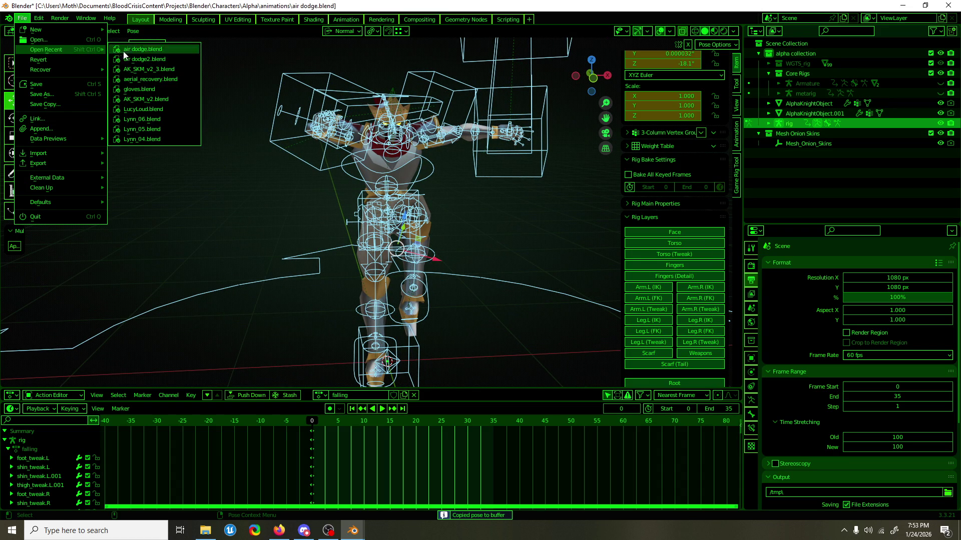
{"action": "left_click", "coordinate": [136, 59]}
{"action": "left_click", "coordinate": [499, 286]}
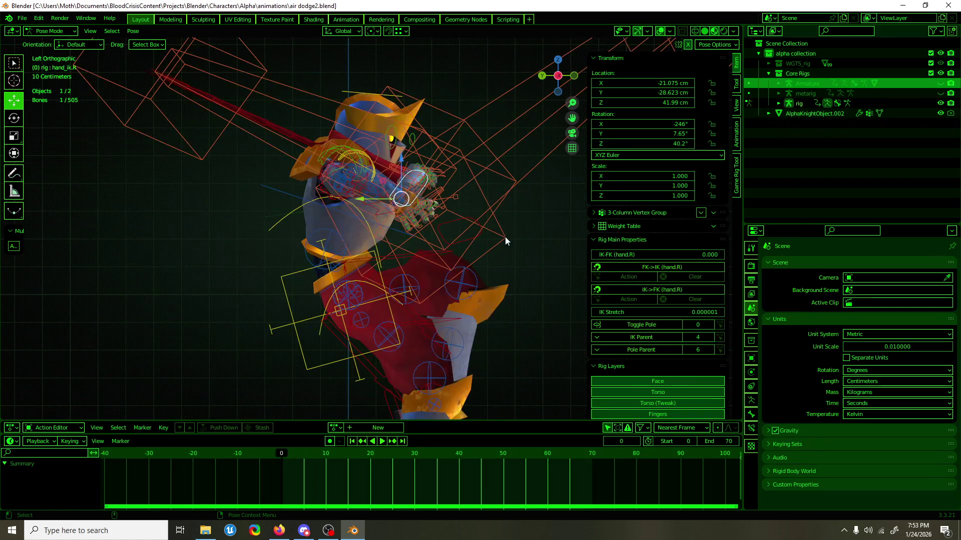
Select all bones and paste the copied pose onto the air dodge2.blend rig.
{"action": "key", "text": "a"}
{"action": "mouse_move", "coordinate": [504, 232]}
{"action": "middle_mouse_down"}
{"action": "mouse_move", "coordinate": [514, 257]}
{"action": "mouse_move", "coordinate": [383, 255]}
{"action": "middle_mouse_up"}
{"action": "key", "text": "ctrl+v"}
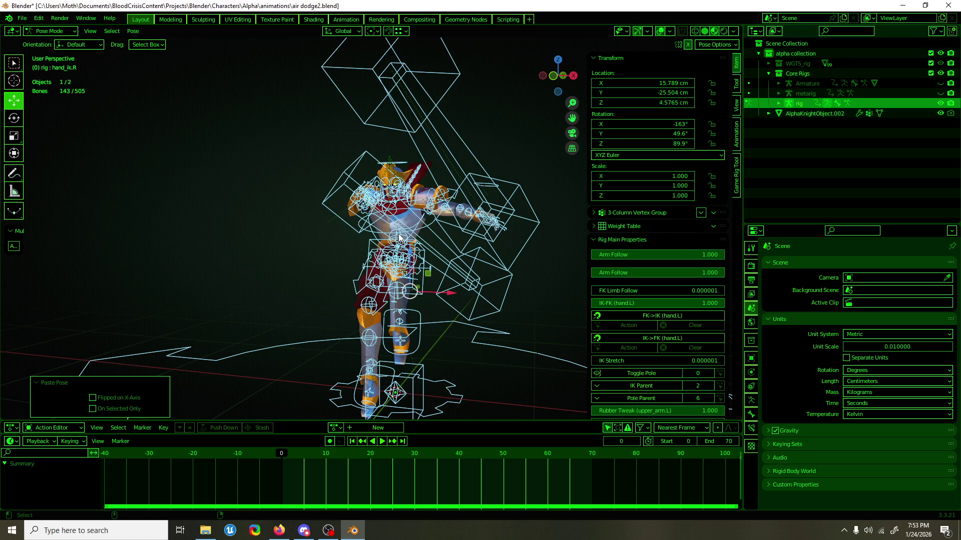
{"action": "middle_click_drag", "start_coordinate": [399, 239], "coordinate": [443, 251]}
{"action": "scroll", "coordinate": [416, 170], "scroll_direction": "up", "scroll_amount": 3}
{"action": "mouse_move", "coordinate": [416, 171]}
{"action": "middle_mouse_down"}
{"action": "mouse_move", "coordinate": [488, 256]}
{"action": "mouse_move", "coordinate": [312, 230]}
{"action": "middle_mouse_up"}
{"action": "scroll", "coordinate": [488, 256], "scroll_direction": "up", "scroll_amount": 3}
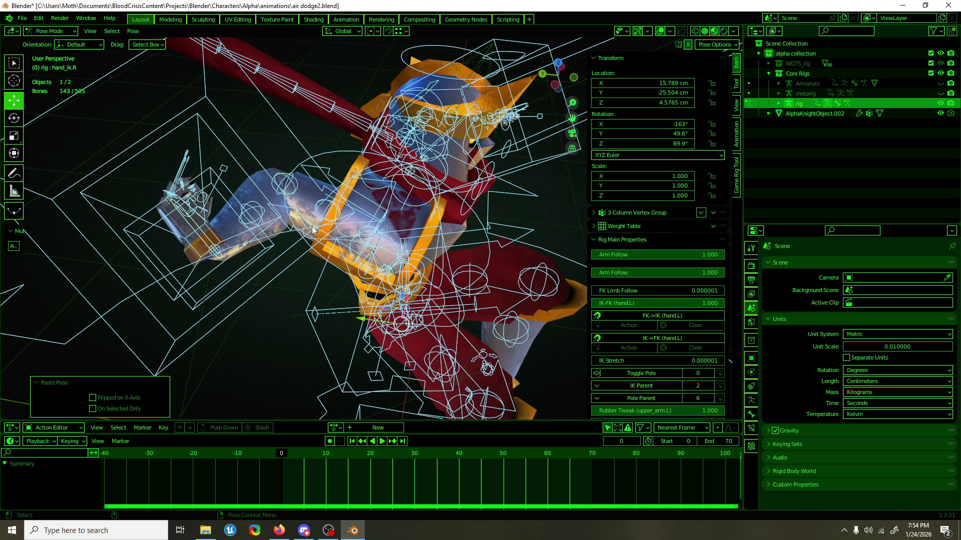
Select the right hand IK control and try rotating and moving it.
{"action": "left_click", "coordinate": [170, 219]}
{"action": "mouse_move", "coordinate": [202, 246]}
{"action": "middle_mouse_down"}
{"action": "mouse_move", "coordinate": [285, 230]}
{"action": "mouse_move", "coordinate": [376, 231]}
{"action": "mouse_move", "coordinate": [84, 223]}
{"action": "middle_mouse_up"}
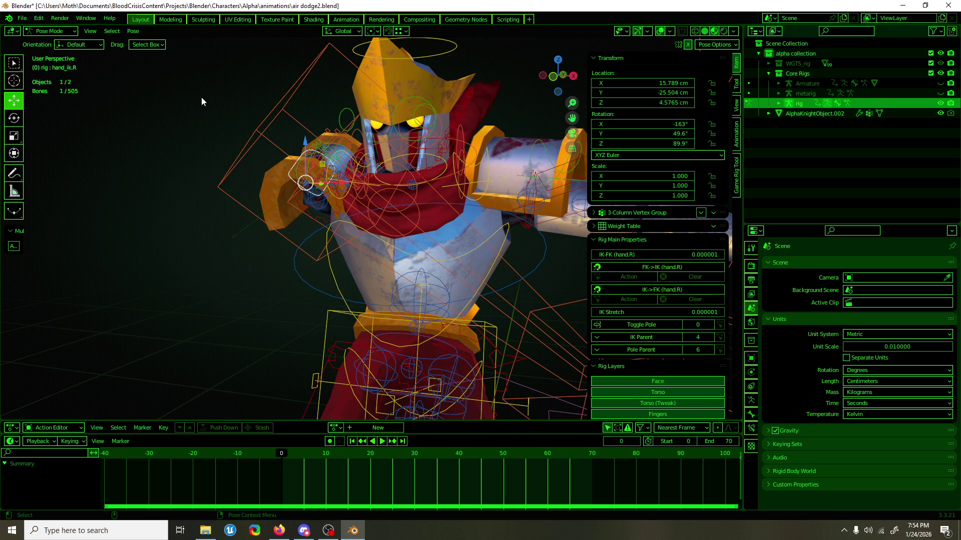
{"action": "mouse_move", "coordinate": [194, 246]}
{"action": "middle_mouse_down"}
{"action": "mouse_move", "coordinate": [233, 317]}
{"action": "mouse_move", "coordinate": [343, 301]}
{"action": "mouse_move", "coordinate": [212, 316]}
{"action": "mouse_move", "coordinate": [237, 311]}
{"action": "mouse_move", "coordinate": [118, 298]}
{"action": "mouse_move", "coordinate": [188, 314]}
{"action": "mouse_move", "coordinate": [554, 303]}
{"action": "mouse_move", "coordinate": [281, 292]}
{"action": "mouse_move", "coordinate": [215, 297]}
{"action": "mouse_move", "coordinate": [340, 300]}
{"action": "mouse_move", "coordinate": [240, 311]}
{"action": "mouse_move", "coordinate": [342, 307]}
{"action": "mouse_move", "coordinate": [124, 307]}
{"action": "mouse_move", "coordinate": [222, 317]}
{"action": "mouse_move", "coordinate": [235, 334]}
{"action": "mouse_move", "coordinate": [226, 408]}
{"action": "mouse_move", "coordinate": [227, 355]}
{"action": "mouse_move", "coordinate": [327, 355]}
{"action": "mouse_move", "coordinate": [355, 313]}
{"action": "mouse_move", "coordinate": [258, 292]}
{"action": "mouse_move", "coordinate": [135, 304]}
{"action": "mouse_move", "coordinate": [353, 310]}
{"action": "middle_mouse_up"}
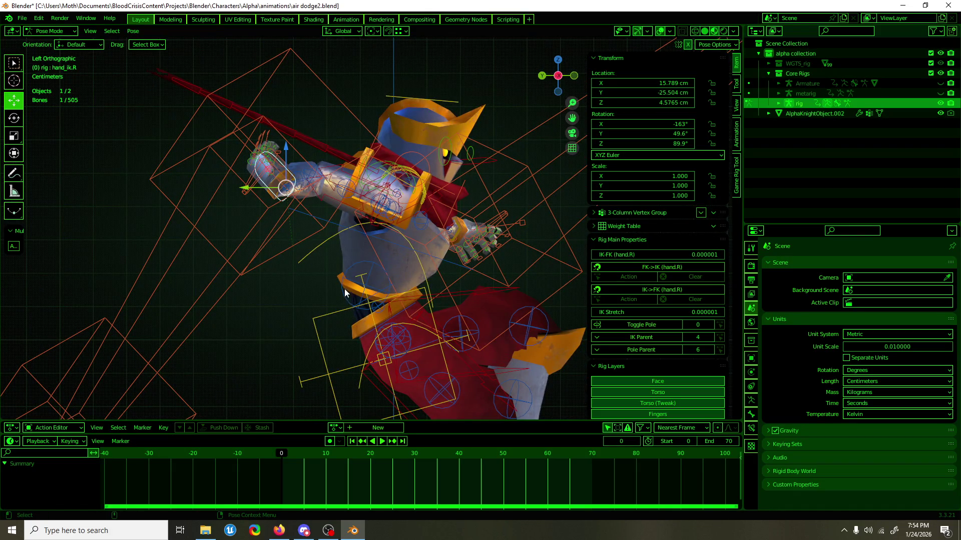
{"action": "key", "text": "shift+space"}
{"action": "key", "text": "r"}
{"action": "mouse_move", "coordinate": [314, 157]}
{"action": "middle_mouse_down"}
{"action": "mouse_move", "coordinate": [334, 224]}
{"action": "mouse_move", "coordinate": [253, 223]}
{"action": "mouse_move", "coordinate": [354, 234]}
{"action": "mouse_move", "coordinate": [339, 258]}
{"action": "mouse_move", "coordinate": [307, 191]}
{"action": "mouse_move", "coordinate": [467, 161]}
{"action": "mouse_move", "coordinate": [440, 196]}
{"action": "mouse_move", "coordinate": [224, 197]}
{"action": "mouse_move", "coordinate": [242, 182]}
{"action": "mouse_move", "coordinate": [357, 179]}
{"action": "middle_mouse_up"}
{"action": "key", "text": "shift+space"}
{"action": "key", "text": "g"}
{"action": "scroll", "coordinate": [356, 234], "scroll_direction": "down", "scroll_amount": 3}
Make shoulder.R active and set its rotation mode to XYZ Euler.
{"action": "left_click", "coordinate": [356, 179]}
{"action": "scroll", "coordinate": [377, 194], "scroll_direction": "up", "scroll_amount": 5}
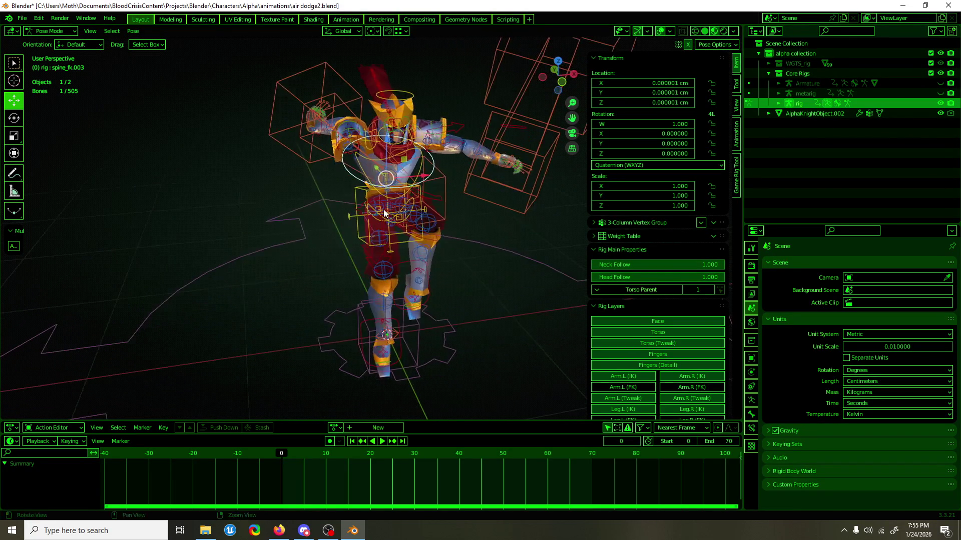
{"action": "scroll", "coordinate": [363, 151], "scroll_direction": "down", "scroll_amount": 5}
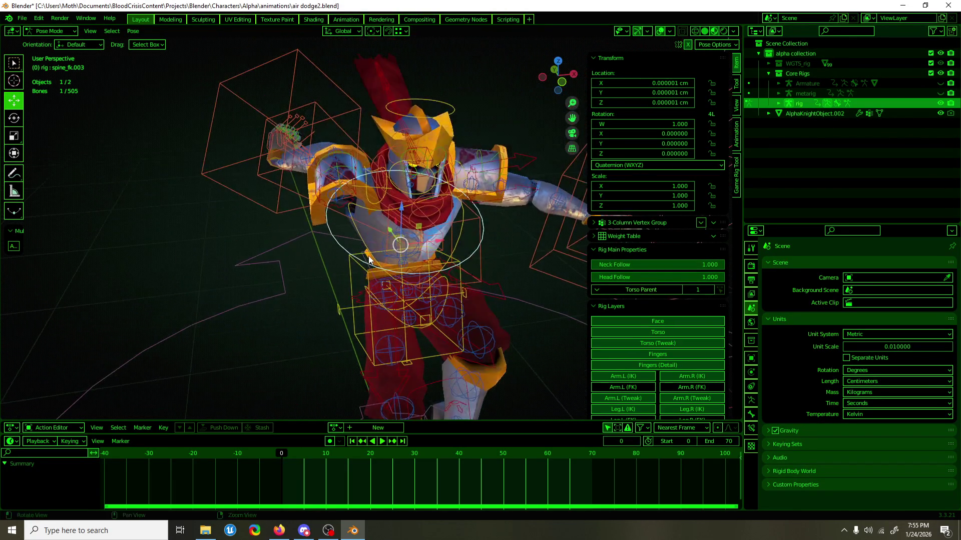
{"action": "left_click", "coordinate": [270, 166]}
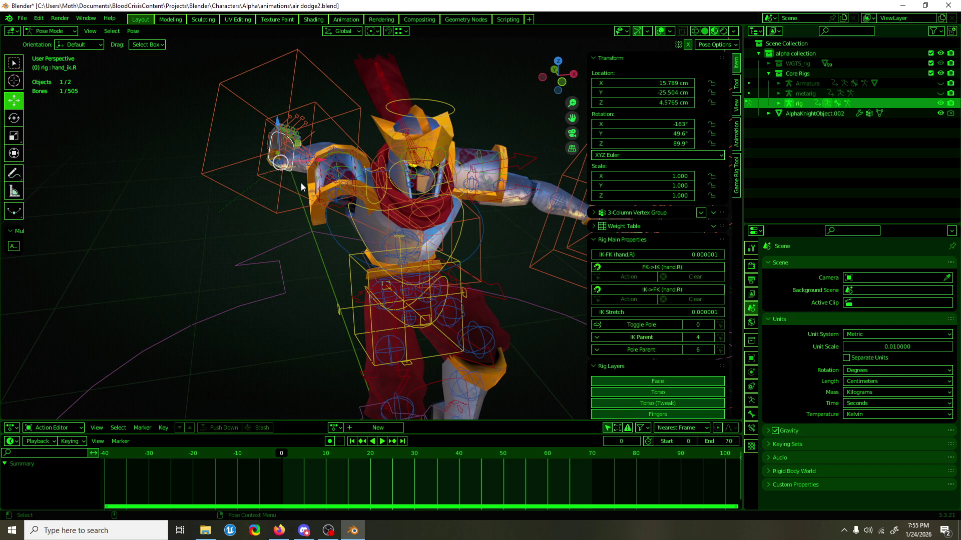
{"action": "left_click", "coordinate": [367, 187]}
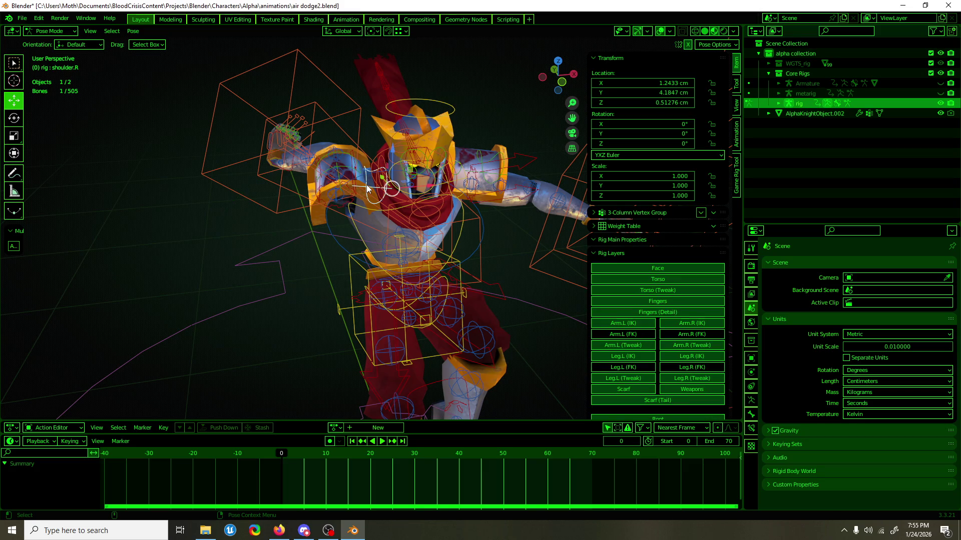
{"action": "left_click", "coordinate": [628, 156]}
{"action": "left_click", "coordinate": [632, 165]}
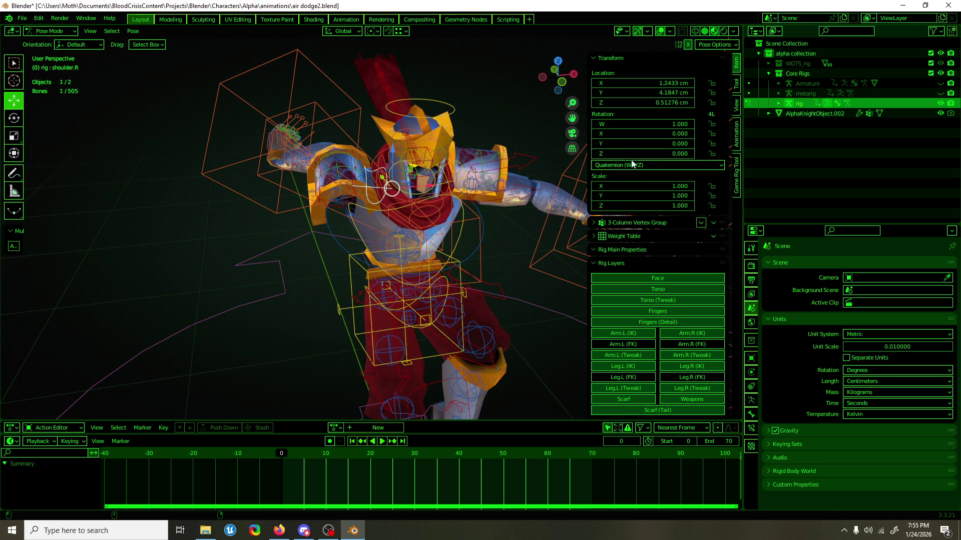
{"action": "left_click", "coordinate": [631, 164]}
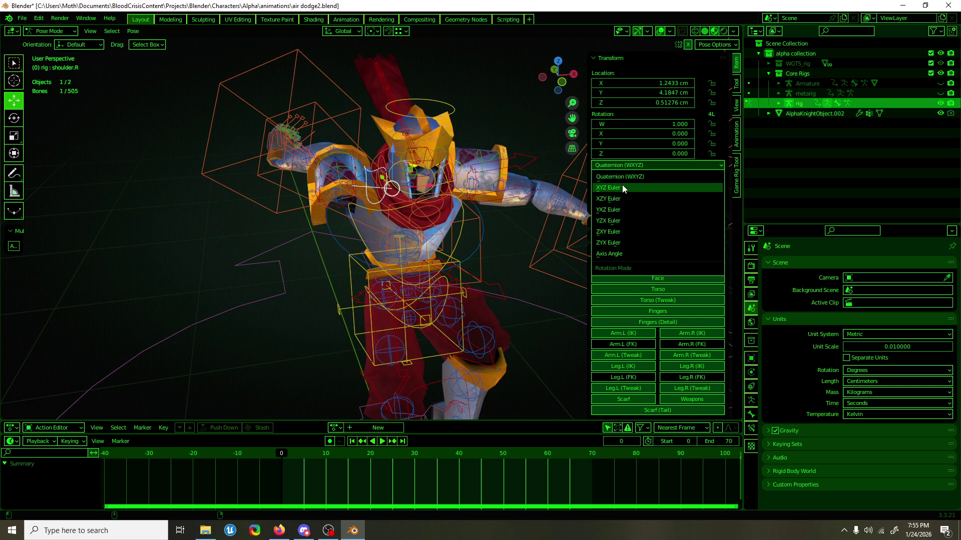
{"action": "left_click", "coordinate": [622, 186]}
{"action": "scroll", "coordinate": [424, 179], "scroll_direction": "down", "scroll_amount": 5}
{"action": "mouse_move", "coordinate": [404, 184]}
{"action": "middle_mouse_down"}
{"action": "mouse_move", "coordinate": [418, 212]}
{"action": "mouse_move", "coordinate": [448, 208]}
{"action": "mouse_move", "coordinate": [350, 213]}
{"action": "middle_mouse_up"}
{"action": "left_click", "coordinate": [22, 18]}
Load air dodge.blend from recent files, discarding unsaved changes.
{"action": "mouse_move", "coordinate": [46, 49]}
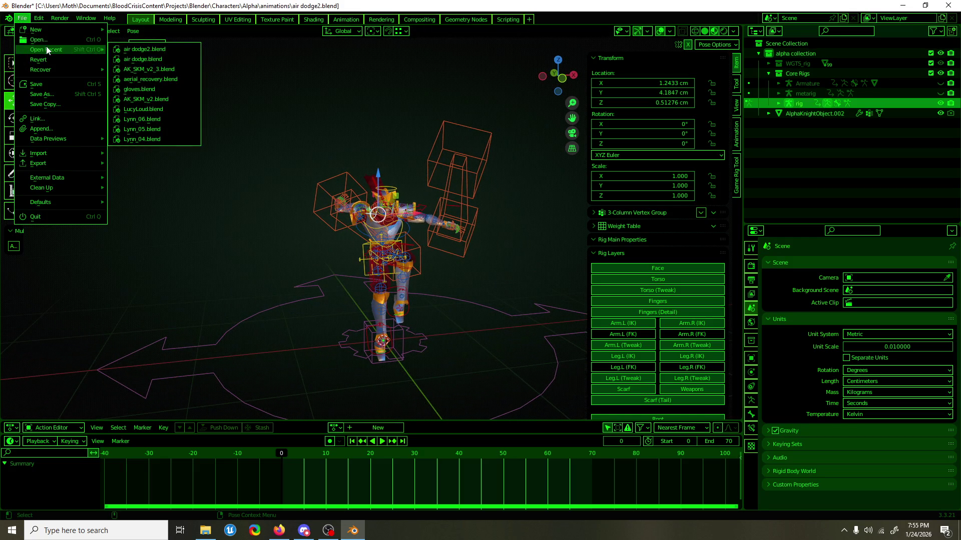
{"action": "left_click", "coordinate": [142, 59]}
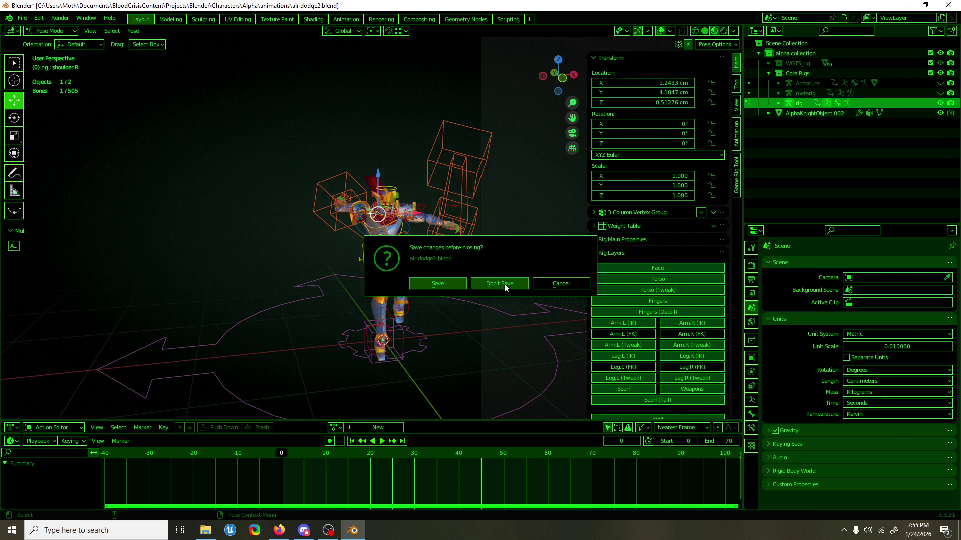
{"action": "left_click", "coordinate": [500, 284]}
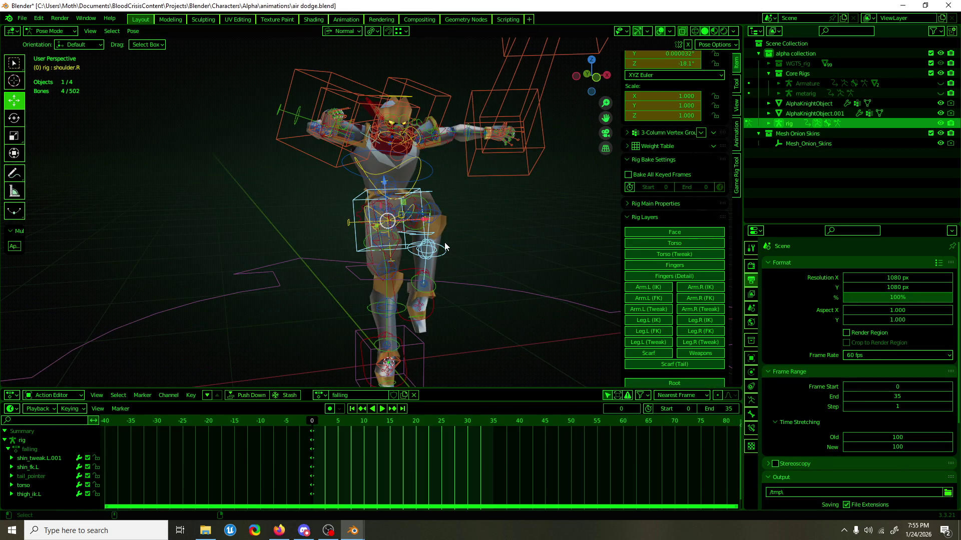
Expand the rig's main properties and select hand_ik.R, showing IK Parent 4 and Pole Parent 6.
{"action": "key", "text": "a"}
{"action": "mouse_move", "coordinate": [444, 251]}
{"action": "middle_mouse_down"}
{"action": "mouse_move", "coordinate": [508, 159]}
{"action": "mouse_move", "coordinate": [450, 222]}
{"action": "middle_mouse_up"}
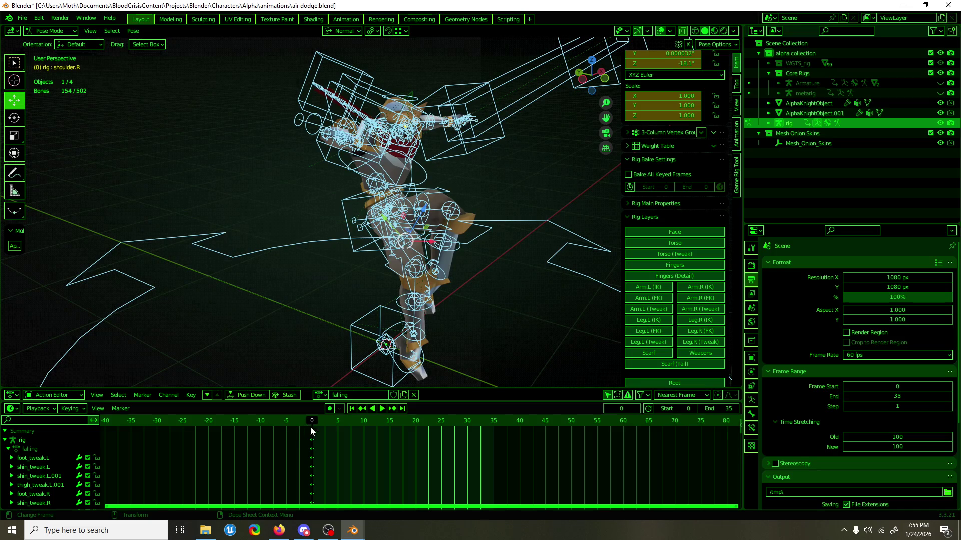
{"action": "scroll", "coordinate": [686, 227], "scroll_direction": "up", "scroll_amount": 4}
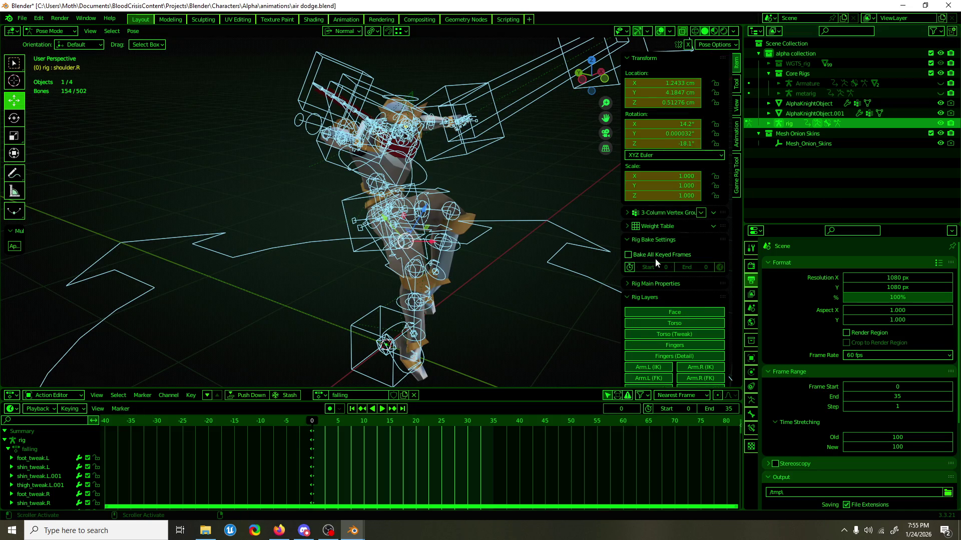
{"action": "left_click", "coordinate": [653, 283]}
{"action": "scroll", "coordinate": [659, 251], "scroll_direction": "down", "scroll_amount": 5}
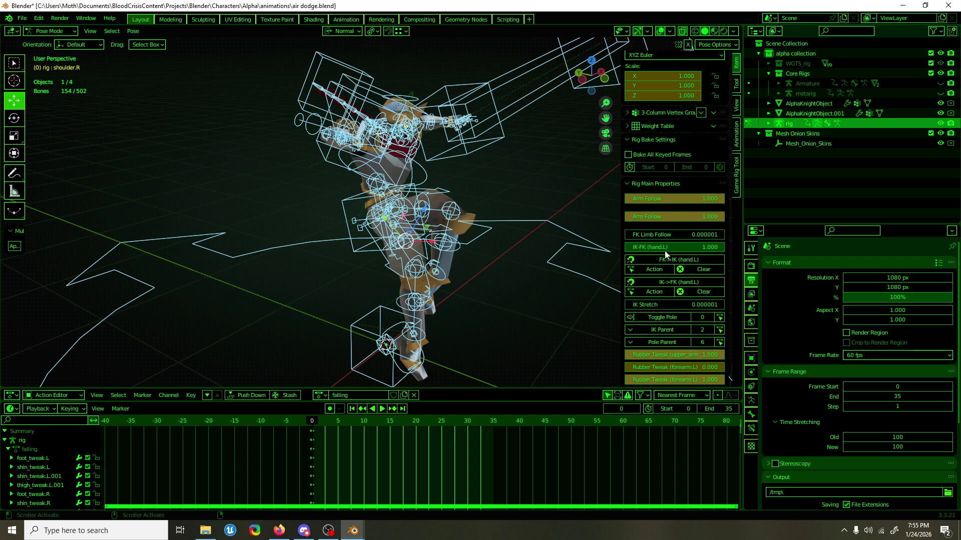
{"action": "middle_click_drag", "start_coordinate": [320, 166], "coordinate": [304, 131]}
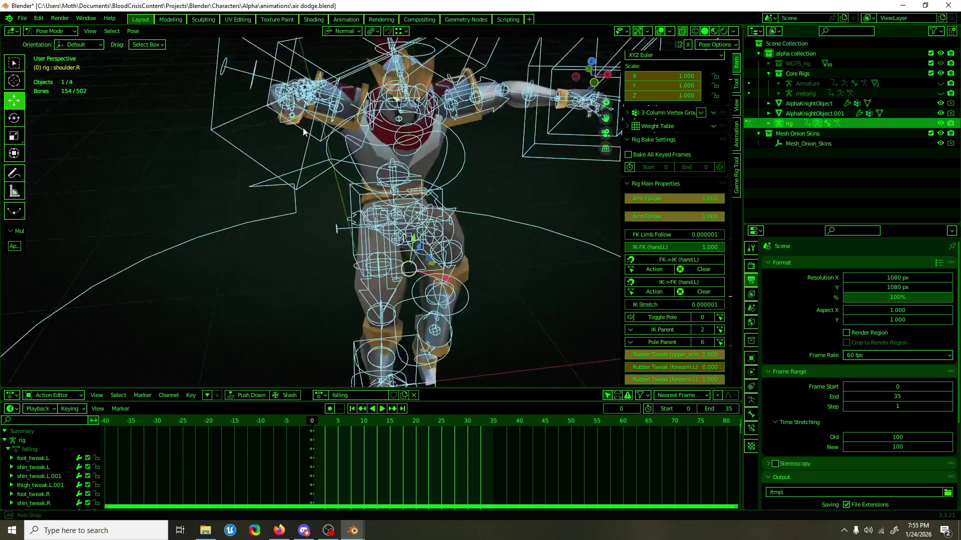
{"action": "left_click", "coordinate": [284, 120]}
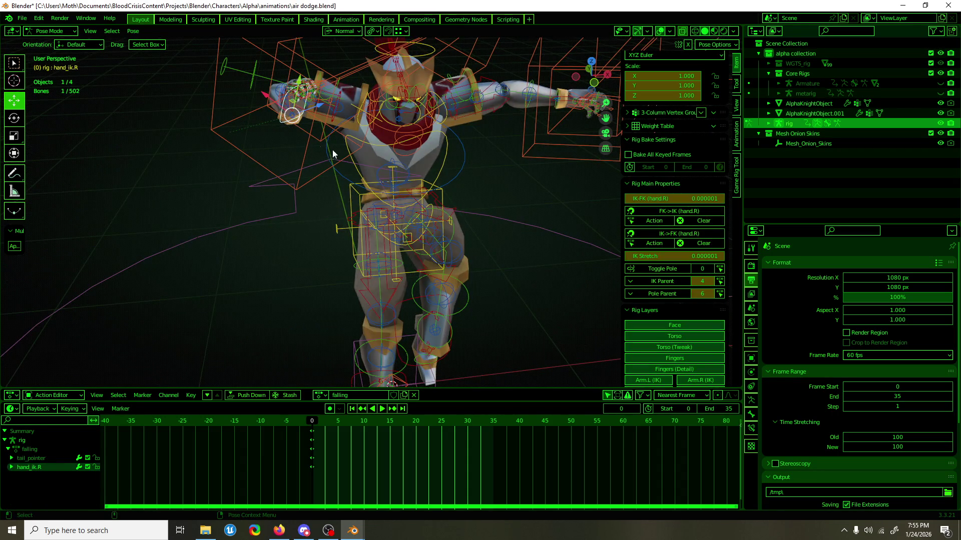
Play the animation briefly, then stop it with the playhead on frame 0.
{"action": "key", "text": "space"}
{"action": "left_click", "coordinate": [239, 422]}
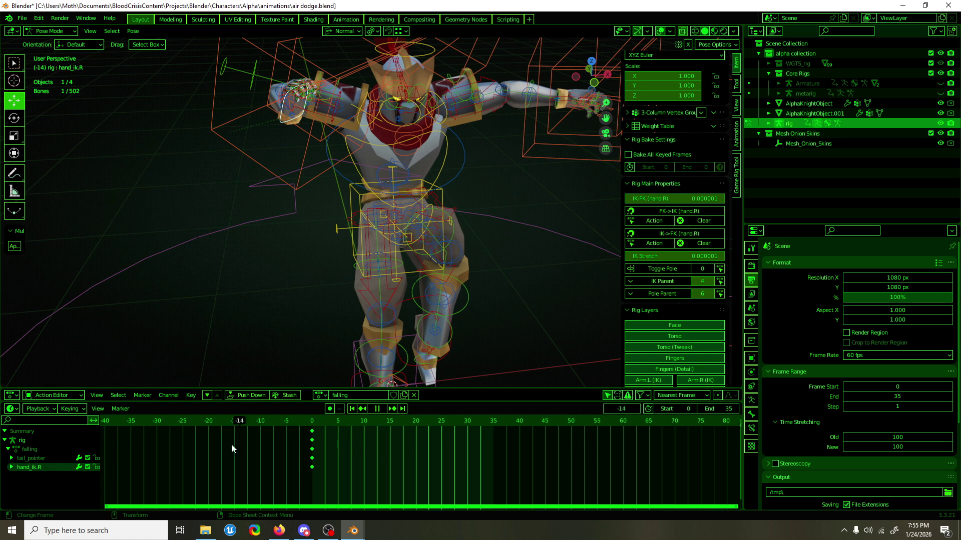
{"action": "left_click", "coordinate": [312, 475]}
{"action": "key", "text": "space"}
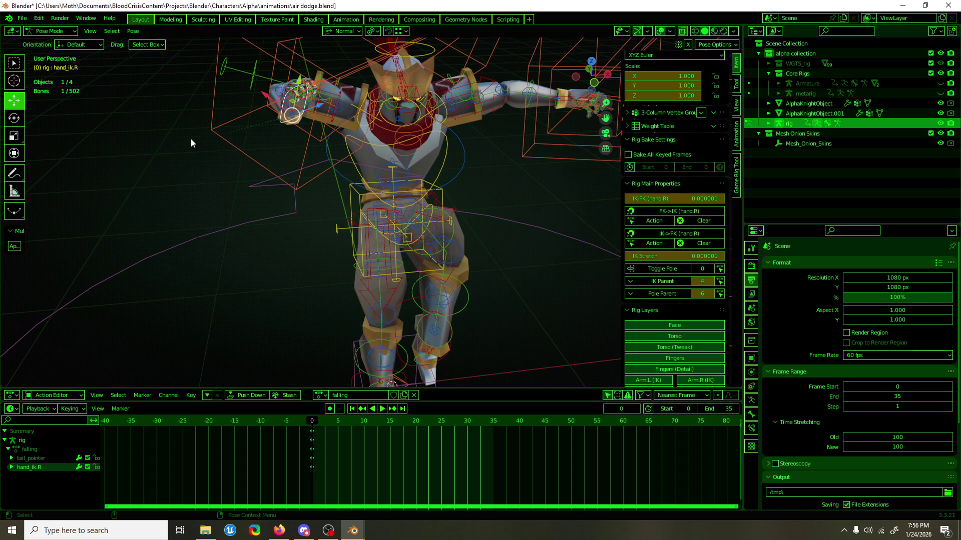
Save air dodge.blend and select the right foot IK bone.
{"action": "key", "text": "ctrl+s"}
{"action": "mouse_move", "coordinate": [280, 233]}
{"action": "middle_mouse_down"}
{"action": "mouse_move", "coordinate": [465, 266]}
{"action": "mouse_move", "coordinate": [433, 244]}
{"action": "mouse_move", "coordinate": [386, 143]}
{"action": "middle_mouse_up"}
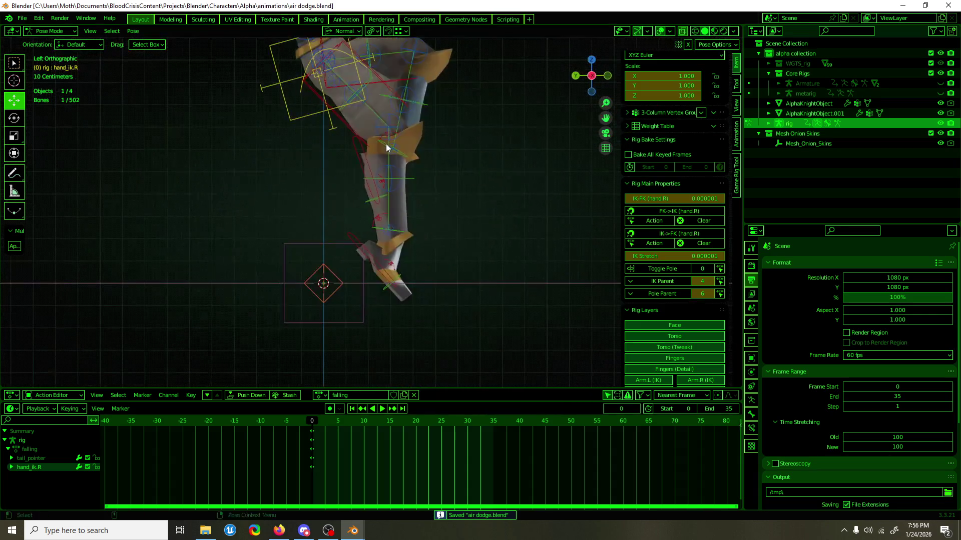
{"action": "left_click", "coordinate": [372, 263]}
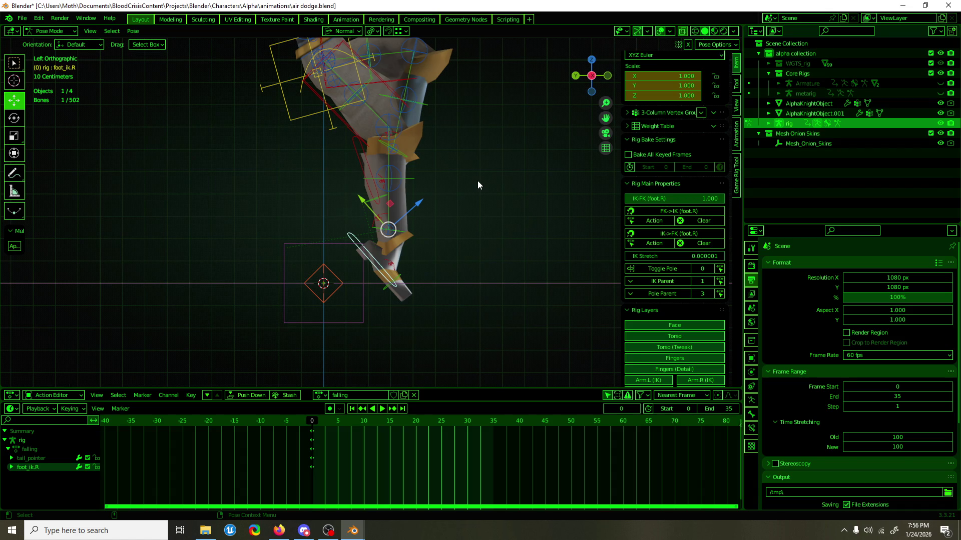
Select hand_ik.R and show its Relations, parented to MCH-hand_ik.parent.R.
{"action": "scroll", "coordinate": [420, 263], "scroll_direction": "down", "scroll_amount": 2}
{"action": "mouse_move", "coordinate": [419, 263]}
{"action": "middle_mouse_down"}
{"action": "mouse_move", "coordinate": [393, 245]}
{"action": "mouse_move", "coordinate": [389, 194]}
{"action": "mouse_move", "coordinate": [448, 253]}
{"action": "mouse_move", "coordinate": [489, 243]}
{"action": "mouse_move", "coordinate": [511, 220]}
{"action": "mouse_move", "coordinate": [295, 208]}
{"action": "middle_mouse_up"}
{"action": "left_click", "coordinate": [270, 153]}
{"action": "left_click", "coordinate": [273, 155]}
{"action": "mouse_move", "coordinate": [273, 156]}
{"action": "middle_mouse_down"}
{"action": "mouse_move", "coordinate": [270, 193]}
{"action": "mouse_move", "coordinate": [313, 230]}
{"action": "mouse_move", "coordinate": [404, 178]}
{"action": "middle_mouse_up"}
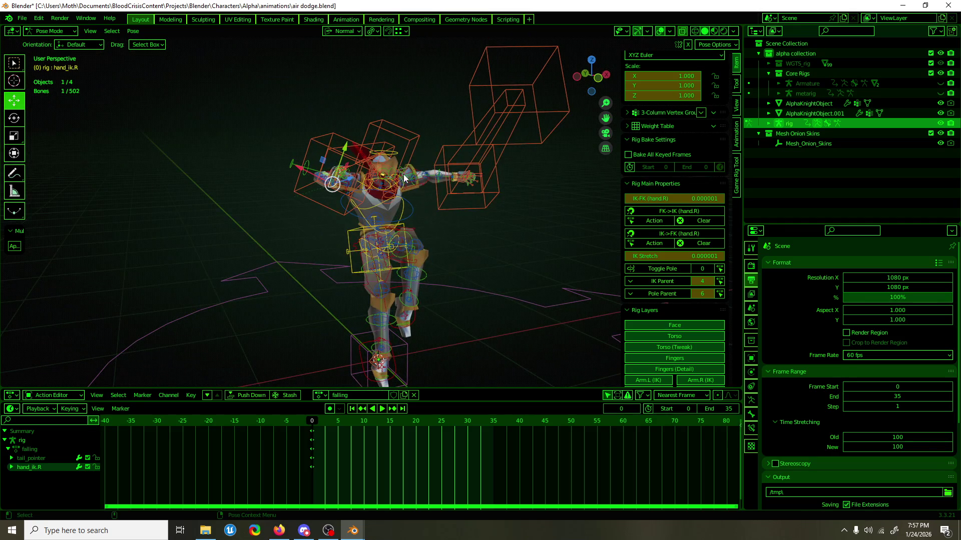
{"action": "scroll", "coordinate": [404, 178], "scroll_direction": "up", "scroll_amount": 4}
{"action": "left_click", "coordinate": [750, 414]}
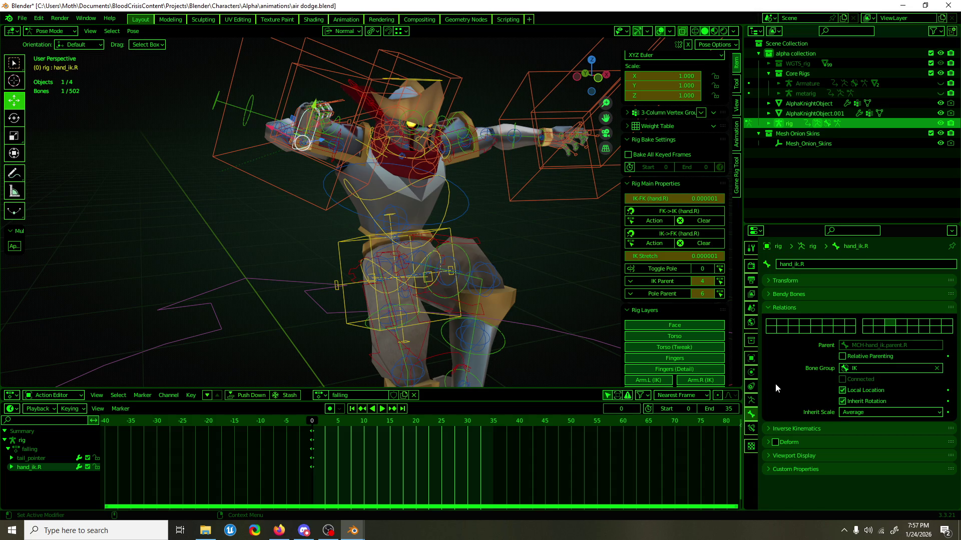
{"action": "left_click", "coordinate": [22, 18]}
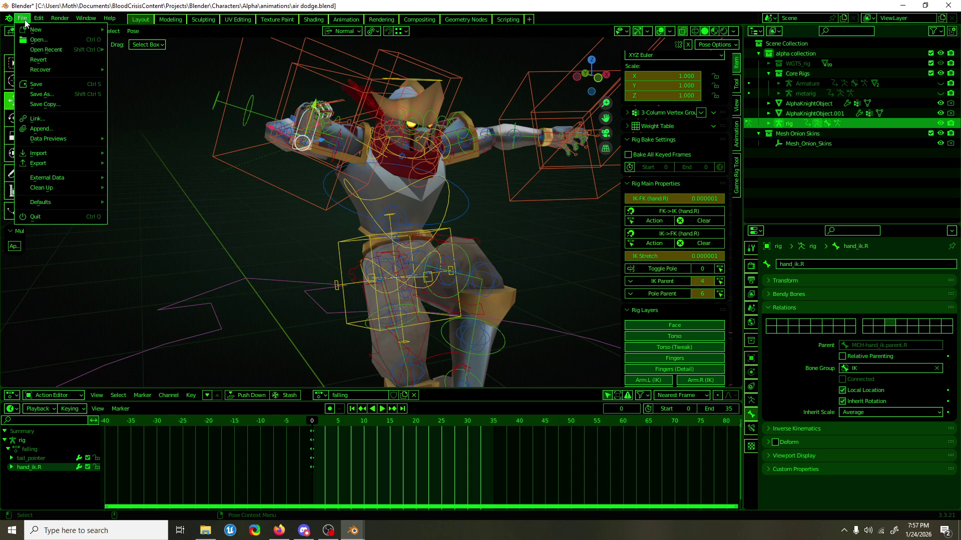
Load air dodge2.blend and bring up the right hand IK bone's properties.
{"action": "mouse_move", "coordinate": [50, 50]}
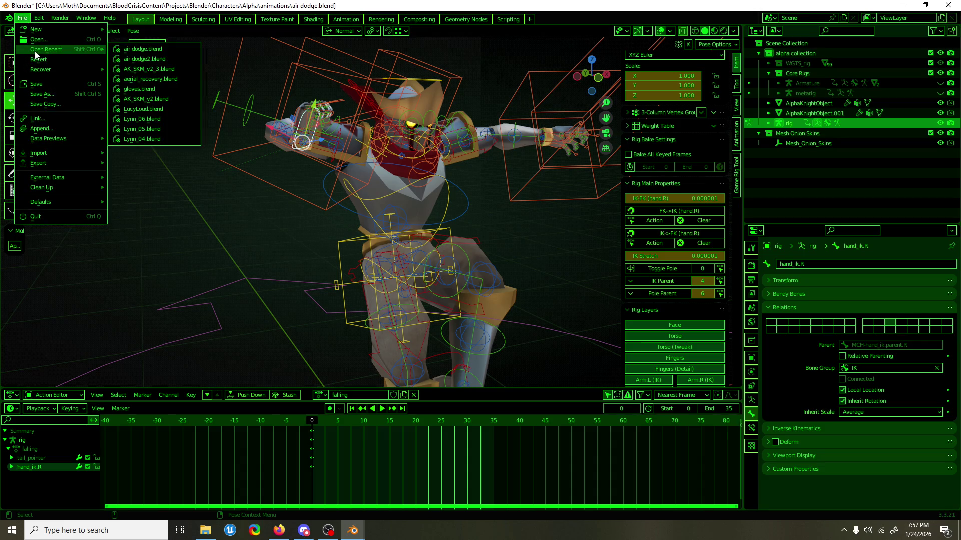
{"action": "left_click", "coordinate": [163, 61]}
{"action": "left_click", "coordinate": [511, 290]}
{"action": "mouse_move", "coordinate": [508, 285]}
{"action": "middle_mouse_down"}
{"action": "mouse_move", "coordinate": [362, 200]}
{"action": "mouse_move", "coordinate": [280, 215]}
{"action": "middle_mouse_up"}
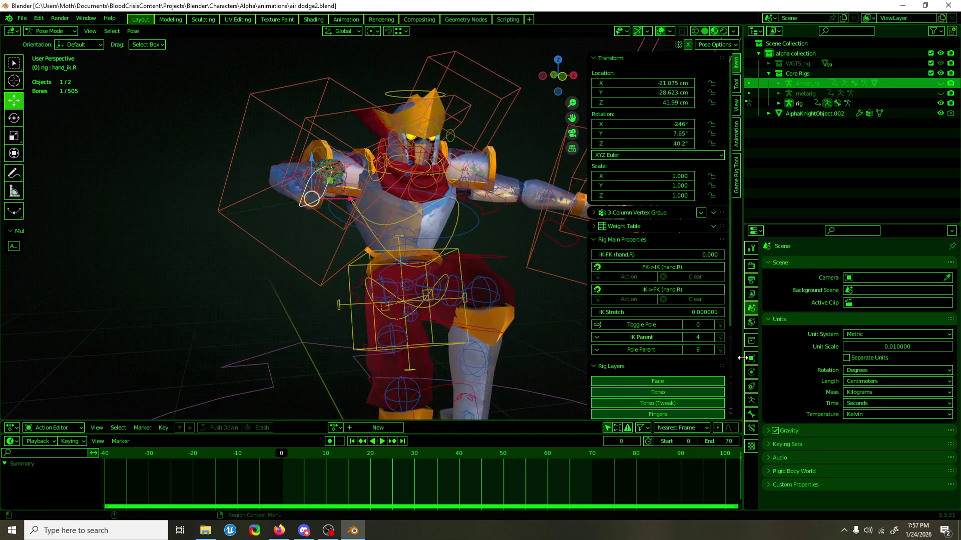
{"action": "left_click", "coordinate": [751, 415]}
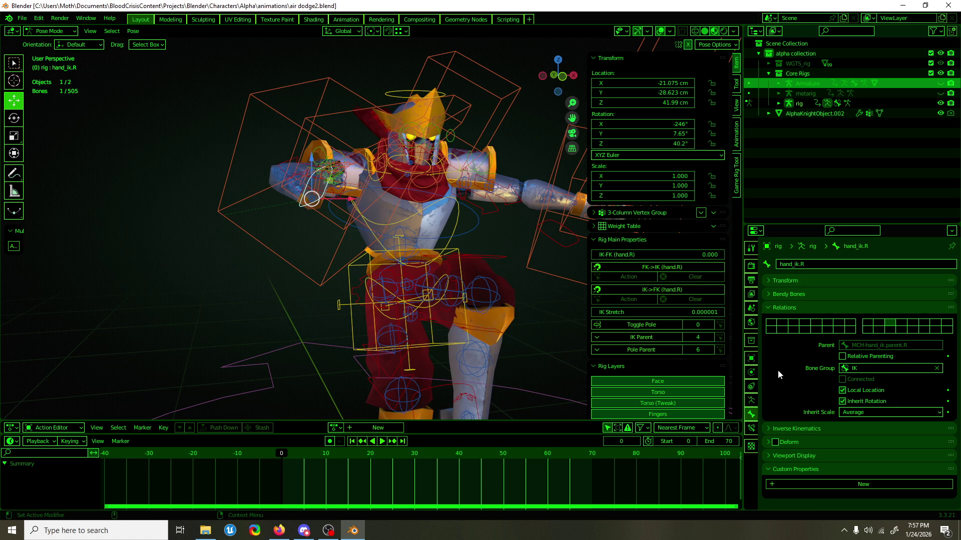
{"action": "scroll", "coordinate": [625, 259], "scroll_direction": "down", "scroll_amount": 4}
{"action": "scroll", "coordinate": [626, 259], "scroll_direction": "up", "scroll_amount": 3}
{"action": "scroll", "coordinate": [625, 256], "scroll_direction": "up", "scroll_amount": 1}
{"action": "left_click", "coordinate": [630, 226]}
{"action": "left_click", "coordinate": [631, 226]}
{"action": "scroll", "coordinate": [624, 239], "scroll_direction": "down", "scroll_amount": 5}
{"action": "scroll", "coordinate": [624, 239], "scroll_direction": "up", "scroll_amount": 5}
Try IK Parent values 3 and 2 for the right hand, settling on 4.
{"action": "left_click", "coordinate": [686, 338]}
{"action": "left_click", "coordinate": [710, 338]}
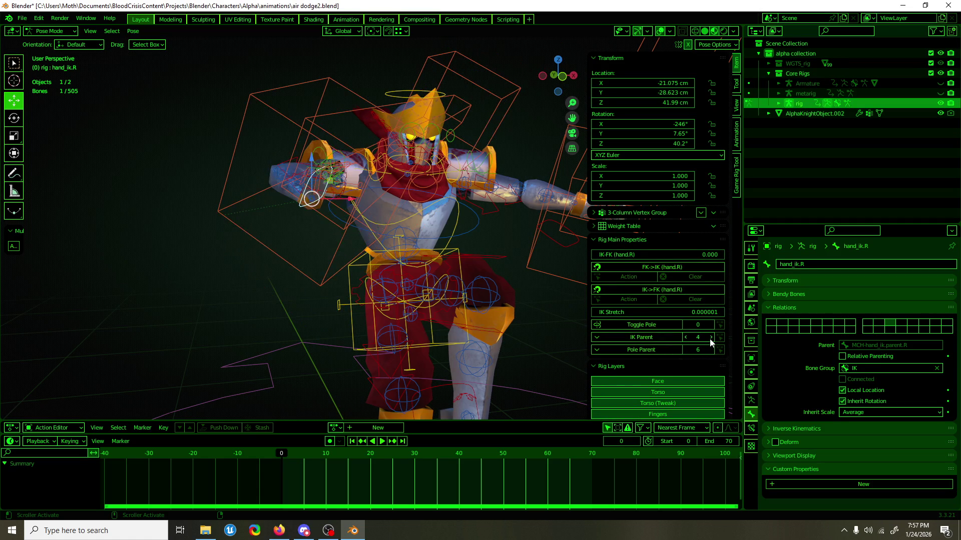
{"action": "mouse_move", "coordinate": [420, 265]}
{"action": "middle_mouse_down"}
{"action": "mouse_move", "coordinate": [401, 271]}
{"action": "mouse_move", "coordinate": [425, 261]}
{"action": "middle_mouse_up"}
{"action": "left_click", "coordinate": [685, 337]}
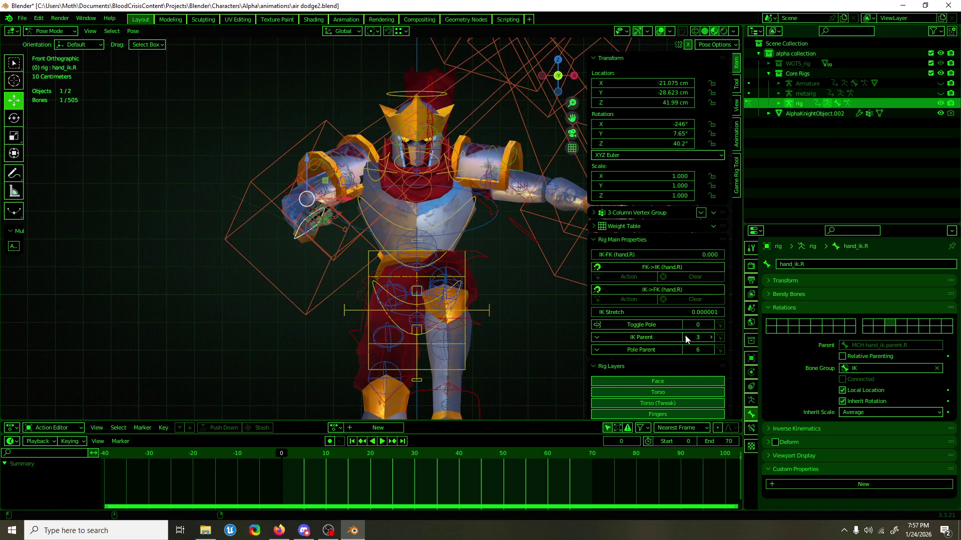
{"action": "left_click", "coordinate": [686, 336]}
{"action": "left_click", "coordinate": [712, 337]}
{"action": "left_click", "coordinate": [712, 337]}
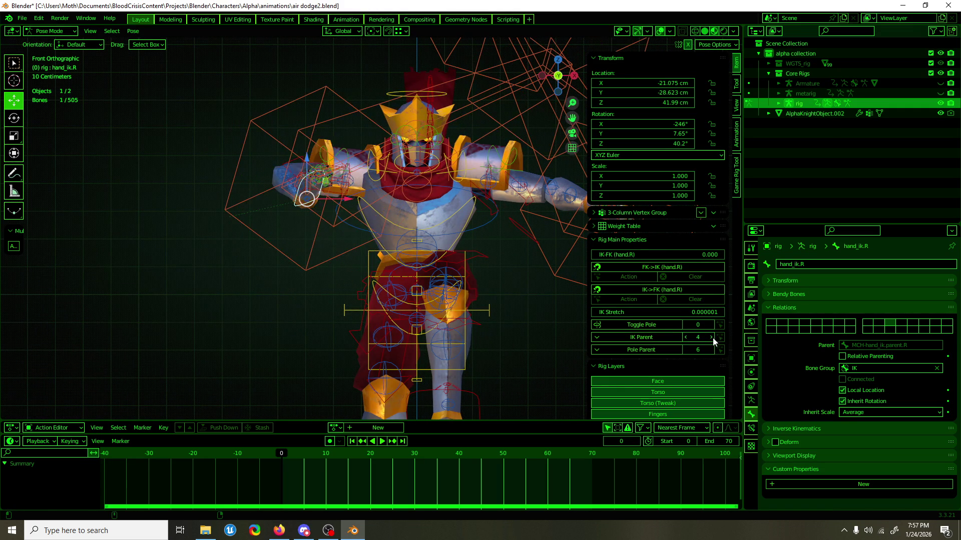
{"action": "mouse_move", "coordinate": [348, 238]}
{"action": "middle_mouse_down"}
{"action": "mouse_move", "coordinate": [572, 263]}
{"action": "mouse_move", "coordinate": [340, 253]}
{"action": "middle_mouse_up"}
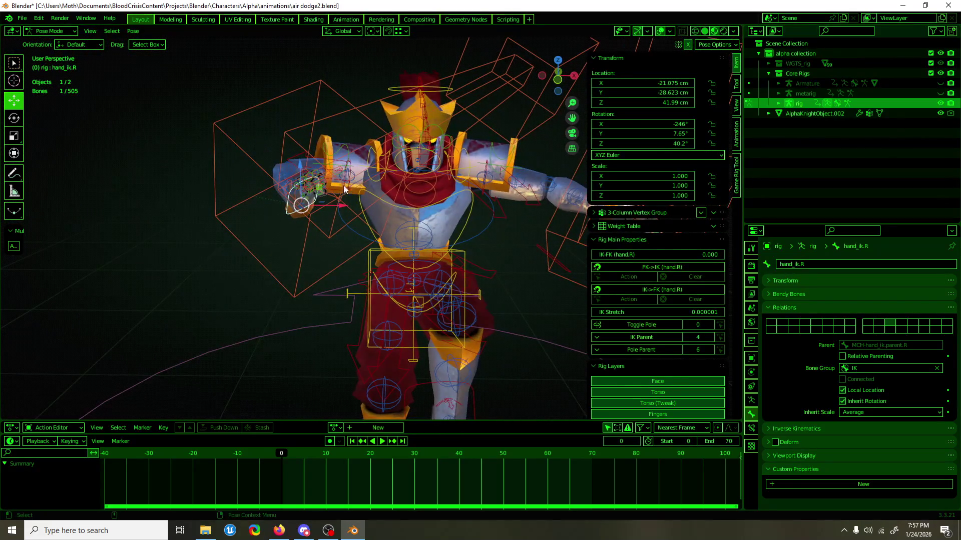
Select shoulder.R, save air dodge2.blend, and reopen air dodge.blend.
{"action": "left_click", "coordinate": [370, 178]}
{"action": "key", "text": "ctrl+s"}
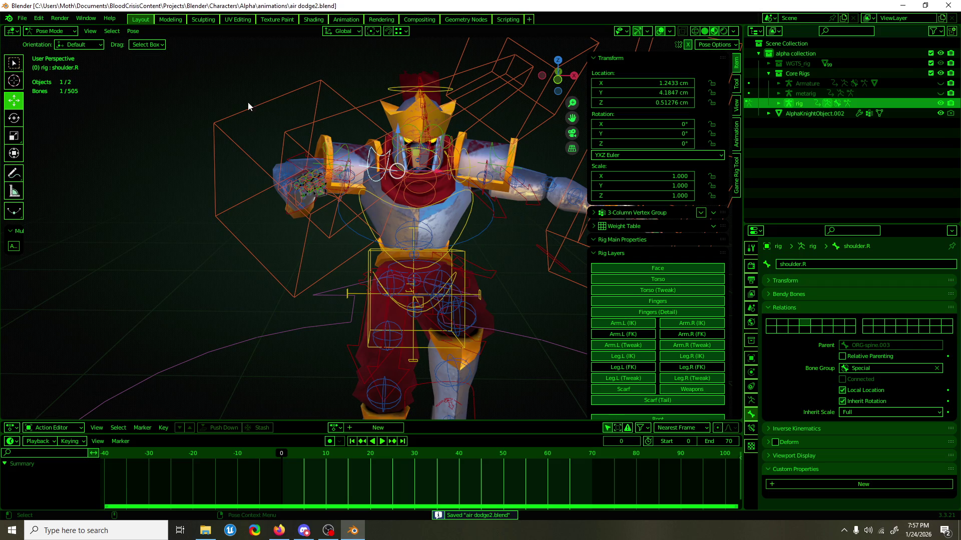
{"action": "left_click", "coordinate": [22, 18]}
{"action": "left_click", "coordinate": [125, 59]}
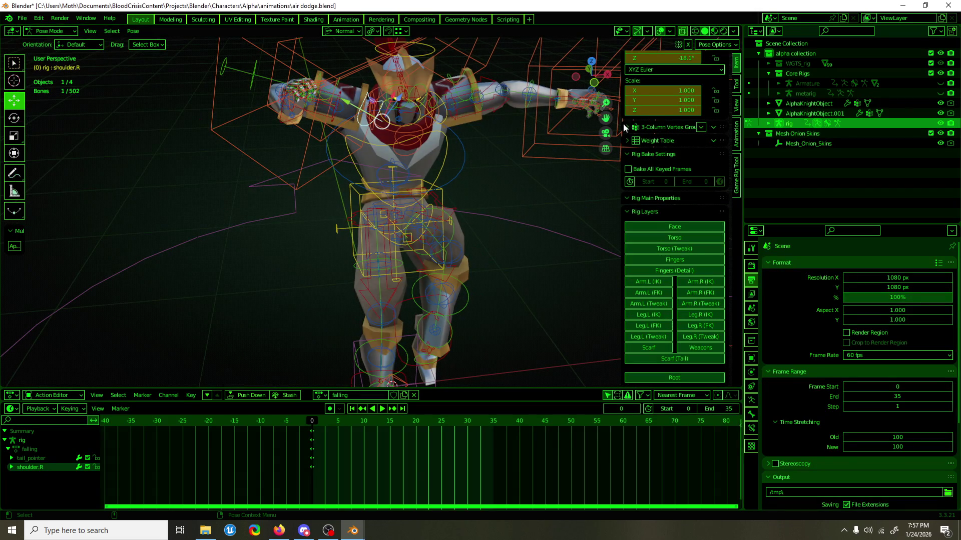
Copy the right shoulder's pose in air dodge.blend.
{"action": "scroll", "coordinate": [622, 123], "scroll_direction": "up", "scroll_amount": 4}
{"action": "scroll", "coordinate": [412, 160], "scroll_direction": "up", "scroll_amount": 3}
{"action": "key", "text": "ctrl+c"}
{"action": "scroll", "coordinate": [413, 160], "scroll_direction": "down", "scroll_amount": 3}
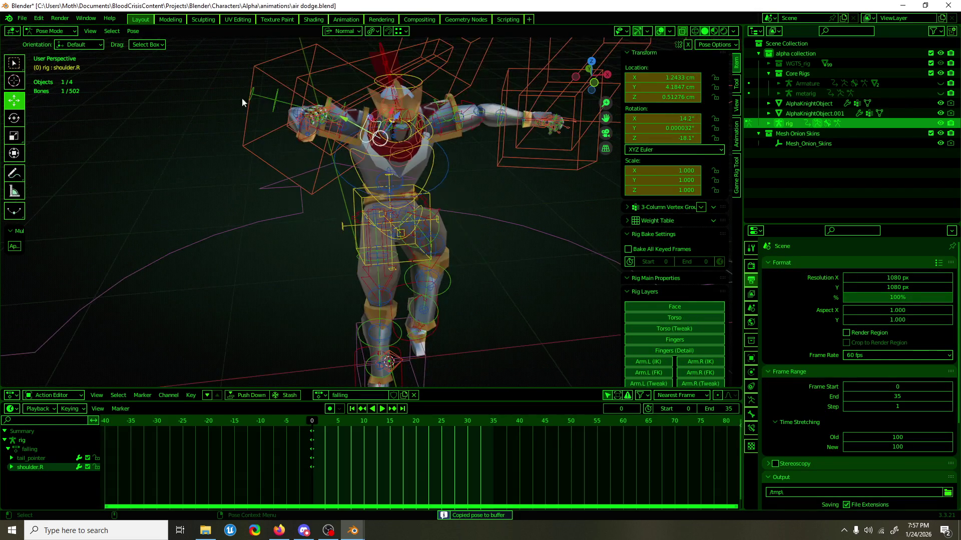
Load air dodge2.blend without saving and paste the shoulder pose onto the rig.
{"action": "left_click", "coordinate": [22, 18]}
{"action": "mouse_move", "coordinate": [57, 52]}
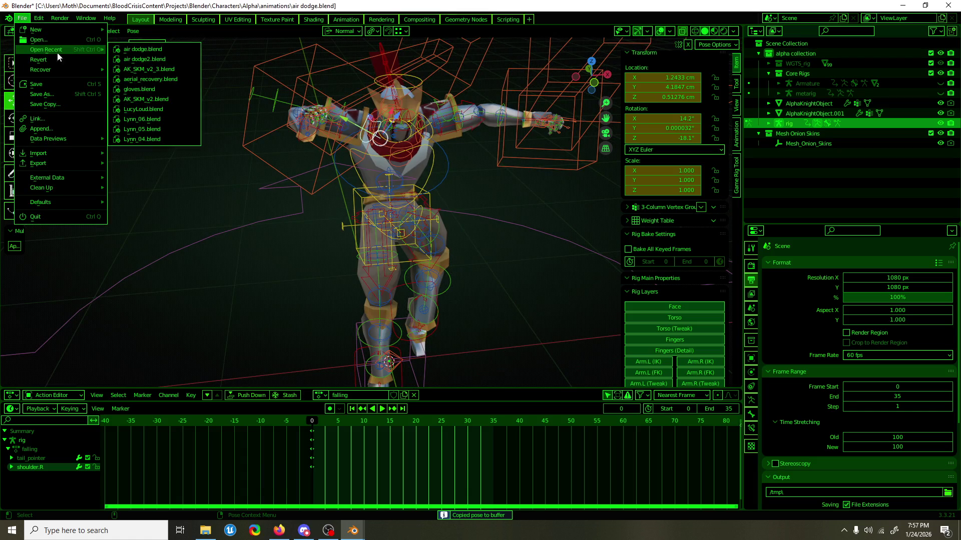
{"action": "left_click", "coordinate": [156, 62]}
{"action": "left_click", "coordinate": [485, 280]}
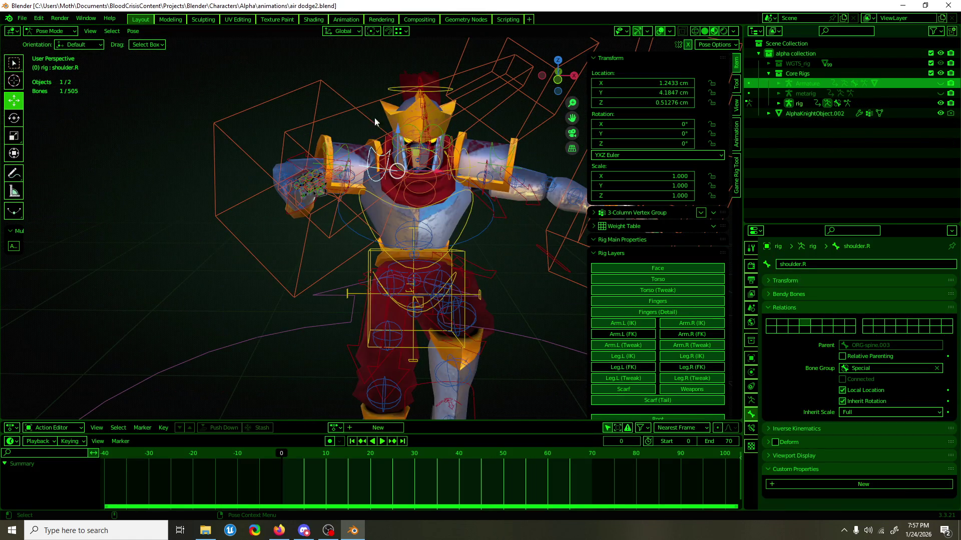
{"action": "key", "text": "ctrl+v"}
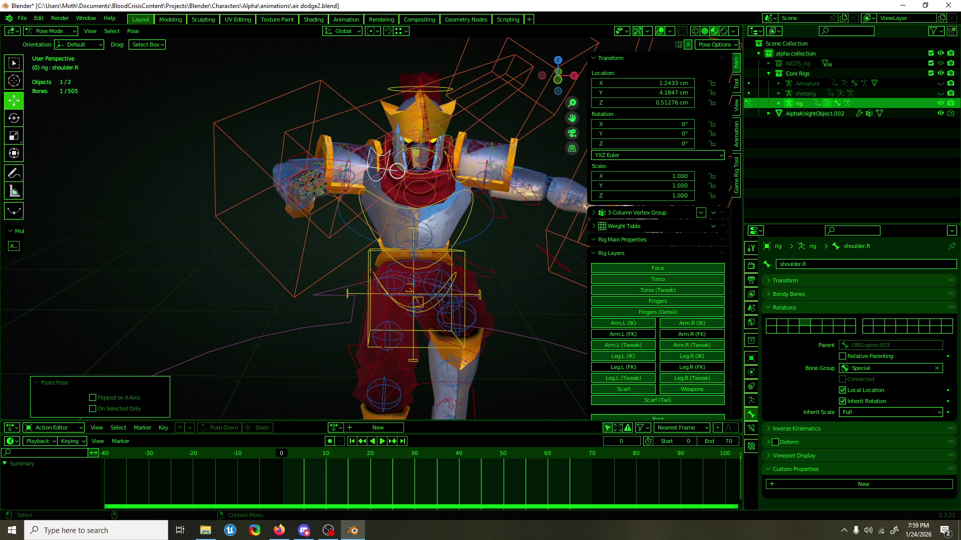
Save air dodge2.blend and inspect the rig from side and front, selecting spine_fk.003.
{"action": "key", "text": "ctrl+s"}
{"action": "mouse_move", "coordinate": [275, 173]}
{"action": "middle_mouse_down"}
{"action": "mouse_move", "coordinate": [373, 195]}
{"action": "mouse_move", "coordinate": [425, 185]}
{"action": "mouse_move", "coordinate": [393, 222]}
{"action": "mouse_move", "coordinate": [351, 223]}
{"action": "mouse_move", "coordinate": [361, 165]}
{"action": "middle_mouse_up"}
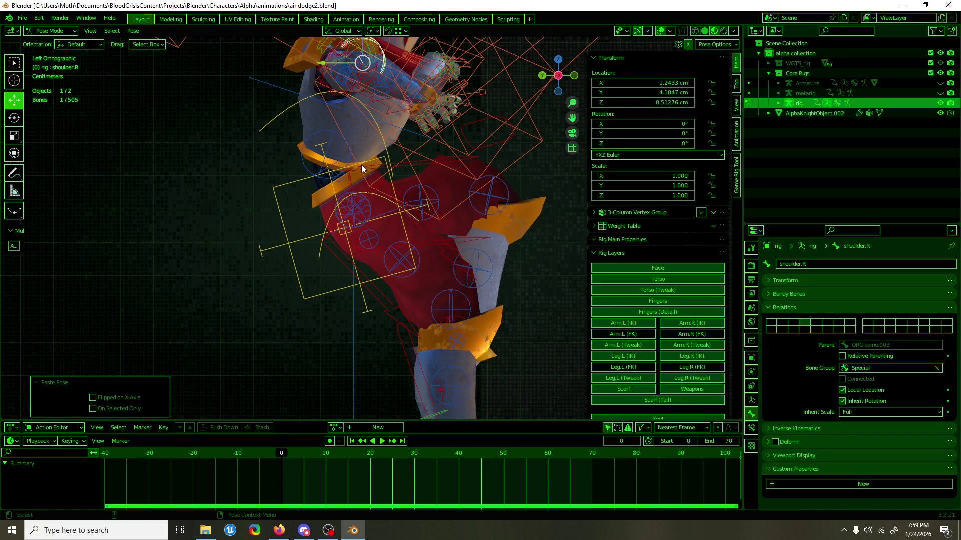
{"action": "middle_click_drag", "start_coordinate": [361, 164], "coordinate": [378, 171]}
{"action": "mouse_move", "coordinate": [451, 335]}
{"action": "middle_mouse_down"}
{"action": "mouse_move", "coordinate": [354, 344]}
{"action": "mouse_move", "coordinate": [385, 325]}
{"action": "middle_mouse_up"}
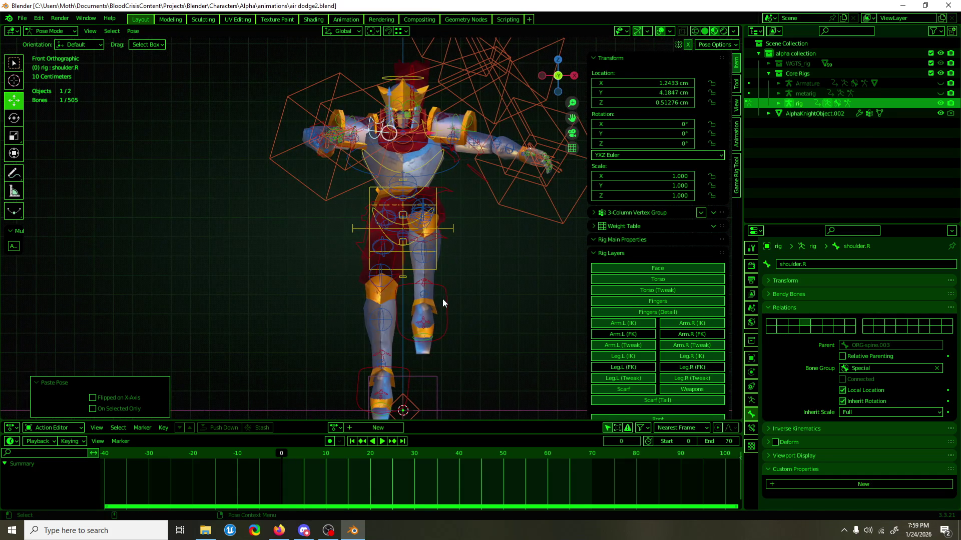
{"action": "left_click", "coordinate": [438, 176]}
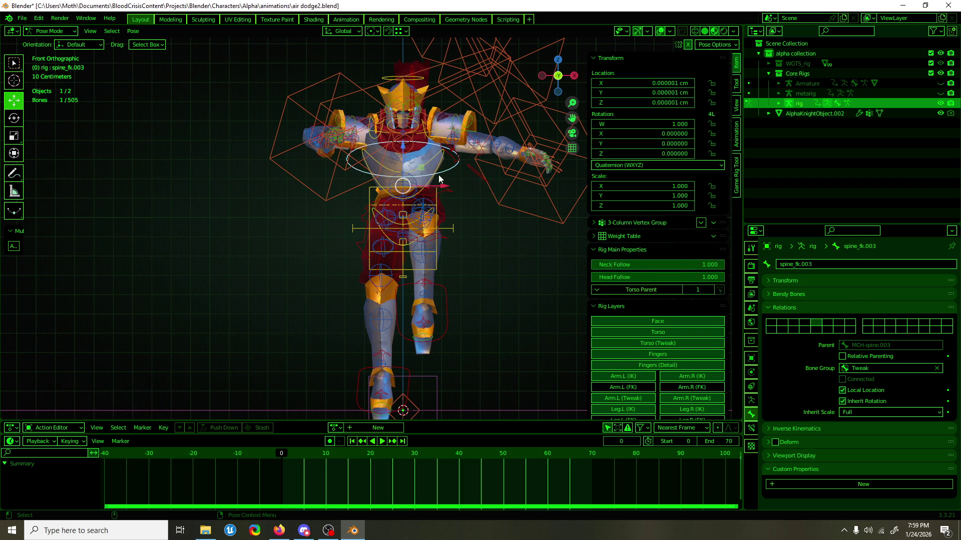
{"action": "scroll", "coordinate": [438, 175], "scroll_direction": "up", "scroll_amount": 4}
{"action": "mouse_move", "coordinate": [438, 176]}
{"action": "middle_mouse_down"}
{"action": "mouse_move", "coordinate": [289, 283]}
{"action": "mouse_move", "coordinate": [305, 278]}
{"action": "middle_mouse_up"}
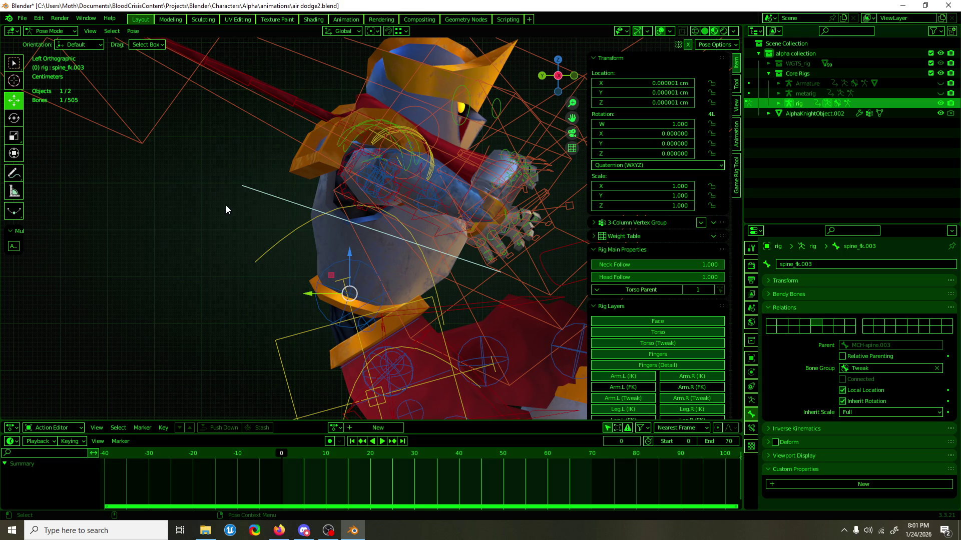
Select shoulder.R and save air dodge2.blend again.
{"action": "key", "text": "ctrl+s"}
{"action": "scroll", "coordinate": [338, 290], "scroll_direction": "down", "scroll_amount": 2}
{"action": "mouse_move", "coordinate": [339, 291]}
{"action": "middle_mouse_down"}
{"action": "mouse_move", "coordinate": [440, 341]}
{"action": "mouse_move", "coordinate": [331, 353]}
{"action": "mouse_move", "coordinate": [399, 336]}
{"action": "mouse_move", "coordinate": [345, 347]}
{"action": "middle_mouse_up"}
{"action": "left_click", "coordinate": [334, 193]}
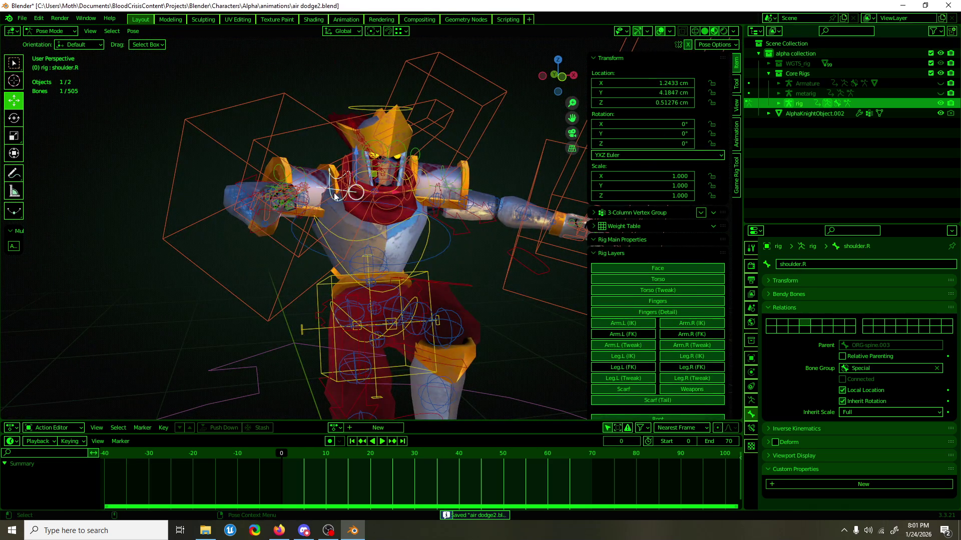
{"action": "key", "text": "ctrl+s"}
{"action": "left_click", "coordinate": [23, 18]}
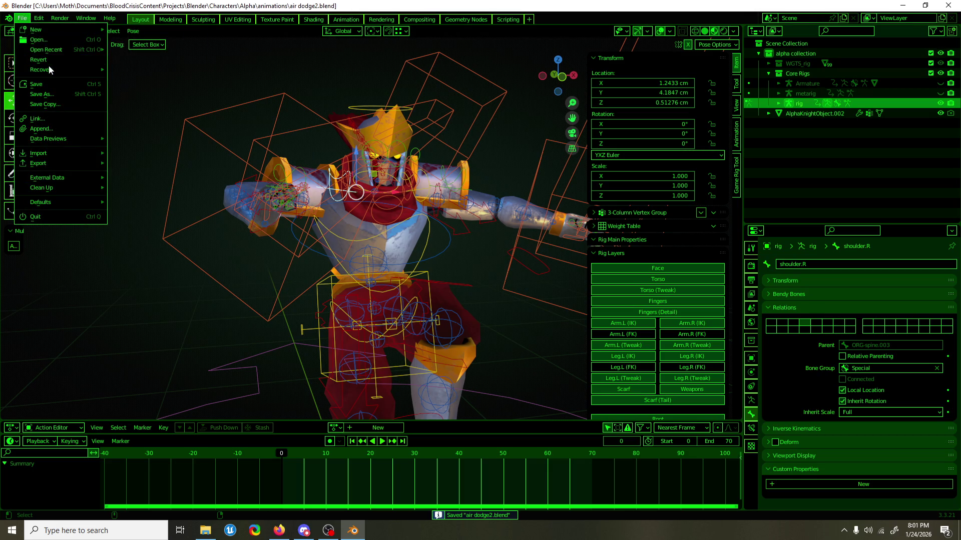
Reopen air dodge.blend, select shoulder.R and frame the view on it.
{"action": "mouse_move", "coordinate": [85, 49]}
{"action": "left_click", "coordinate": [130, 59]}
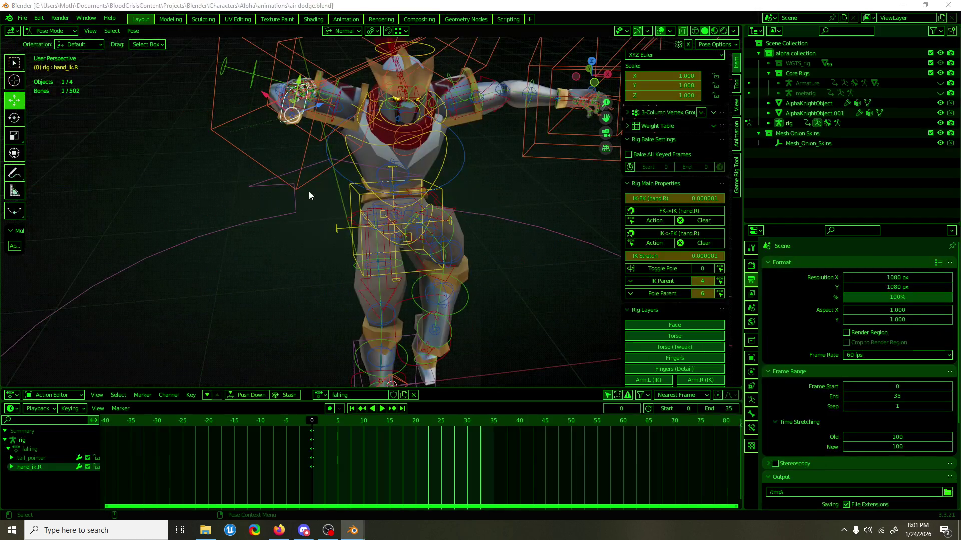
{"action": "left_click", "coordinate": [361, 107]}
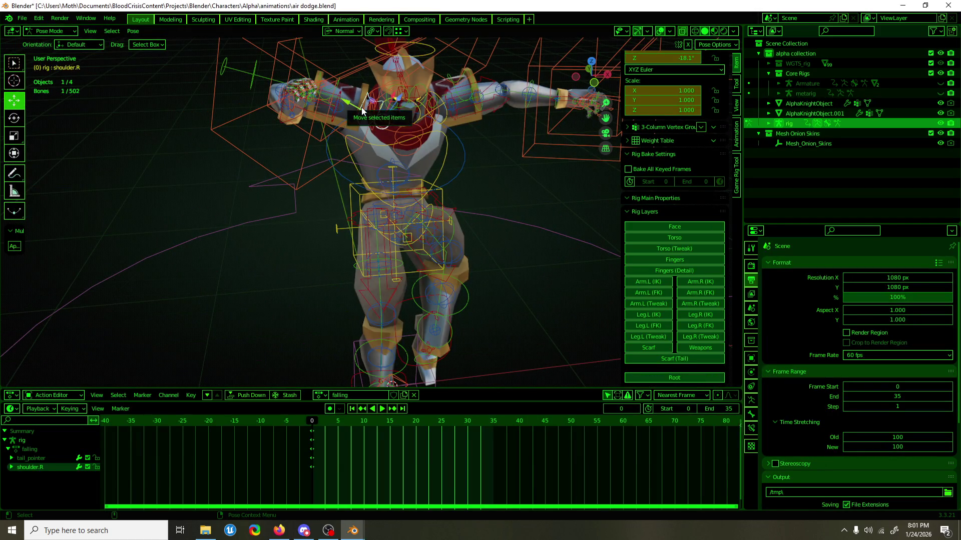
{"action": "key", "text": "KP_Decimal"}
{"action": "scroll", "coordinate": [371, 118], "scroll_direction": "down", "scroll_amount": 5}
{"action": "scroll", "coordinate": [371, 150], "scroll_direction": "up", "scroll_amount": 2}
{"action": "scroll", "coordinate": [698, 153], "scroll_direction": "up", "scroll_amount": 4}
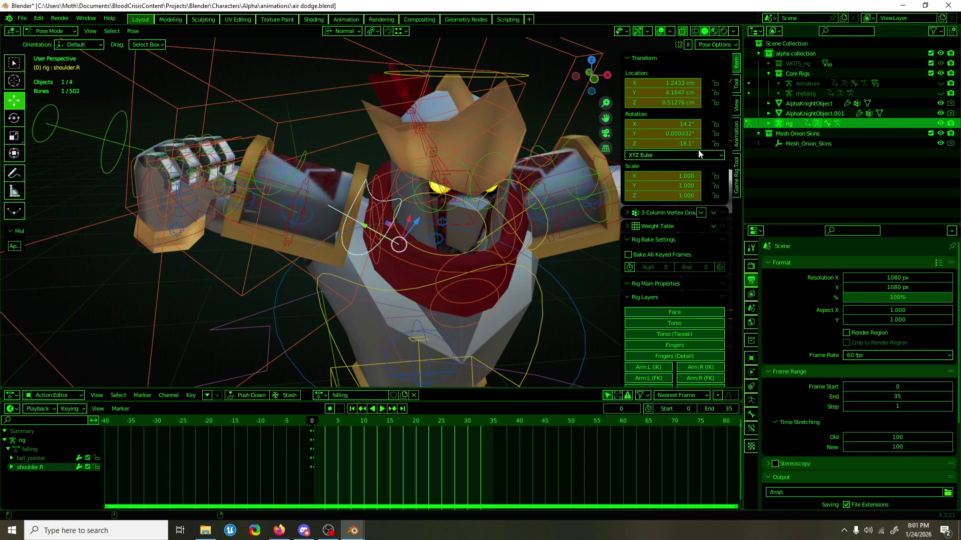
Bring up keyframe insertion choices and box-select the frame 0 keys in the dope sheet.
{"action": "key", "text": "i"}
{"action": "left_click", "coordinate": [329, 437]}
{"action": "key", "text": "i"}
{"action": "left_click", "coordinate": [329, 440]}
{"action": "left_click_drag", "start_coordinate": [330, 480], "coordinate": [302, 434]}
Start opening air dodge2.blend from recent files, raising the save-changes prompt.
{"action": "left_click", "coordinate": [22, 18]}
{"action": "mouse_move", "coordinate": [37, 50]}
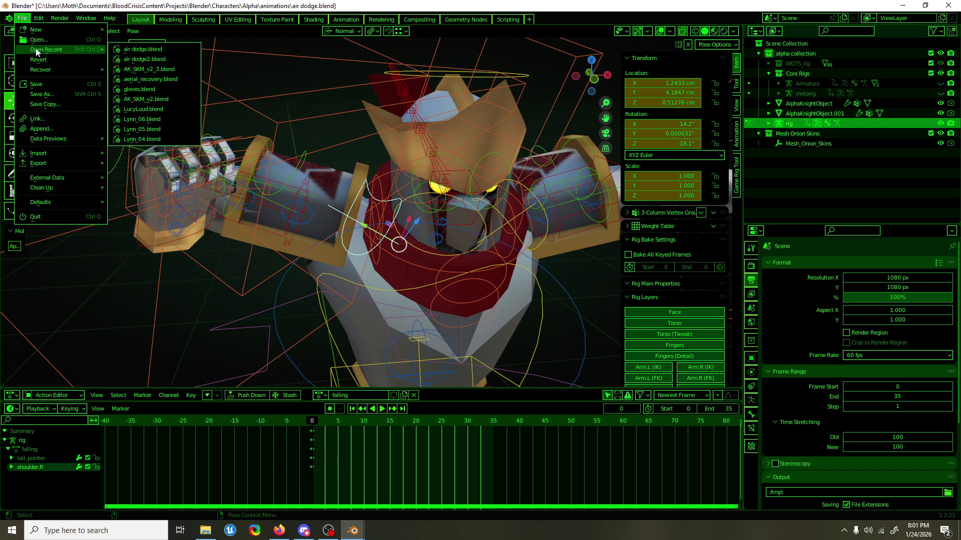
{"action": "left_click", "coordinate": [158, 61]}
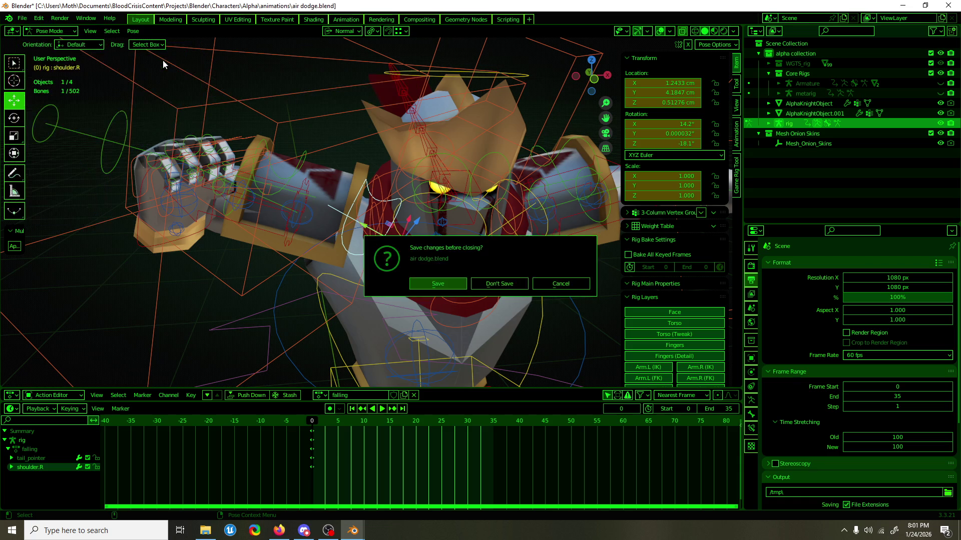
Load air dodge2.blend without saving and paste the shoulder.R pose in XYZ Euler rotation mode.
{"action": "left_click", "coordinate": [522, 283]}
{"action": "key", "text": "ctrl+v"}
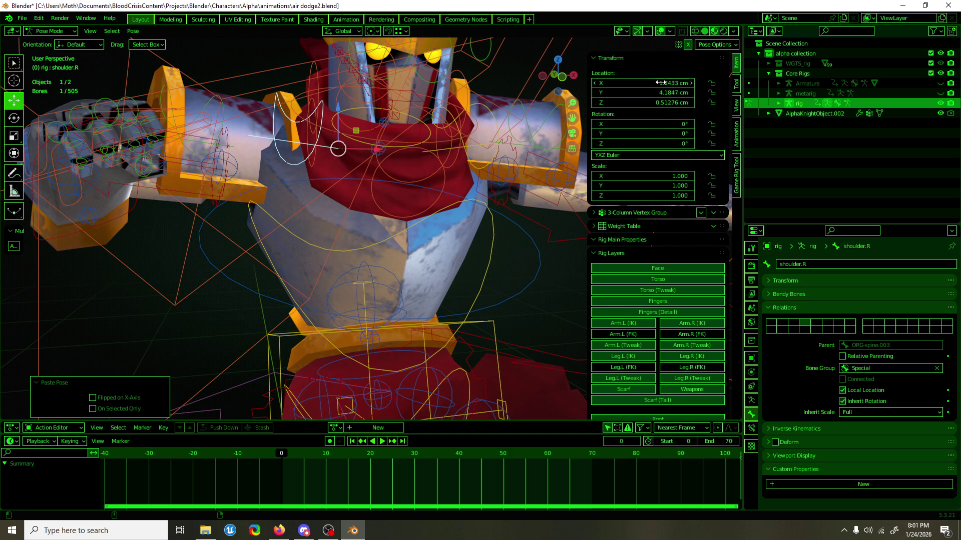
{"action": "left_click", "coordinate": [648, 155]}
{"action": "left_click", "coordinate": [645, 177]}
{"action": "key", "text": "ctrl+v"}
Try rotating the chest bone, then cancel the rotation.
{"action": "scroll", "coordinate": [296, 140], "scroll_direction": "down", "scroll_amount": 3}
{"action": "mouse_move", "coordinate": [295, 140]}
{"action": "middle_mouse_down"}
{"action": "mouse_move", "coordinate": [301, 230]}
{"action": "mouse_move", "coordinate": [348, 237]}
{"action": "mouse_move", "coordinate": [458, 196]}
{"action": "mouse_move", "coordinate": [463, 167]}
{"action": "mouse_move", "coordinate": [343, 245]}
{"action": "middle_mouse_up"}
{"action": "left_click", "coordinate": [331, 236]}
{"action": "key", "text": "shift+space"}
{"action": "key", "text": "r"}
{"action": "left_click_drag", "start_coordinate": [345, 238], "coordinate": [425, 229]}
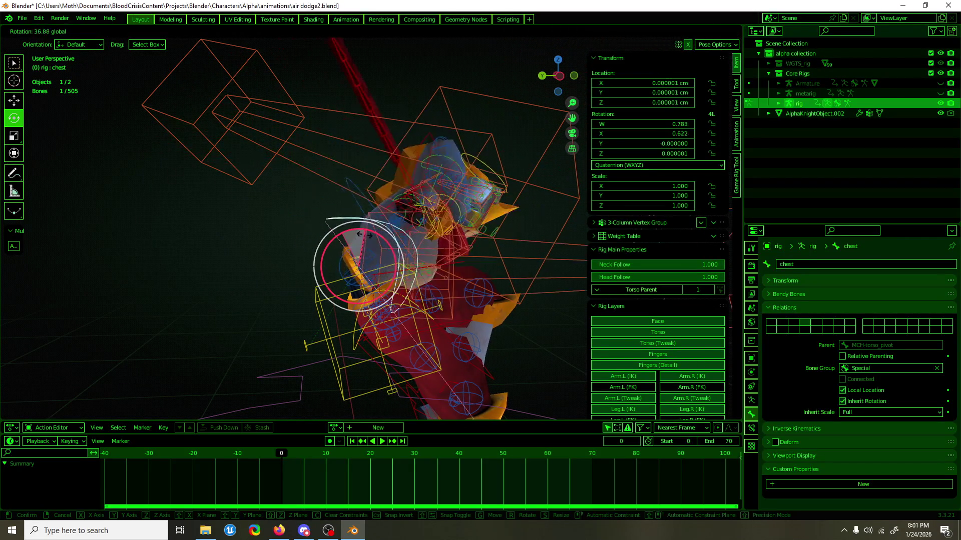
{"action": "key", "text": "Escape"}
Select the right pauldron bone for moving and save air dodge2.blend.
{"action": "mouse_move", "coordinate": [425, 229]}
{"action": "middle_mouse_down"}
{"action": "mouse_move", "coordinate": [308, 238]}
{"action": "mouse_move", "coordinate": [306, 204]}
{"action": "middle_mouse_up"}
{"action": "left_click", "coordinate": [301, 165]}
{"action": "key", "text": "shift+space"}
{"action": "key", "text": "g"}
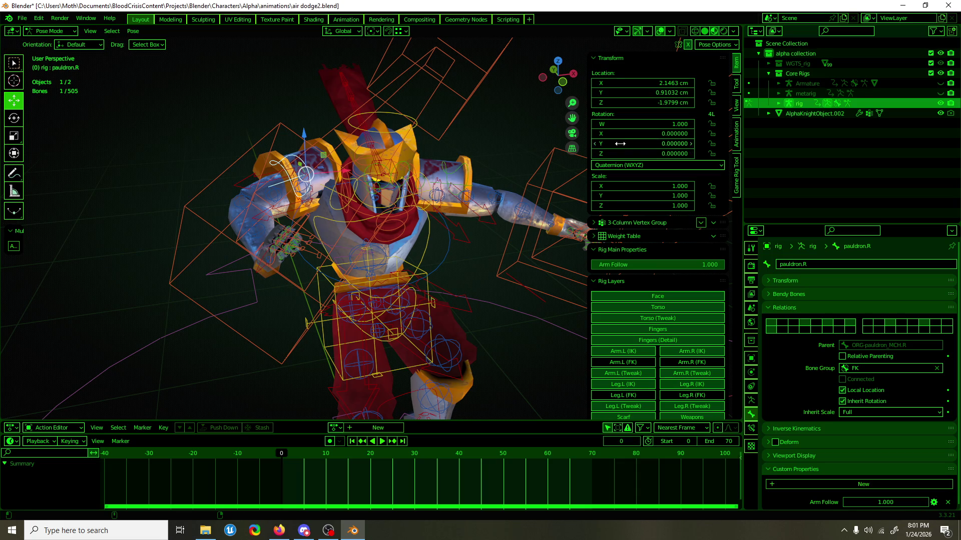
{"action": "left_click", "coordinate": [22, 18]}
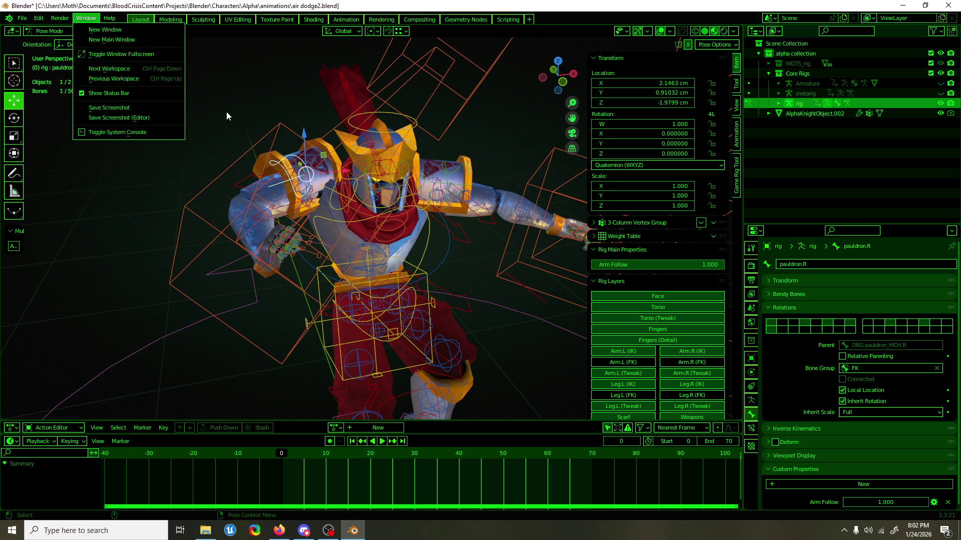
{"action": "key", "text": "ctrl+s"}
{"action": "left_click", "coordinate": [22, 19]}
Open air dodge.blend and select and frame the right pauldron bone.
{"action": "mouse_move", "coordinate": [40, 53]}
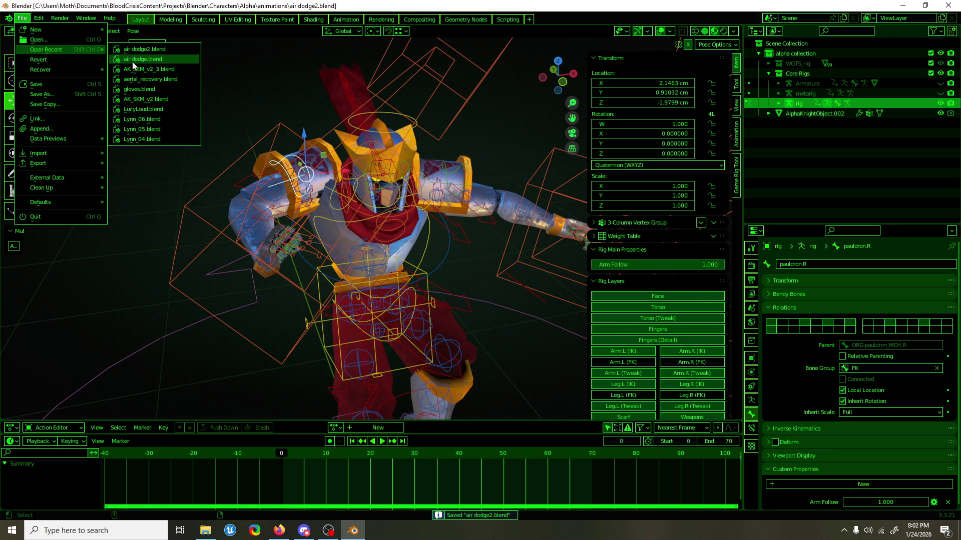
{"action": "left_click", "coordinate": [145, 64]}
{"action": "left_click", "coordinate": [339, 82]}
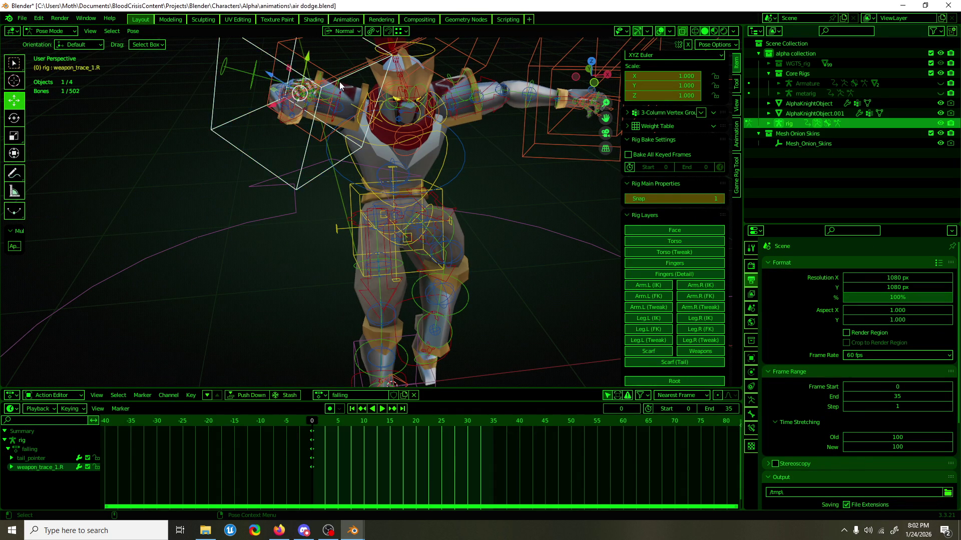
{"action": "scroll", "coordinate": [701, 191], "scroll_direction": "up", "scroll_amount": 5}
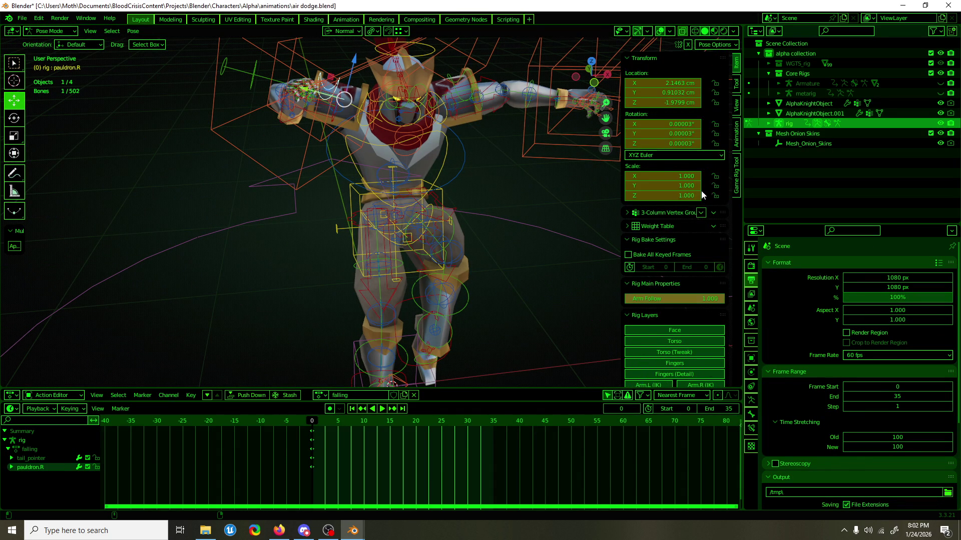
{"action": "key", "text": "KP_Decimal"}
{"action": "scroll", "coordinate": [377, 158], "scroll_direction": "down", "scroll_amount": 5}
{"action": "mouse_move", "coordinate": [374, 163]}
{"action": "middle_mouse_down"}
{"action": "mouse_move", "coordinate": [374, 190]}
{"action": "mouse_move", "coordinate": [364, 189]}
{"action": "mouse_move", "coordinate": [361, 160]}
{"action": "mouse_move", "coordinate": [418, 154]}
{"action": "mouse_move", "coordinate": [482, 172]}
{"action": "mouse_move", "coordinate": [524, 212]}
{"action": "mouse_move", "coordinate": [439, 211]}
{"action": "mouse_move", "coordinate": [364, 182]}
{"action": "mouse_move", "coordinate": [355, 152]}
{"action": "mouse_move", "coordinate": [400, 184]}
{"action": "mouse_move", "coordinate": [429, 186]}
{"action": "middle_mouse_up"}
Clear pauldron.R's location, then test clearing shoulder.R's location and undo it.
{"action": "key", "text": "alt+g"}
{"action": "scroll", "coordinate": [355, 151], "scroll_direction": "down", "scroll_amount": 4}
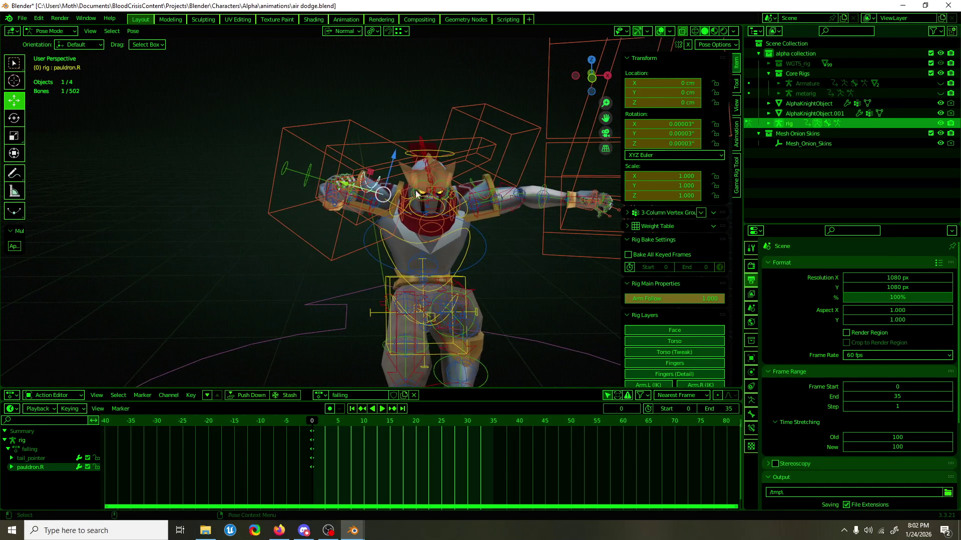
{"action": "left_click", "coordinate": [390, 204]}
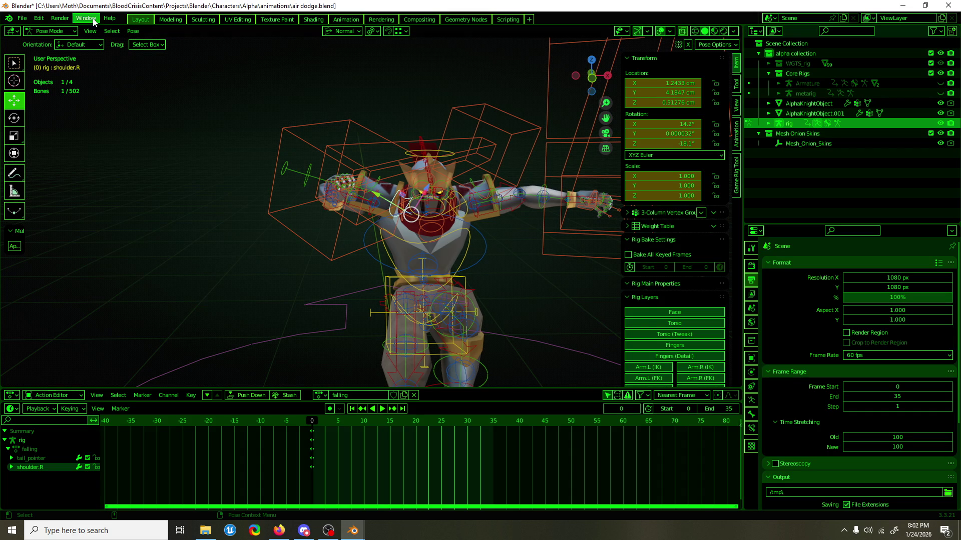
{"action": "left_click", "coordinate": [22, 18]}
{"action": "mouse_move", "coordinate": [48, 53]}
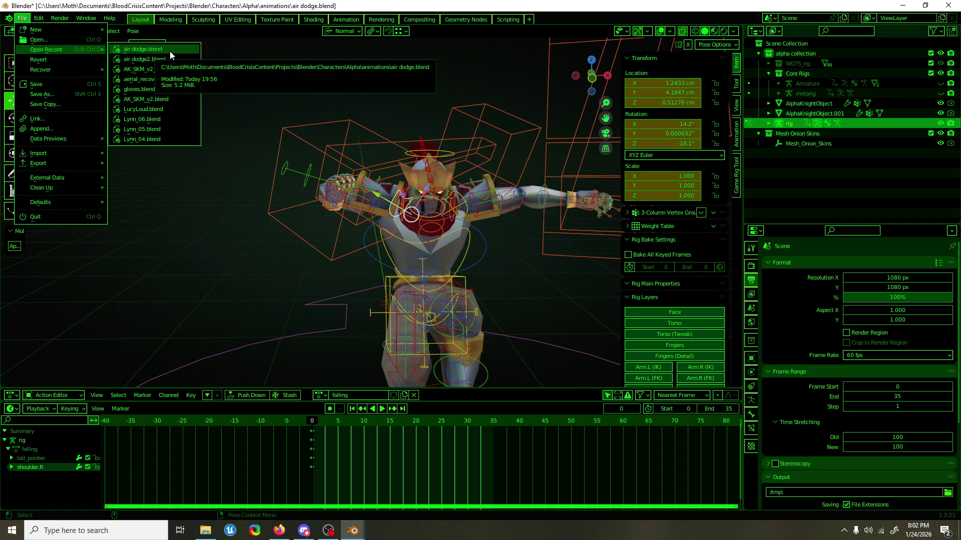
{"action": "key", "text": "alt+g"}
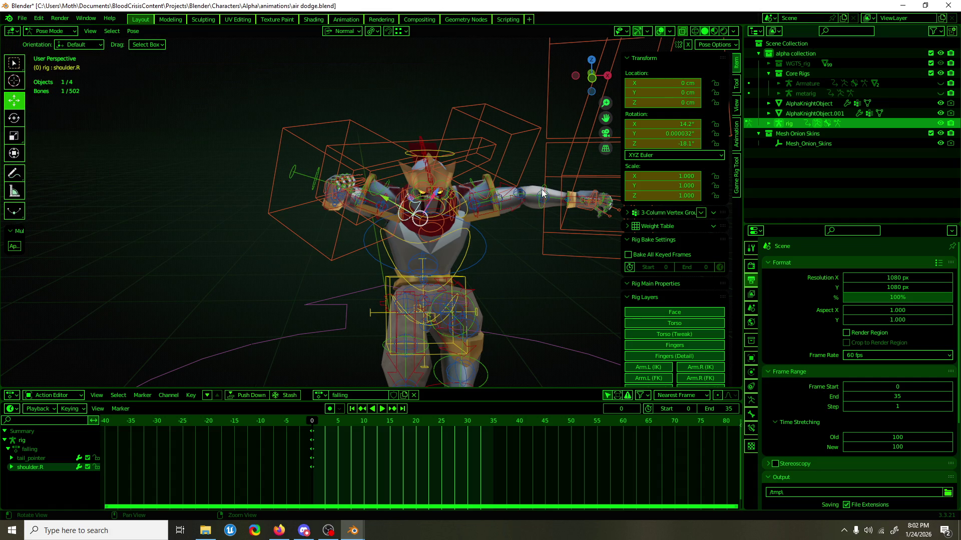
{"action": "key", "text": "ctrl+z"}
{"action": "key", "text": "alt+g"}
{"action": "key", "text": "ctrl+z"}
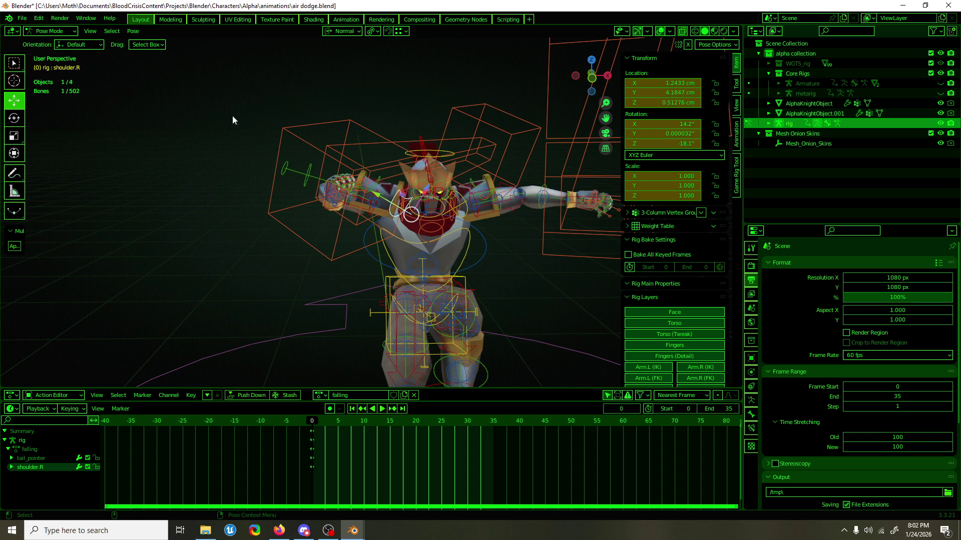
Reopen air dodge2.blend, discarding the changes made in air dodge.blend.
{"action": "left_click", "coordinate": [22, 18]}
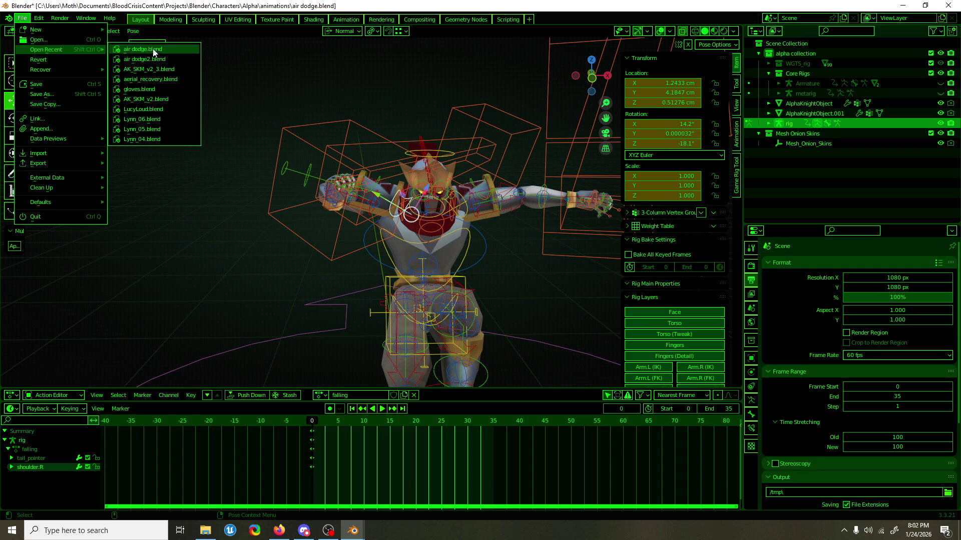
{"action": "left_click", "coordinate": [161, 58]}
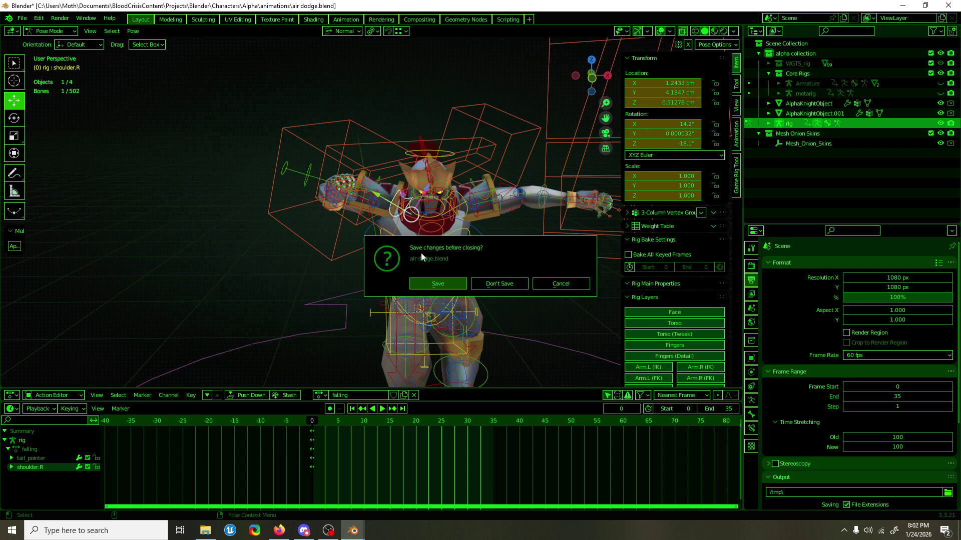
{"action": "left_click", "coordinate": [497, 281]}
{"action": "mouse_move", "coordinate": [385, 224]}
{"action": "middle_mouse_down"}
{"action": "mouse_move", "coordinate": [438, 240]}
{"action": "mouse_move", "coordinate": [468, 233]}
{"action": "mouse_move", "coordinate": [411, 230]}
{"action": "mouse_move", "coordinate": [369, 307]}
{"action": "mouse_move", "coordinate": [412, 256]}
{"action": "middle_mouse_up"}
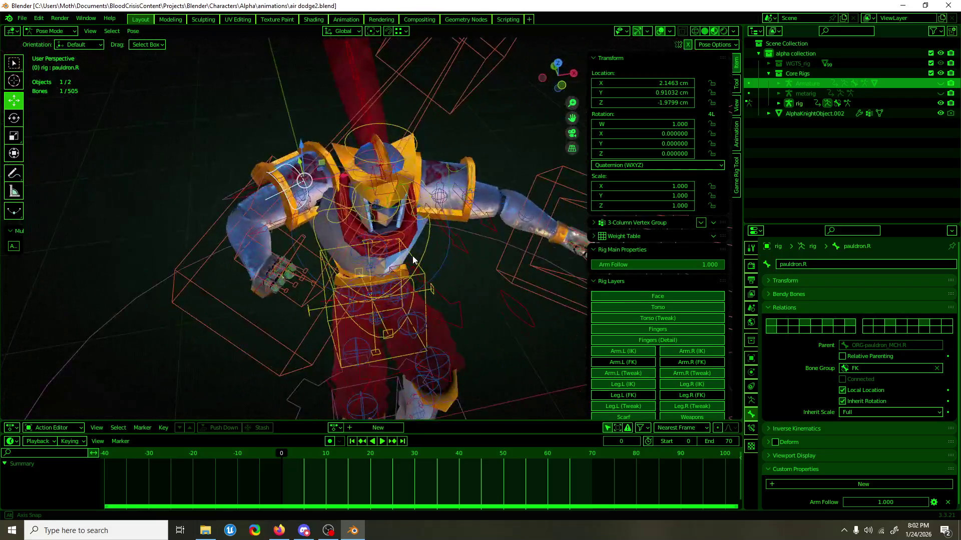
Reopen air dodge.blend from recent files, discarding changes to air dodge2.blend.
{"action": "left_click", "coordinate": [331, 221]}
{"action": "mouse_move", "coordinate": [330, 221]}
{"action": "middle_mouse_down"}
{"action": "mouse_move", "coordinate": [477, 189]}
{"action": "mouse_move", "coordinate": [461, 172]}
{"action": "mouse_move", "coordinate": [265, 185]}
{"action": "middle_mouse_up"}
{"action": "left_click", "coordinate": [22, 18]}
{"action": "mouse_move", "coordinate": [49, 46]}
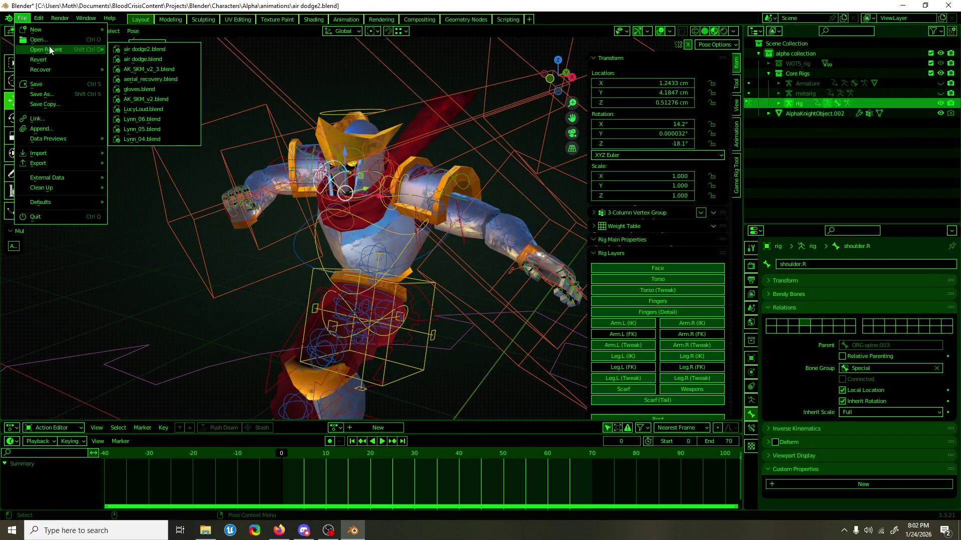
{"action": "left_click", "coordinate": [167, 57]}
{"action": "left_click", "coordinate": [480, 280]}
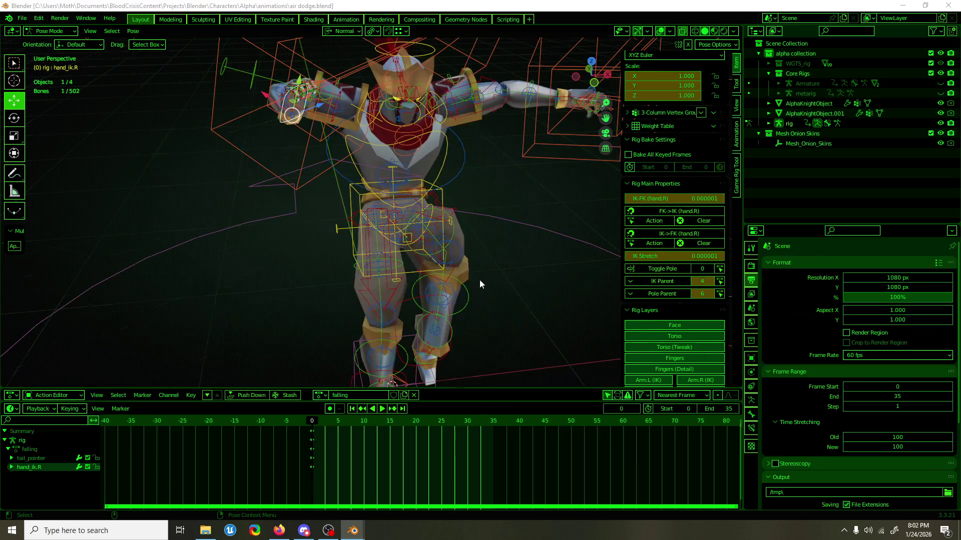
Select the chest bone and try rotating it, then return to moving bones.
{"action": "left_click_drag", "start_coordinate": [480, 285], "coordinate": [411, 175]}
{"action": "left_click", "coordinate": [363, 163]}
{"action": "middle_click_drag", "start_coordinate": [363, 163], "coordinate": [395, 160]}
{"action": "mouse_move", "coordinate": [401, 150]}
{"action": "left_mouse_down"}
{"action": "mouse_move", "coordinate": [407, 159]}
{"action": "mouse_move", "coordinate": [386, 176]}
{"action": "left_mouse_up"}
{"action": "key", "text": "shift+space"}
{"action": "key", "text": "g"}
Select the right pauldron bone and try lowering its Arm Follow value.
{"action": "mouse_move", "coordinate": [424, 156]}
{"action": "middle_mouse_down"}
{"action": "mouse_move", "coordinate": [453, 224]}
{"action": "mouse_move", "coordinate": [405, 214]}
{"action": "middle_mouse_up"}
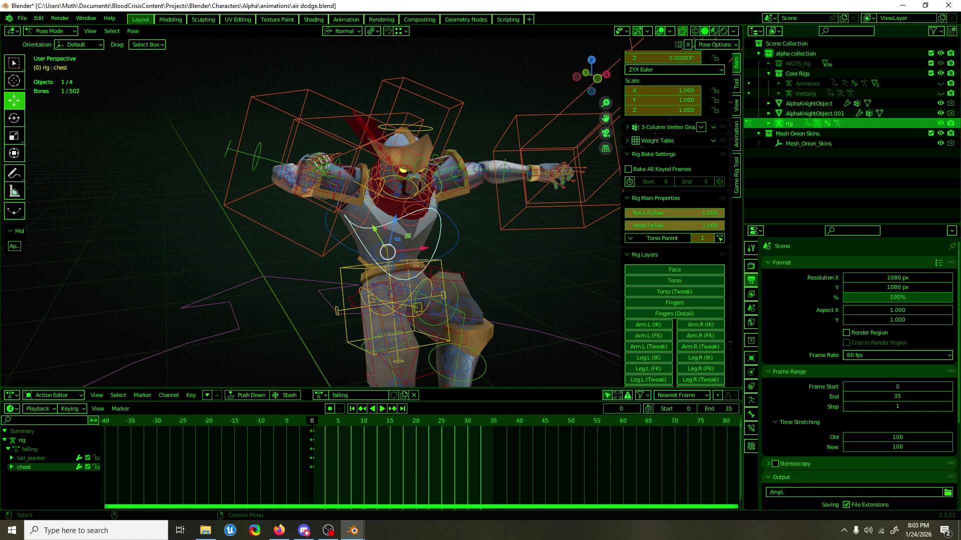
{"action": "mouse_move", "coordinate": [510, 136]}
{"action": "middle_mouse_down"}
{"action": "mouse_move", "coordinate": [397, 199]}
{"action": "mouse_move", "coordinate": [453, 194]}
{"action": "mouse_move", "coordinate": [530, 215]}
{"action": "mouse_move", "coordinate": [500, 229]}
{"action": "mouse_move", "coordinate": [343, 254]}
{"action": "mouse_move", "coordinate": [299, 223]}
{"action": "mouse_move", "coordinate": [307, 208]}
{"action": "middle_mouse_up"}
{"action": "left_click", "coordinate": [314, 145]}
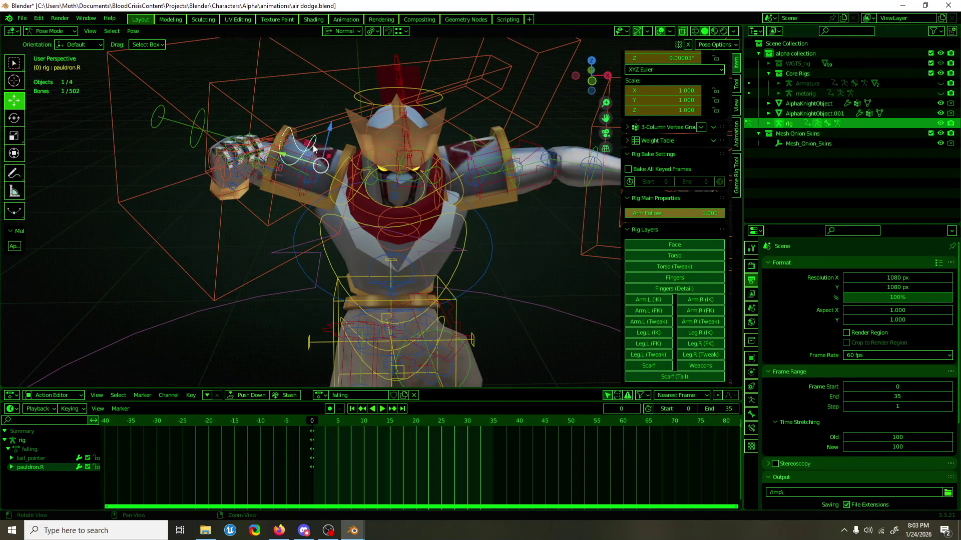
{"action": "middle_click_drag", "start_coordinate": [329, 175], "coordinate": [336, 175]}
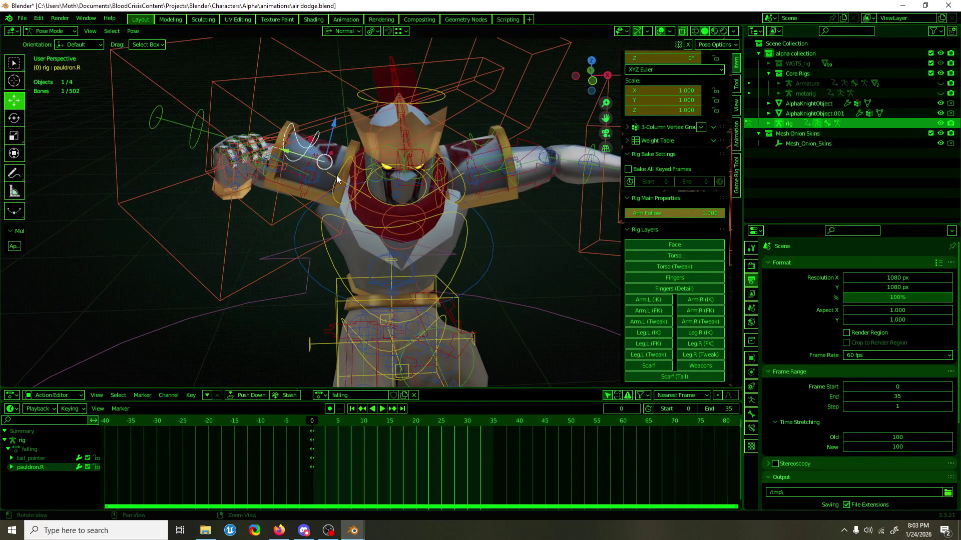
{"action": "mouse_move", "coordinate": [700, 213]}
{"action": "left_mouse_down"}
{"action": "mouse_move", "coordinate": [635, 214]}
{"action": "mouse_move", "coordinate": [726, 216]}
{"action": "left_mouse_up"}
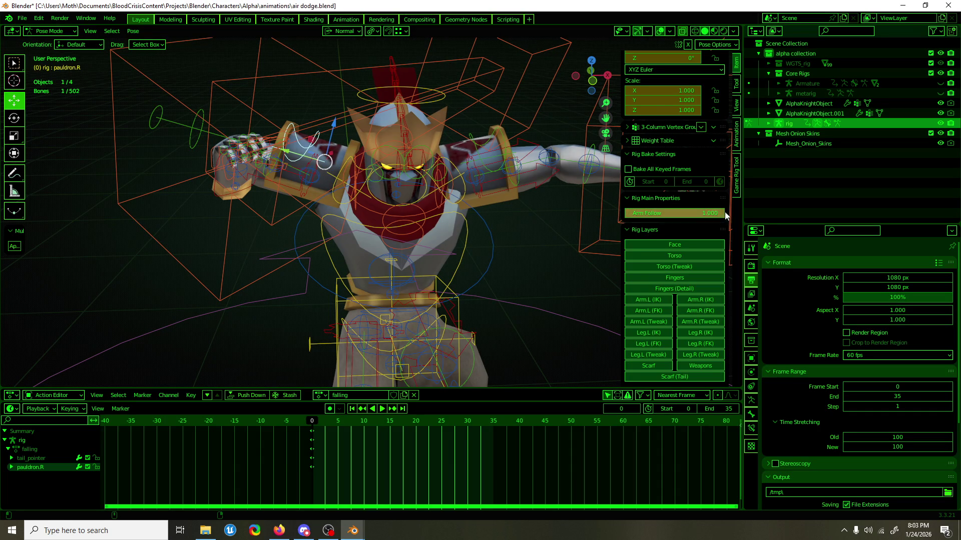
{"action": "scroll", "coordinate": [725, 216], "scroll_direction": "up", "scroll_amount": 4}
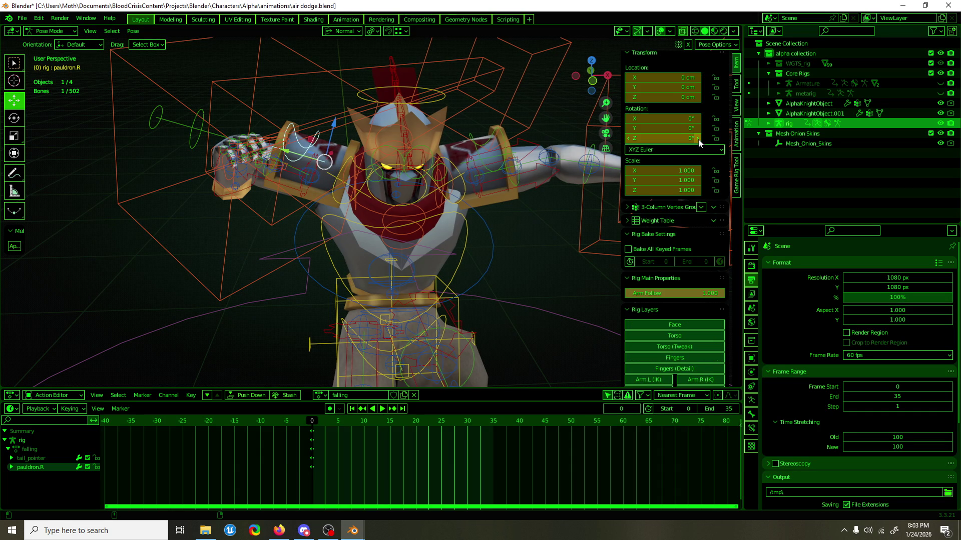
Start reopening air dodge2.blend from the recent files list.
{"action": "left_click", "coordinate": [22, 18]}
{"action": "mouse_move", "coordinate": [42, 50]}
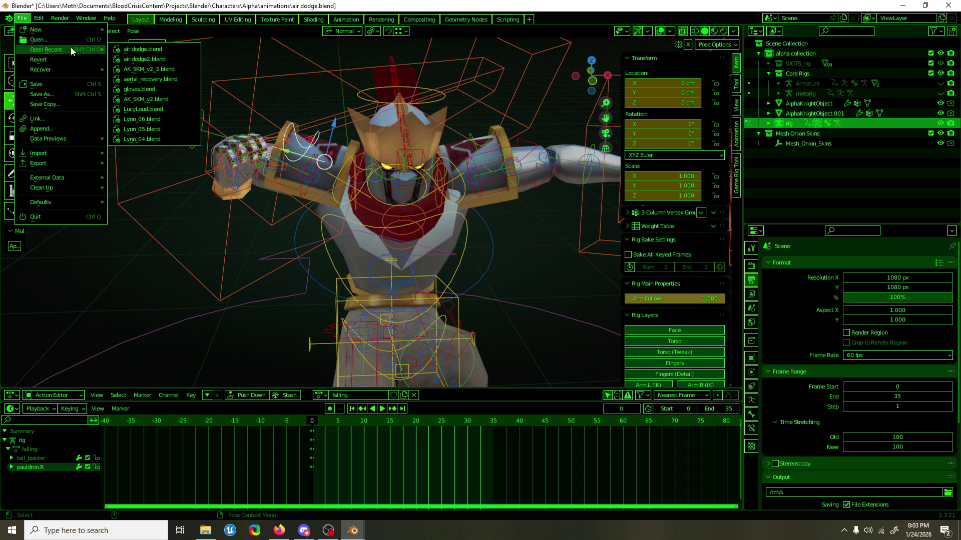
{"action": "left_click", "coordinate": [172, 59]}
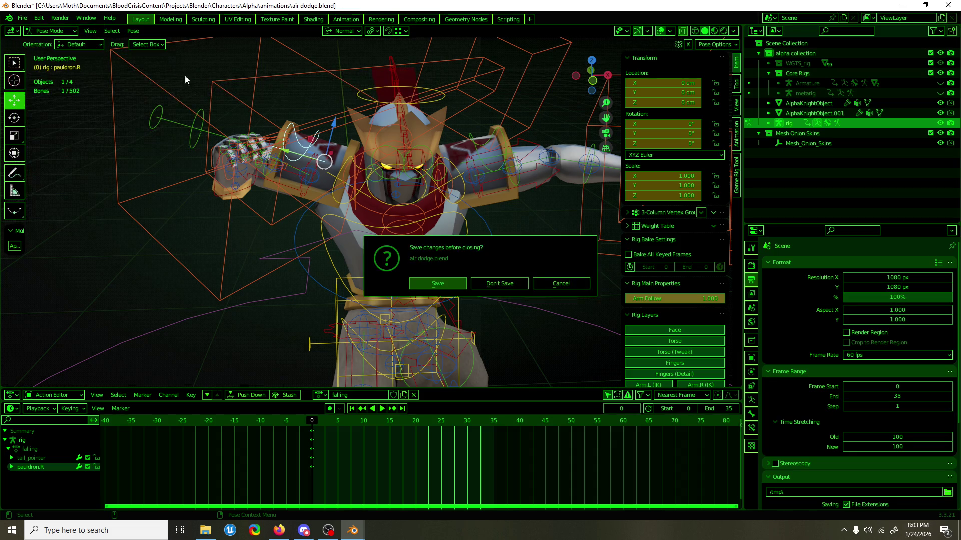
Load air dodge2.blend without saving and experiment with rotating the right shoulder bone.
{"action": "left_click", "coordinate": [496, 283]}
{"action": "right_click", "coordinate": [451, 266]}
{"action": "left_click", "coordinate": [329, 206]}
{"action": "key", "text": "r"}
{"action": "key", "text": "r"}
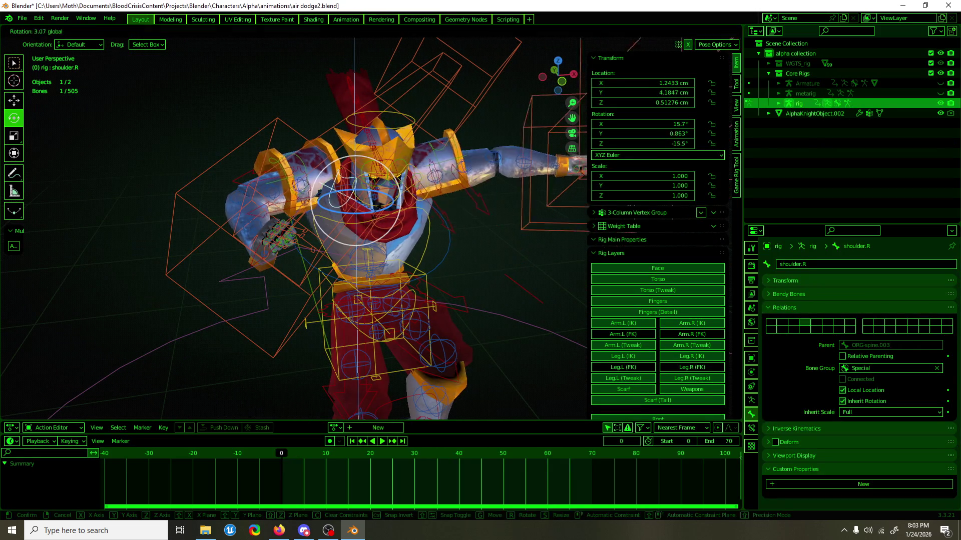
{"action": "key", "text": "Escape"}
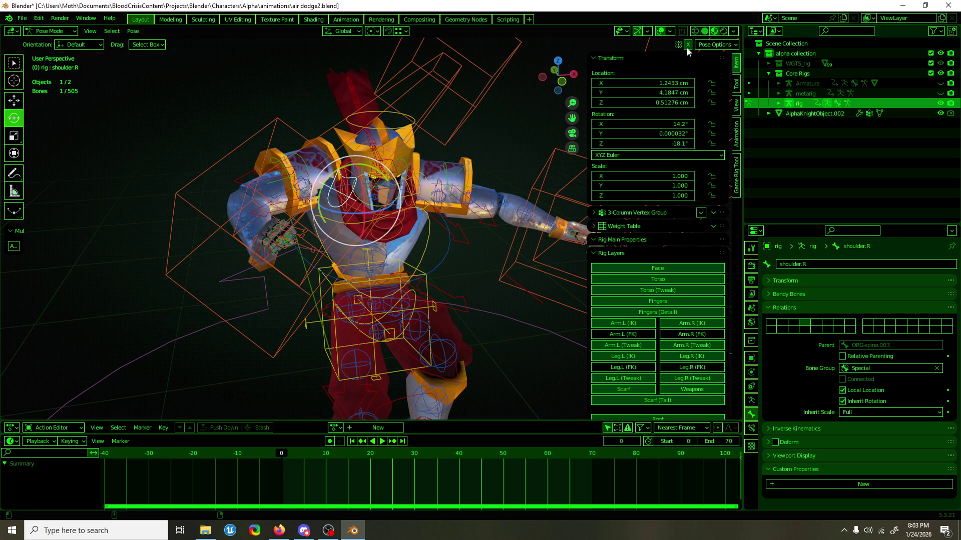
{"action": "left_click_drag", "start_coordinate": [389, 208], "coordinate": [418, 189]}
{"action": "key", "text": "Escape"}
{"action": "middle_click_drag", "start_coordinate": [417, 188], "coordinate": [386, 171]}
{"action": "left_click_drag", "start_coordinate": [385, 170], "coordinate": [395, 173]}
{"action": "mouse_move", "coordinate": [394, 173]}
{"action": "middle_mouse_down"}
{"action": "mouse_move", "coordinate": [464, 187]}
{"action": "mouse_move", "coordinate": [387, 204]}
{"action": "middle_mouse_up"}
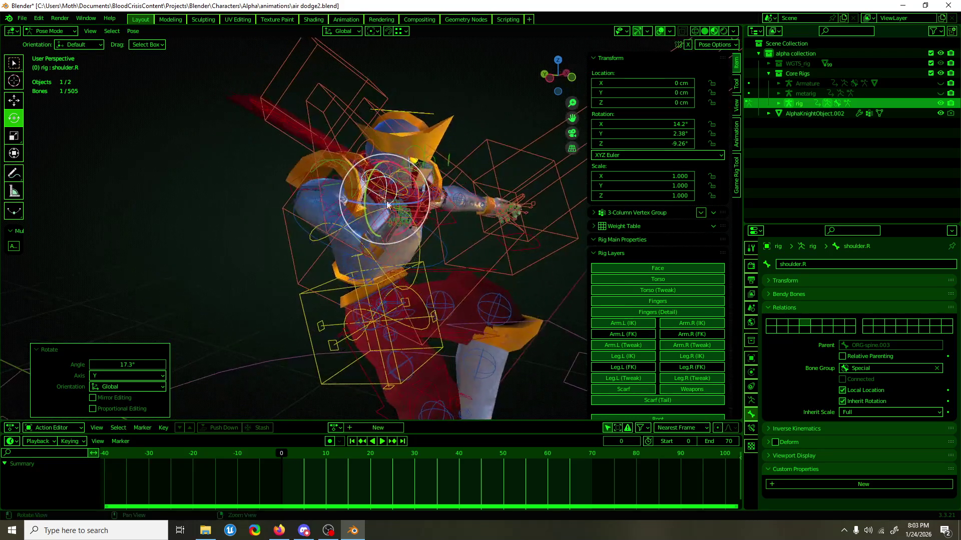
Switch to air dodge.blend and copy the upper_arm_ik.R bone's pose.
{"action": "left_click", "coordinate": [298, 186]}
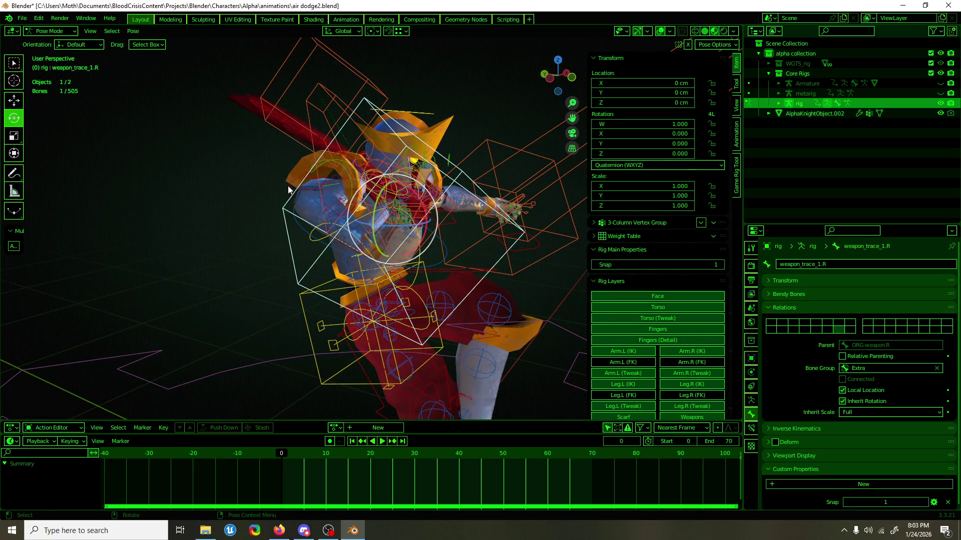
{"action": "left_click", "coordinate": [289, 187]}
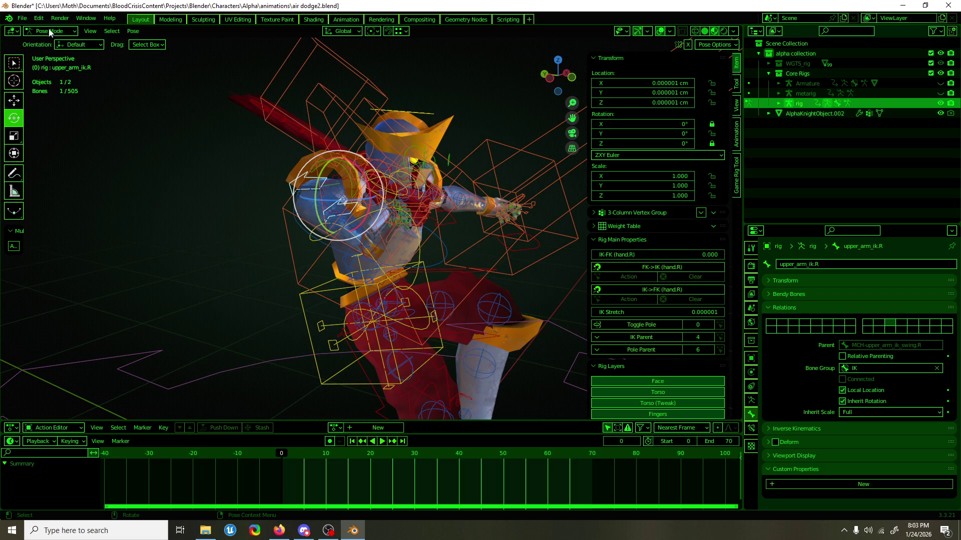
{"action": "left_click", "coordinate": [22, 18]}
{"action": "mouse_move", "coordinate": [41, 53]}
{"action": "left_click", "coordinate": [145, 61]}
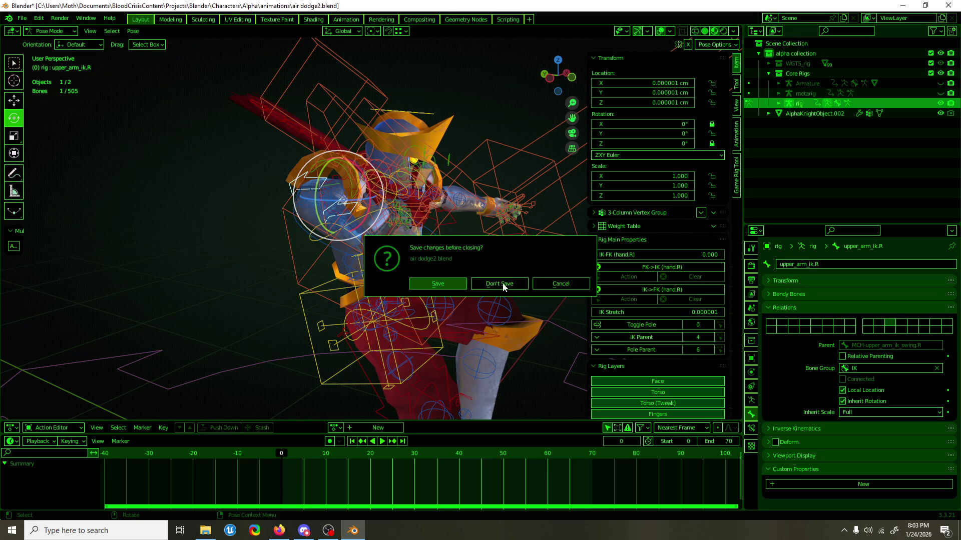
{"action": "left_click", "coordinate": [503, 286]}
{"action": "left_click", "coordinate": [329, 121]}
{"action": "scroll", "coordinate": [717, 137], "scroll_direction": "up", "scroll_amount": 2}
{"action": "scroll", "coordinate": [653, 150], "scroll_direction": "up", "scroll_amount": 2}
{"action": "scroll", "coordinate": [654, 150], "scroll_direction": "up", "scroll_amount": 1}
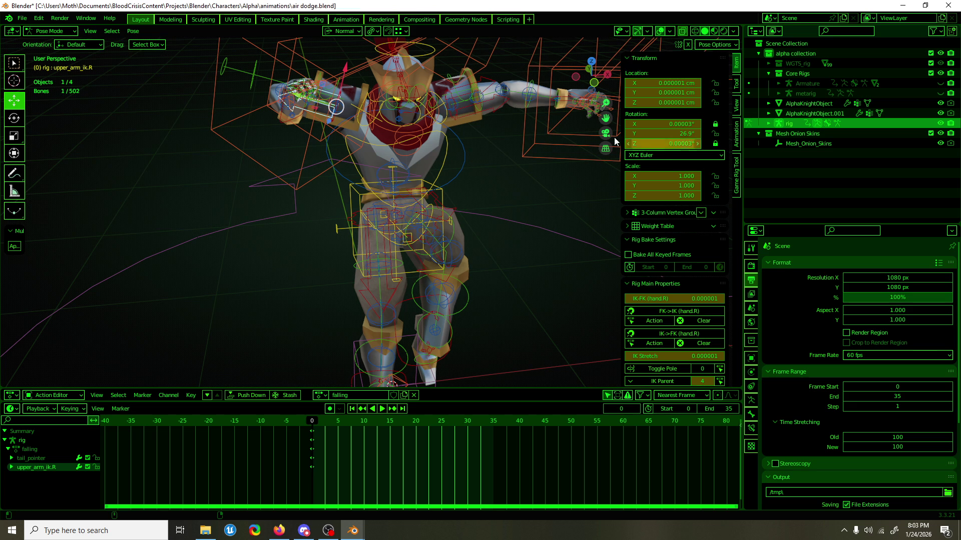
{"action": "key", "text": "ctrl+c"}
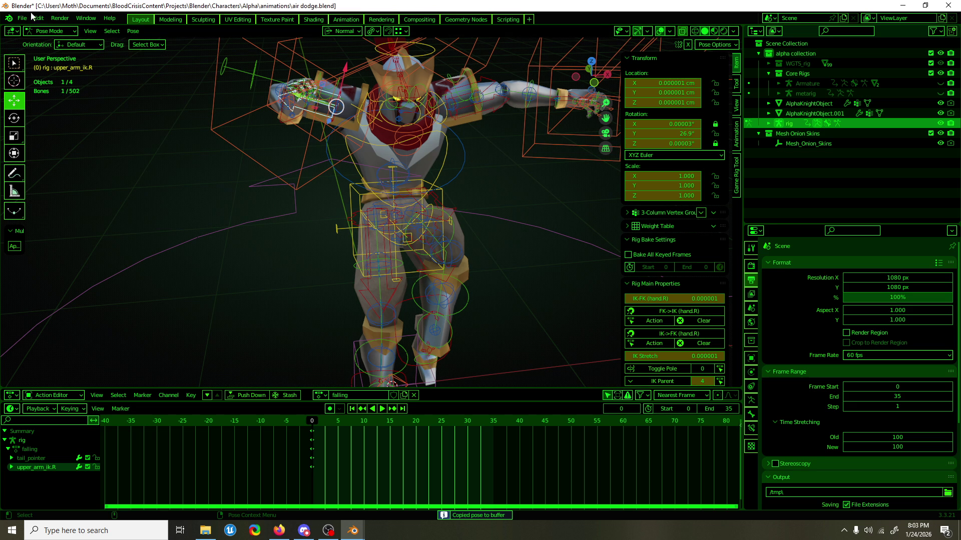
In air dodge2.blend, paste the pose onto upper_arm_ik.R and set XYZ Euler rotation.
{"action": "left_click", "coordinate": [22, 18]}
{"action": "mouse_move", "coordinate": [83, 50]}
{"action": "left_click", "coordinate": [154, 59]}
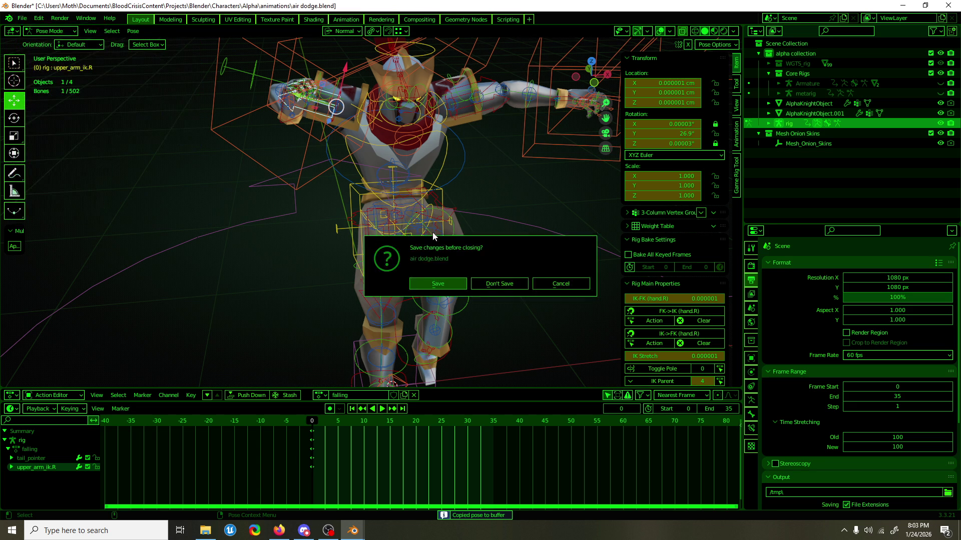
{"action": "left_click", "coordinate": [480, 282]}
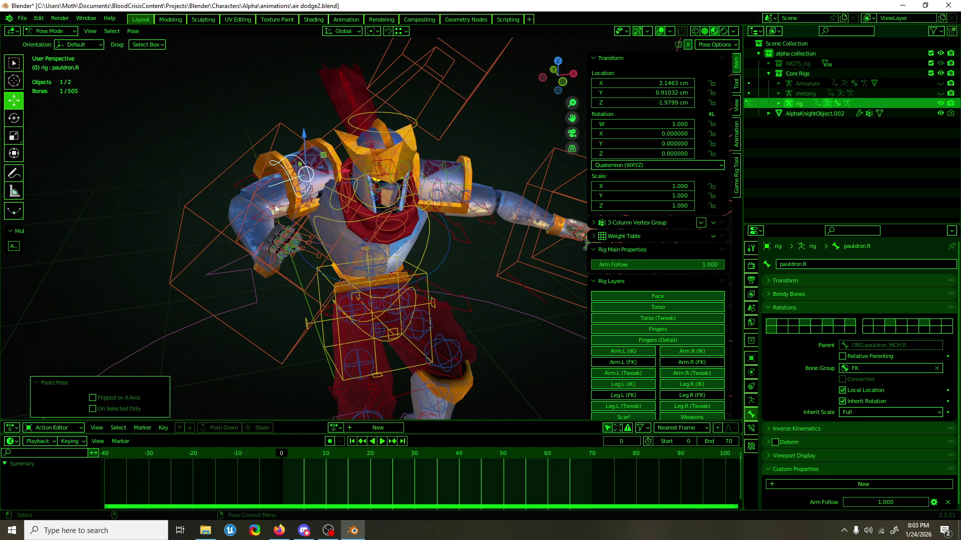
{"action": "left_click", "coordinate": [248, 184]}
{"action": "key", "text": "ctrl+v"}
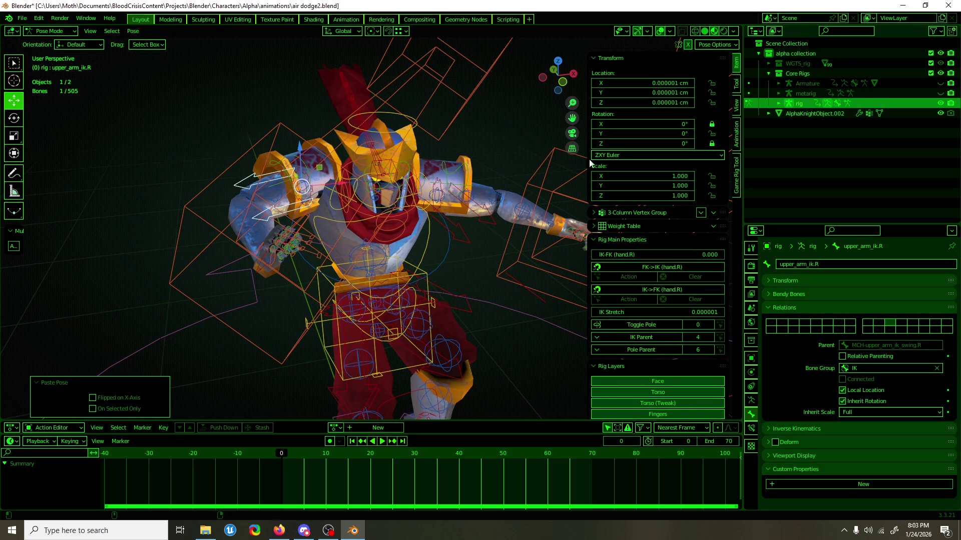
{"action": "left_click", "coordinate": [625, 155]}
{"action": "left_click", "coordinate": [626, 178]}
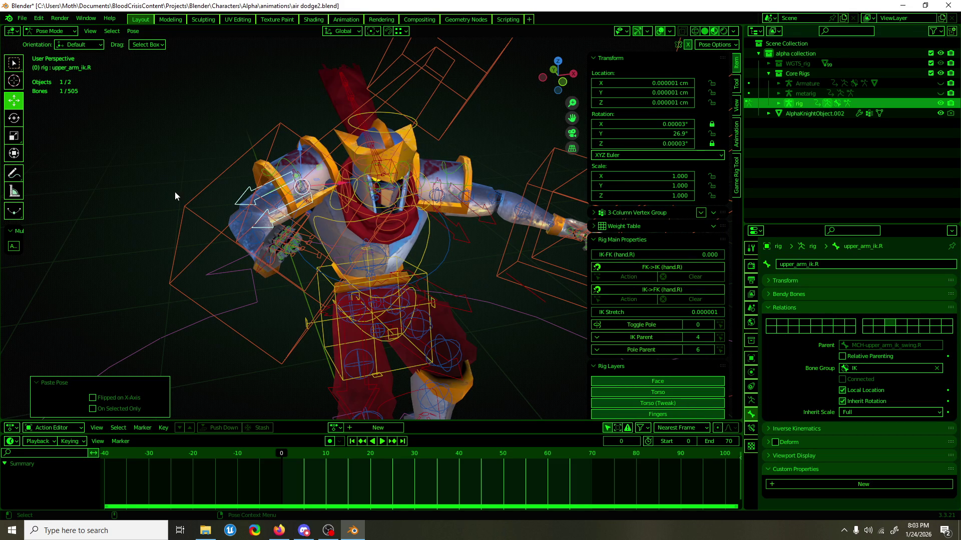
Rotate shoulder.R to 3.62° on Z and save air dodge2.blend.
{"action": "mouse_move", "coordinate": [287, 211]}
{"action": "middle_mouse_down"}
{"action": "mouse_move", "coordinate": [266, 193]}
{"action": "mouse_move", "coordinate": [321, 194]}
{"action": "middle_mouse_up"}
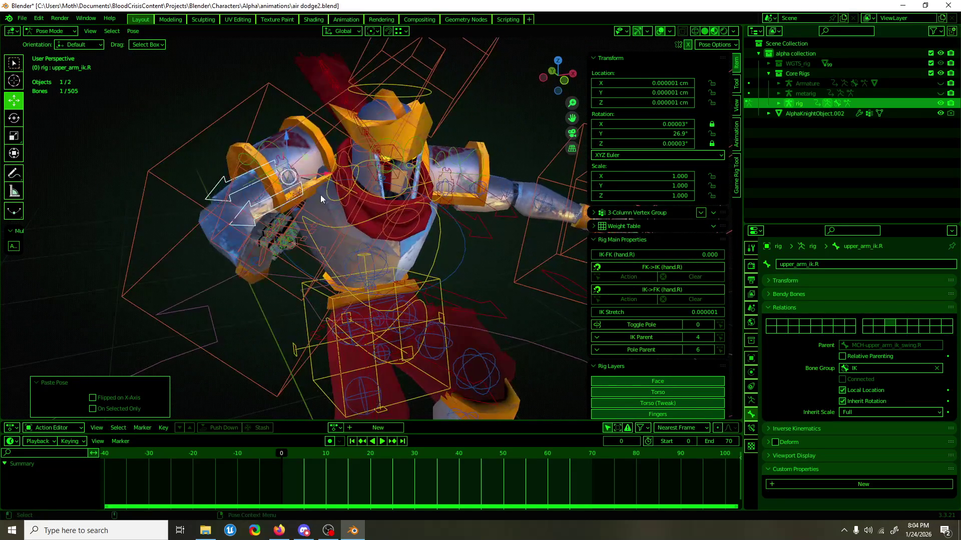
{"action": "left_click", "coordinate": [321, 200]}
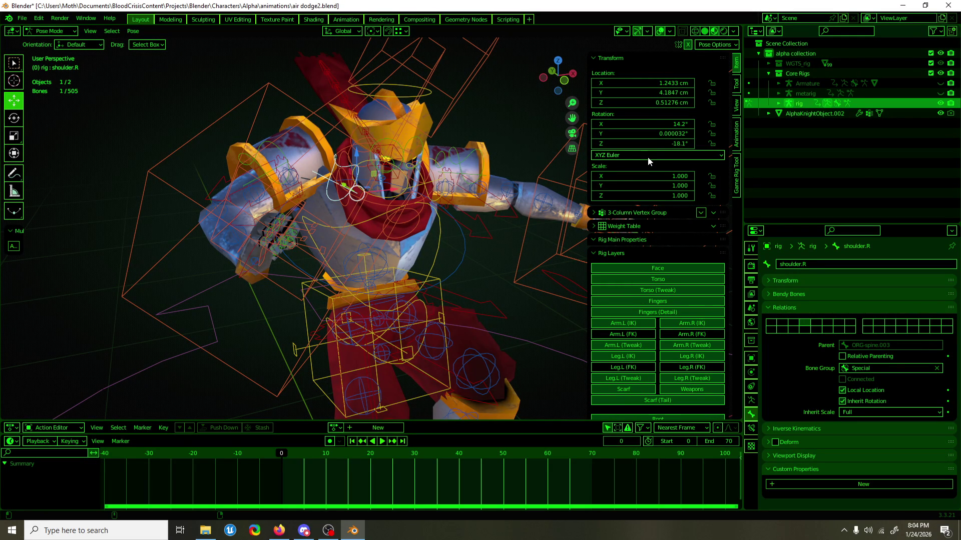
{"action": "mouse_move", "coordinate": [651, 144]}
{"action": "left_mouse_down"}
{"action": "mouse_move", "coordinate": [635, 144]}
{"action": "mouse_move", "coordinate": [666, 144]}
{"action": "left_mouse_up"}
{"action": "middle_click_drag", "start_coordinate": [350, 165], "coordinate": [376, 163]}
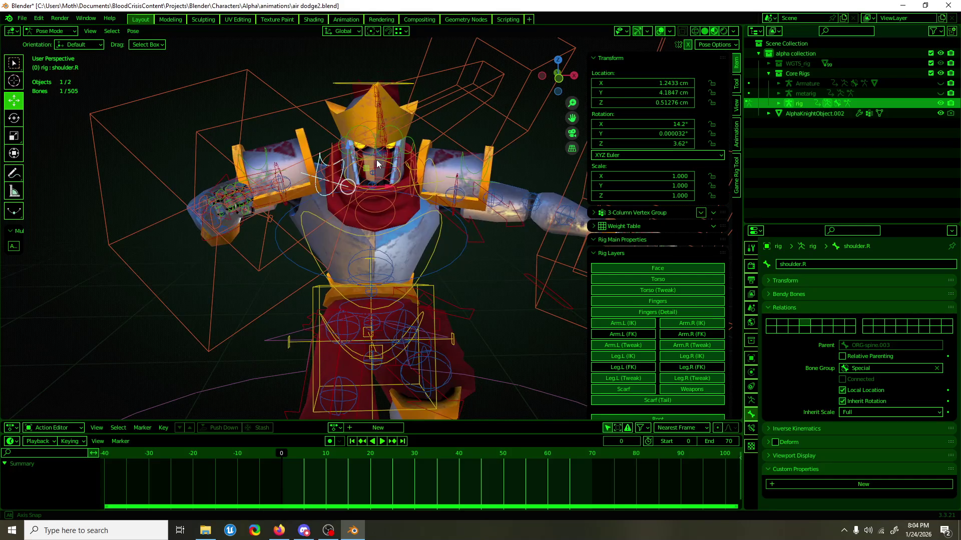
{"action": "left_click", "coordinate": [22, 18]}
{"action": "mouse_move", "coordinate": [97, 50]}
{"action": "left_click", "coordinate": [36, 84]}
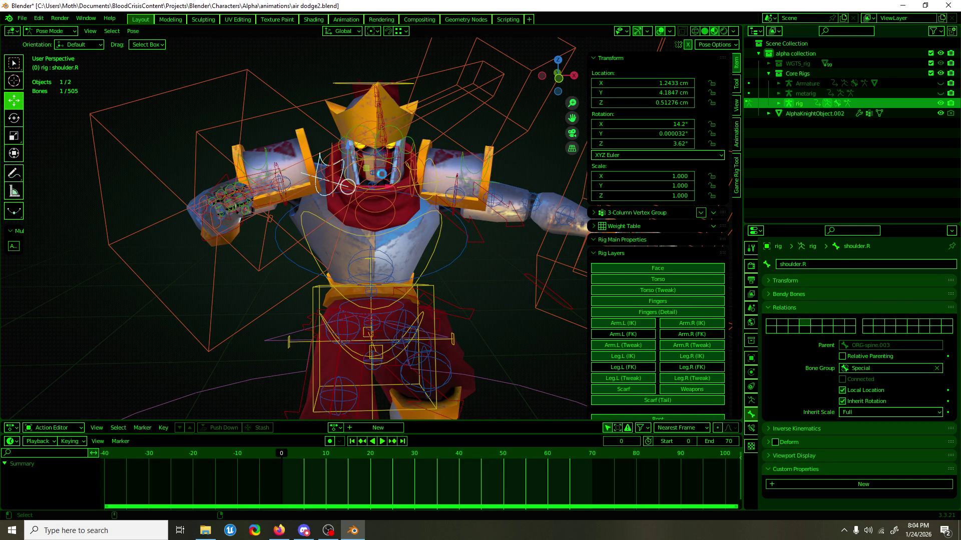
Open air dodge.blend from the recent files list.
{"action": "left_click", "coordinate": [22, 18]}
{"action": "mouse_move", "coordinate": [37, 49]}
{"action": "left_click", "coordinate": [178, 59]}
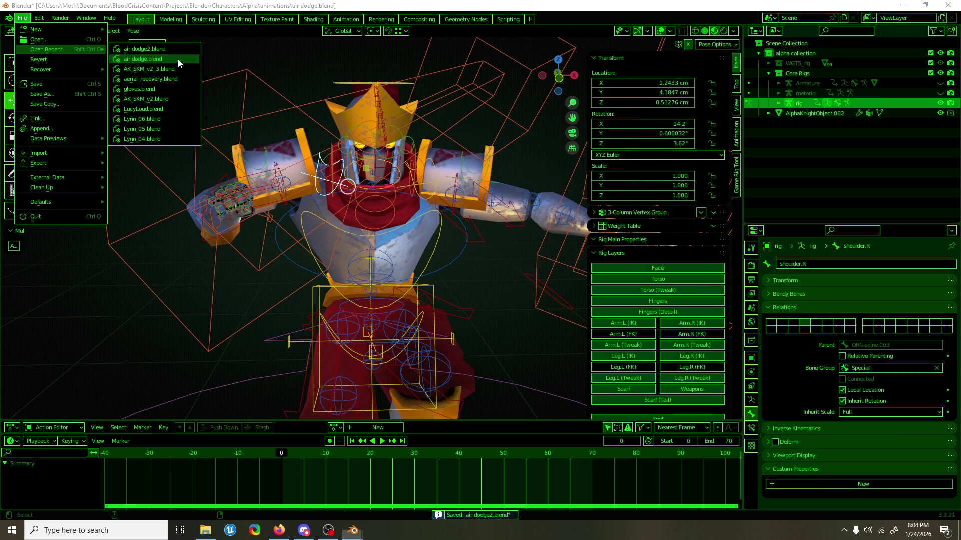
Select shoulder.R in a front view and copy its pose.
{"action": "left_click", "coordinate": [359, 118]}
{"action": "key", "text": "KP_1"}
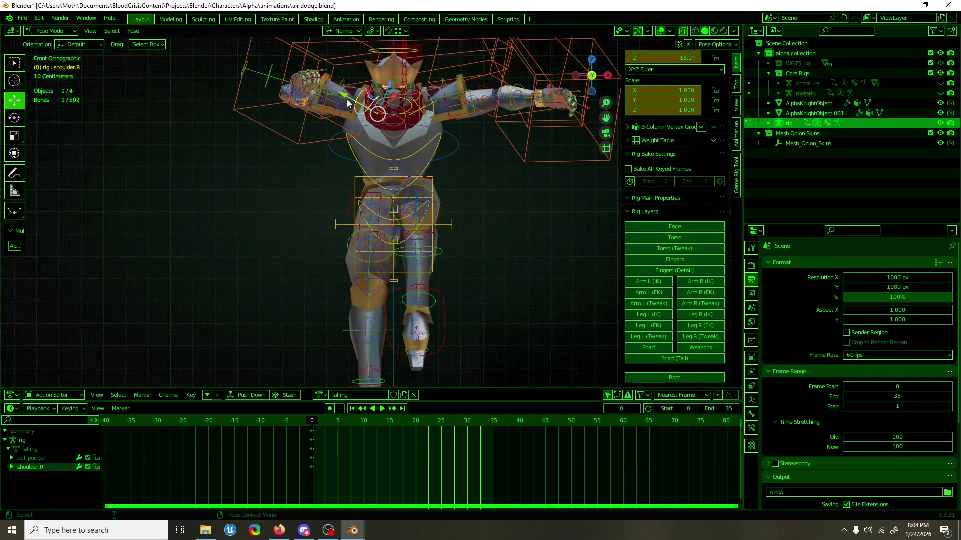
{"action": "scroll", "coordinate": [335, 124], "scroll_direction": "up", "scroll_amount": 2}
{"action": "middle_click_drag", "start_coordinate": [335, 124], "coordinate": [361, 269], "text": "shift"}
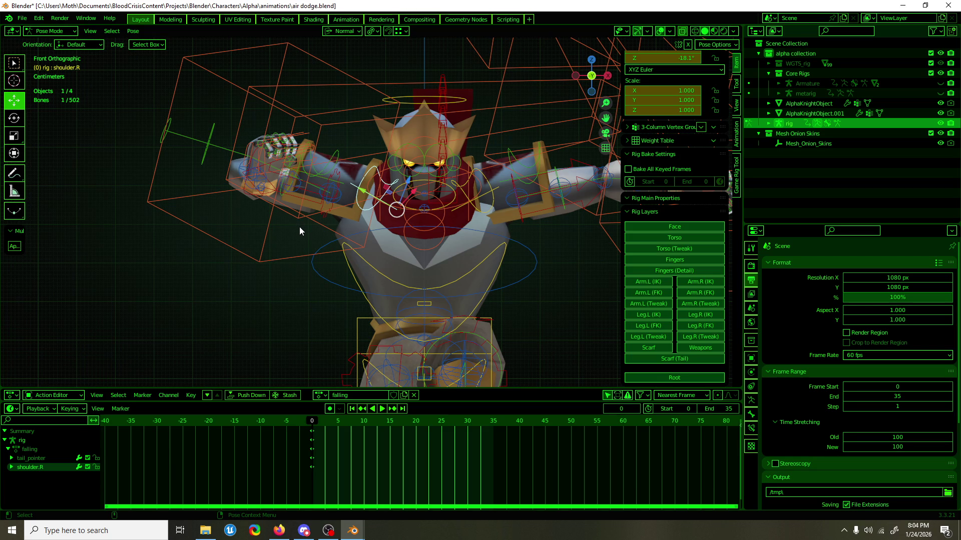
{"action": "mouse_move", "coordinate": [301, 226]}
{"action": "middle_mouse_down"}
{"action": "mouse_move", "coordinate": [526, 239]}
{"action": "mouse_move", "coordinate": [476, 322]}
{"action": "mouse_move", "coordinate": [243, 327]}
{"action": "mouse_move", "coordinate": [300, 325]}
{"action": "mouse_move", "coordinate": [321, 180]}
{"action": "middle_mouse_up"}
{"action": "scroll", "coordinate": [701, 138], "scroll_direction": "up", "scroll_amount": 5}
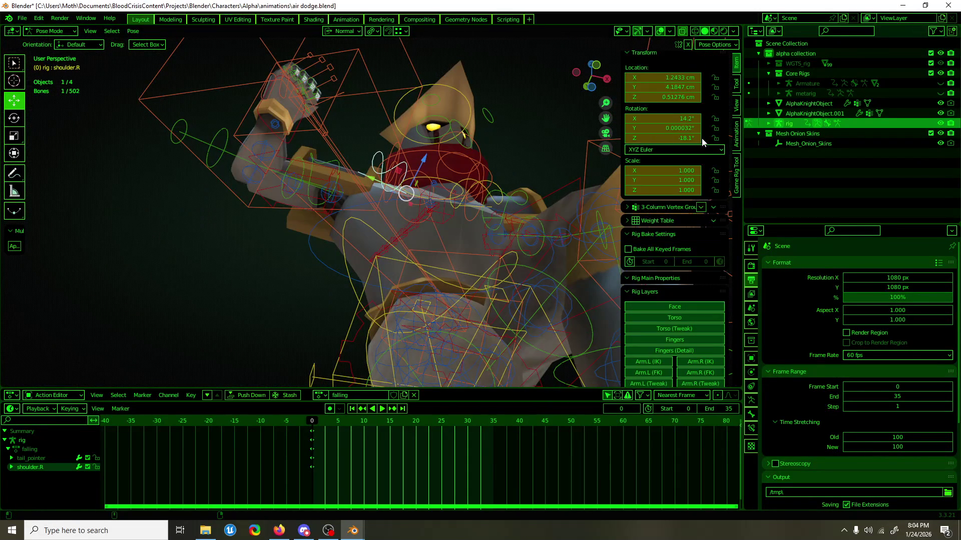
{"action": "mouse_move", "coordinate": [415, 205]}
{"action": "middle_mouse_down"}
{"action": "mouse_move", "coordinate": [438, 205]}
{"action": "mouse_move", "coordinate": [429, 245]}
{"action": "middle_mouse_up"}
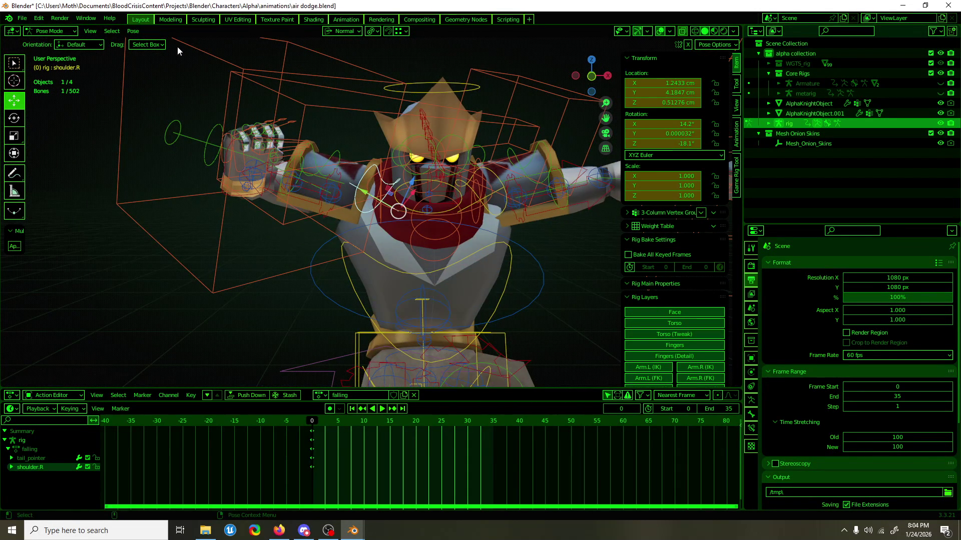
{"action": "left_click", "coordinate": [22, 18]}
{"action": "key", "text": "ctrl+c"}
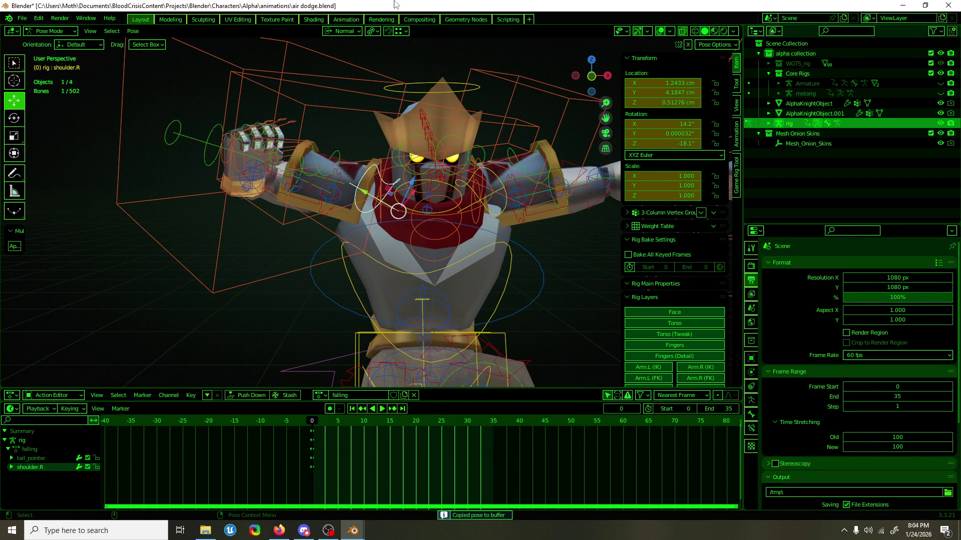
Select the chest bone and view it from an angled side.
{"action": "mouse_move", "coordinate": [391, 266]}
{"action": "middle_mouse_down"}
{"action": "mouse_move", "coordinate": [509, 273]}
{"action": "mouse_move", "coordinate": [401, 278]}
{"action": "middle_mouse_up"}
{"action": "left_click", "coordinate": [401, 278]}
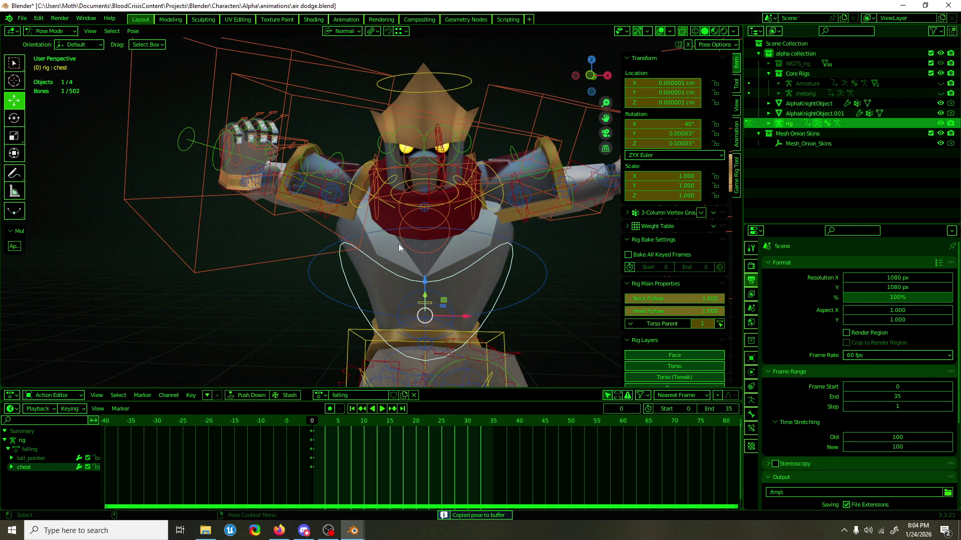
{"action": "mouse_move", "coordinate": [311, 148]}
{"action": "middle_mouse_down"}
{"action": "mouse_move", "coordinate": [460, 192]}
{"action": "mouse_move", "coordinate": [485, 251]}
{"action": "mouse_move", "coordinate": [401, 188]}
{"action": "mouse_move", "coordinate": [407, 203]}
{"action": "middle_mouse_up"}
{"action": "left_click", "coordinate": [22, 18]}
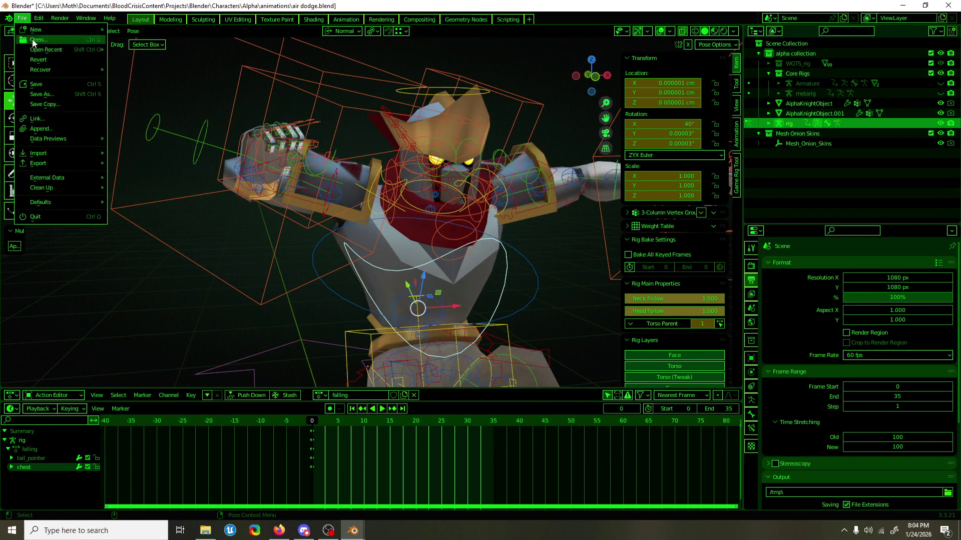
Load air dodge2.blend without saving, paste the shoulder.R pose and save.
{"action": "mouse_move", "coordinate": [50, 50]}
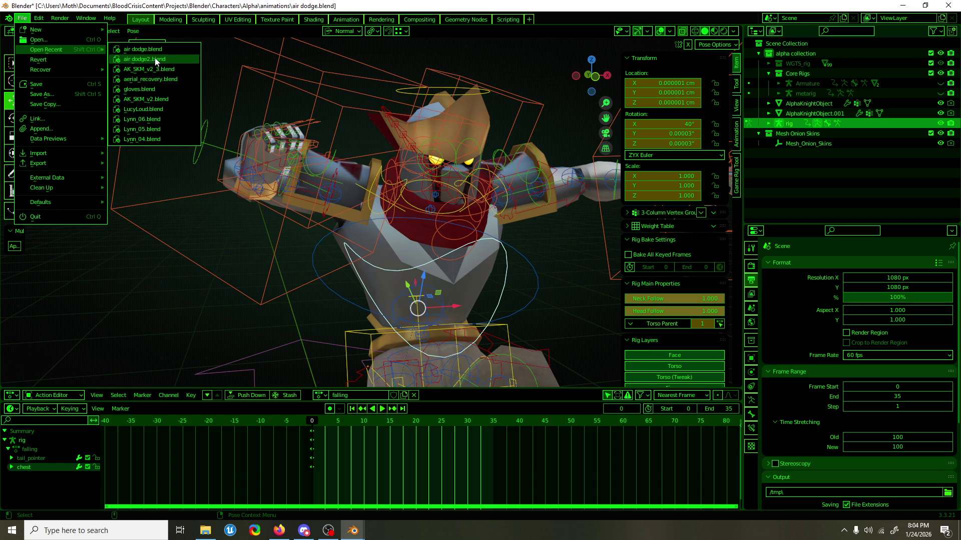
{"action": "left_click", "coordinate": [157, 62]}
{"action": "left_click", "coordinate": [483, 284]}
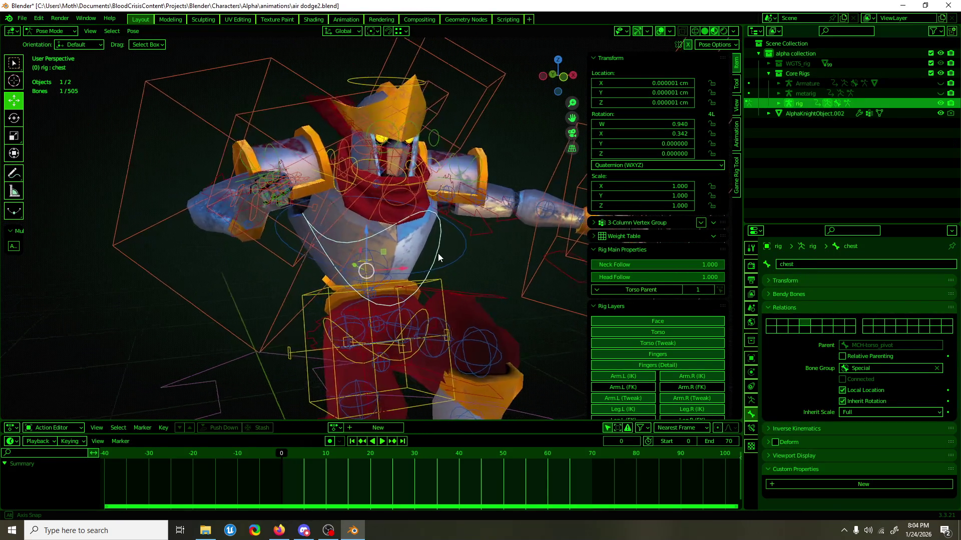
{"action": "left_click", "coordinate": [312, 184]}
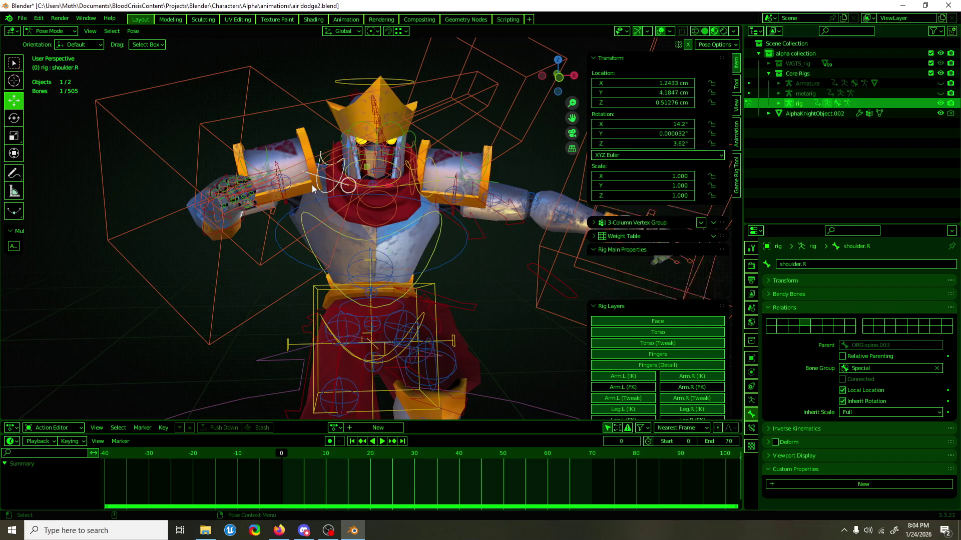
{"action": "key", "text": "ctrl+v"}
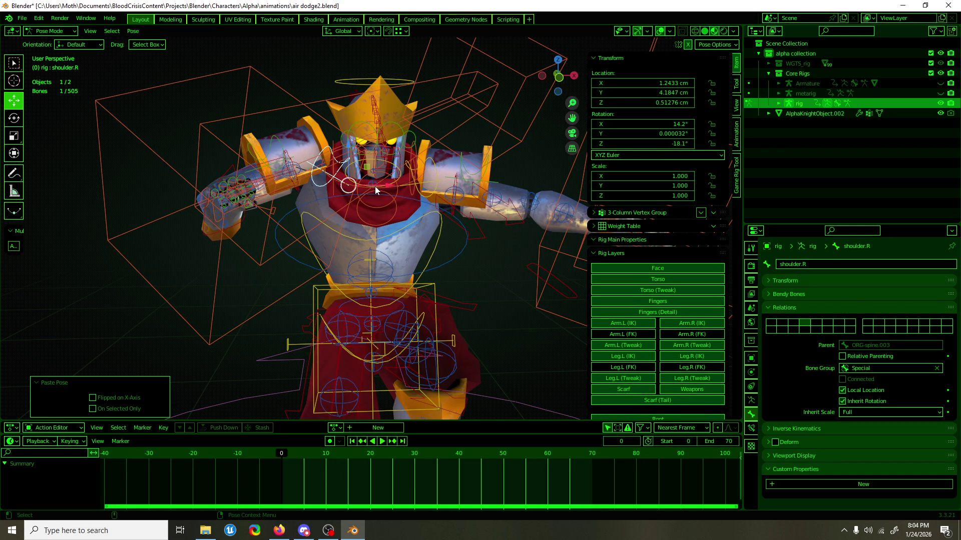
{"action": "mouse_move", "coordinate": [347, 197]}
{"action": "middle_mouse_down"}
{"action": "mouse_move", "coordinate": [443, 212]}
{"action": "mouse_move", "coordinate": [524, 206]}
{"action": "mouse_move", "coordinate": [478, 196]}
{"action": "mouse_move", "coordinate": [469, 140]}
{"action": "mouse_move", "coordinate": [300, 200]}
{"action": "mouse_move", "coordinate": [317, 189]}
{"action": "mouse_move", "coordinate": [297, 191]}
{"action": "middle_mouse_up"}
{"action": "key", "text": "ctrl+s"}
Rotate shoulder.R about its Local axis to 13.1°, -5.5°, 4.26° and save.
{"action": "key", "text": "KP_1"}
{"action": "key", "text": "shift+space"}
{"action": "key", "text": "r"}
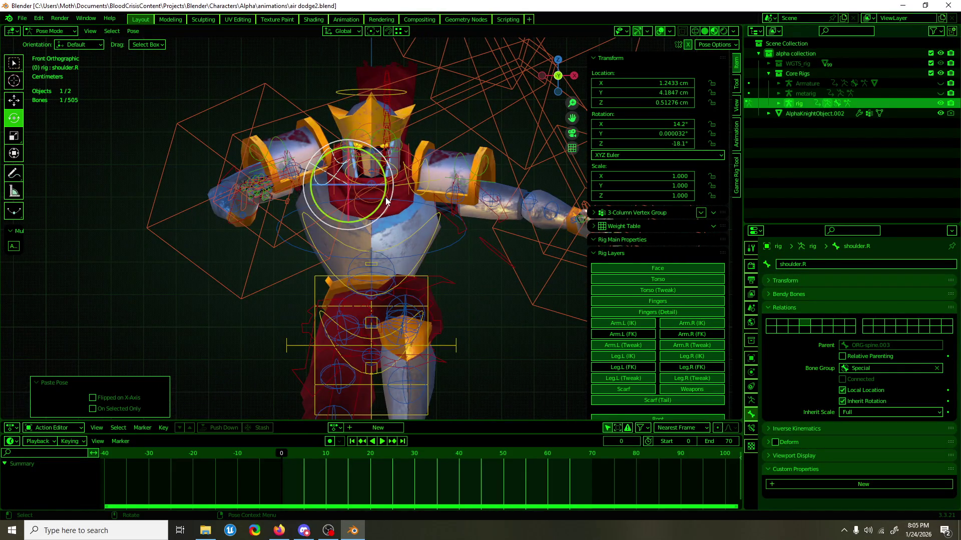
{"action": "left_click", "coordinate": [341, 31]}
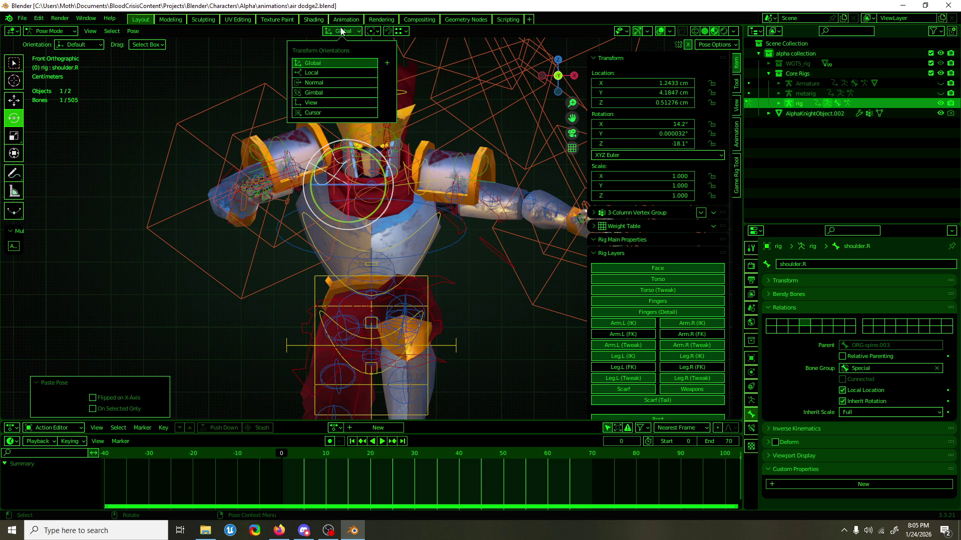
{"action": "left_click", "coordinate": [341, 73]}
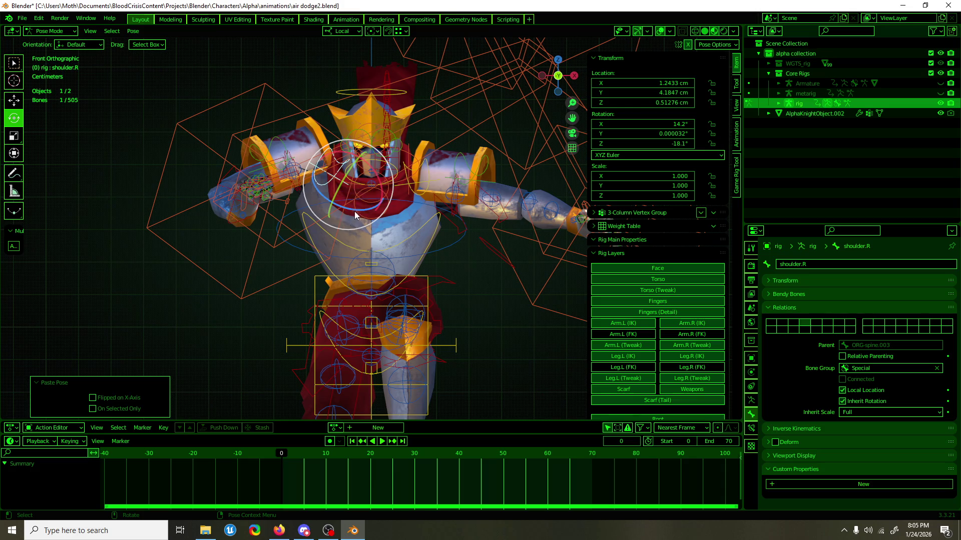
{"action": "mouse_move", "coordinate": [359, 208]}
{"action": "left_mouse_down"}
{"action": "mouse_move", "coordinate": [337, 210]}
{"action": "mouse_move", "coordinate": [363, 253]}
{"action": "left_mouse_up"}
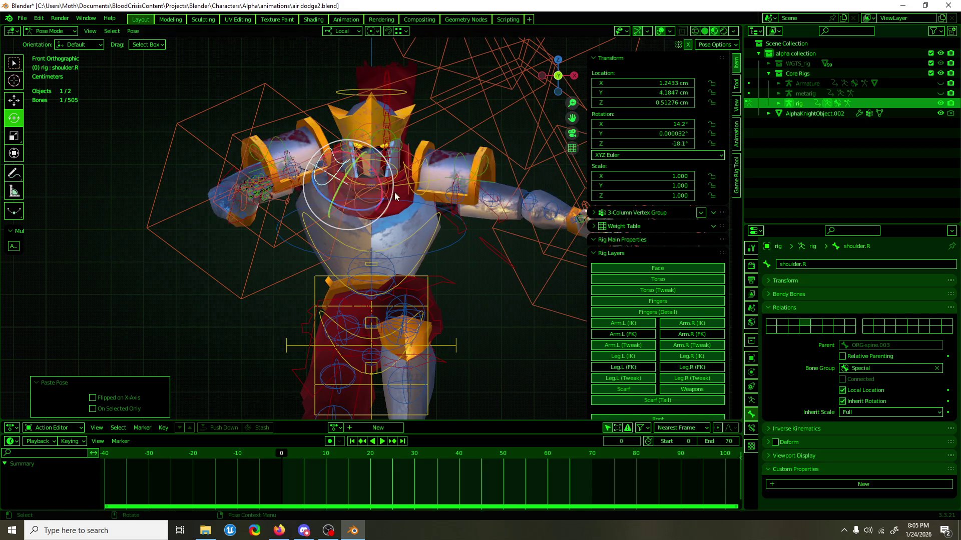
{"action": "key", "text": "ctrl+s"}
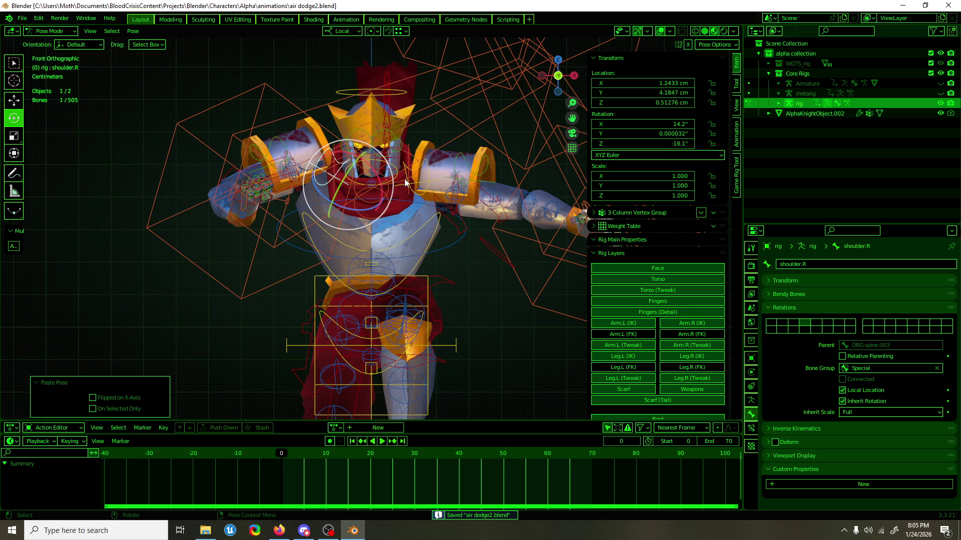
{"action": "left_click_drag", "start_coordinate": [367, 212], "coordinate": [396, 209]}
{"action": "mouse_move", "coordinate": [396, 209]}
{"action": "middle_mouse_down"}
{"action": "mouse_move", "coordinate": [463, 243]}
{"action": "mouse_move", "coordinate": [595, 242]}
{"action": "mouse_move", "coordinate": [355, 258]}
{"action": "mouse_move", "coordinate": [361, 107]}
{"action": "mouse_move", "coordinate": [333, 138]}
{"action": "mouse_move", "coordinate": [137, 145]}
{"action": "middle_mouse_up"}
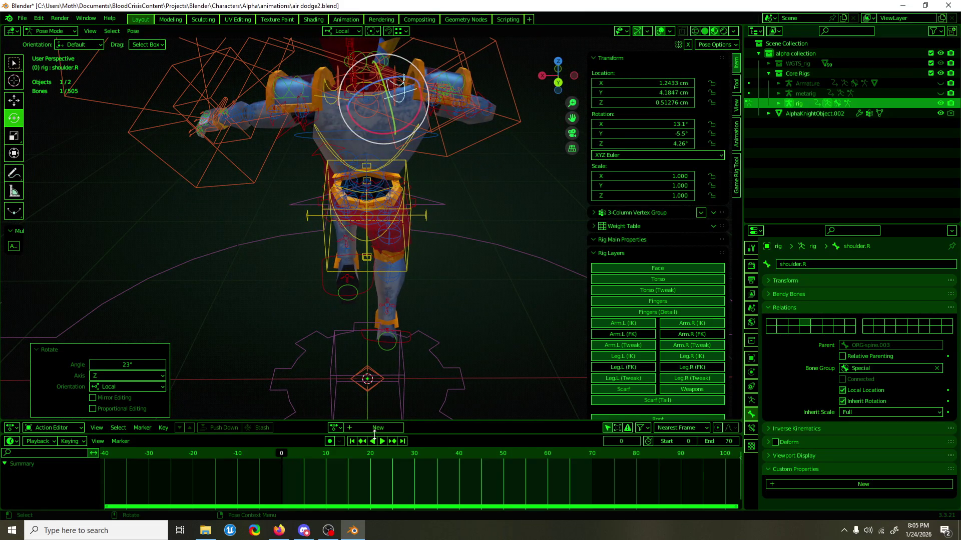
Keyframe every bone of the rig's current pose at frame 0.
{"action": "key", "text": "a"}
{"action": "key", "text": "i"}
{"action": "mouse_move", "coordinate": [347, 307]}
{"action": "middle_mouse_down"}
{"action": "mouse_move", "coordinate": [304, 393]}
{"action": "mouse_move", "coordinate": [305, 320]}
{"action": "mouse_move", "coordinate": [419, 302]}
{"action": "mouse_move", "coordinate": [146, 311]}
{"action": "mouse_move", "coordinate": [519, 298]}
{"action": "mouse_move", "coordinate": [276, 303]}
{"action": "mouse_move", "coordinate": [453, 294]}
{"action": "mouse_move", "coordinate": [341, 307]}
{"action": "mouse_move", "coordinate": [325, 323]}
{"action": "mouse_move", "coordinate": [381, 310]}
{"action": "middle_mouse_up"}
Try rotating the gear-shaped root.001 control, then cancel so it stays unchanged.
{"action": "left_click", "coordinate": [354, 319]}
{"action": "left_click", "coordinate": [14, 117]}
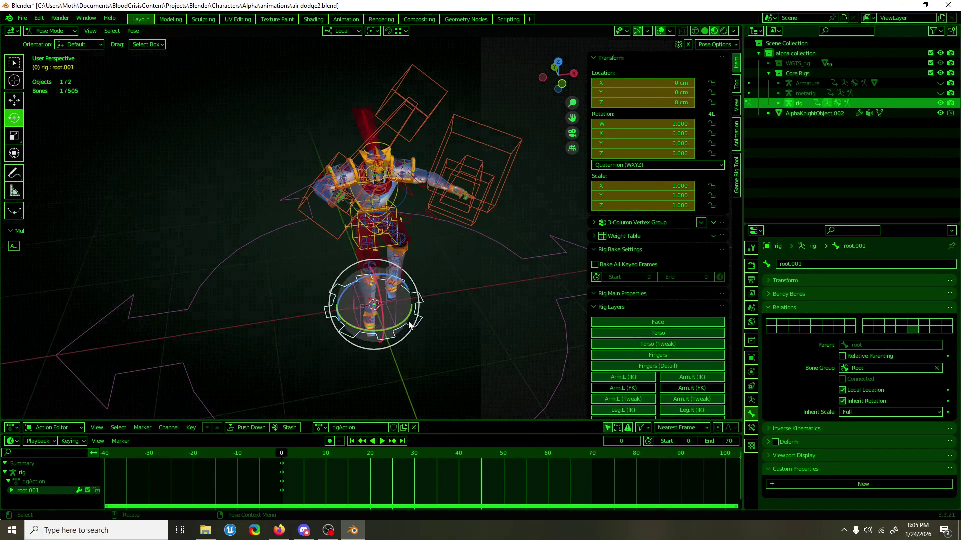
{"action": "left_click_drag", "start_coordinate": [415, 300], "coordinate": [403, 327]}
{"action": "key", "text": "Escape"}
{"action": "key", "text": "shift+space"}
{"action": "key", "text": "g"}
{"action": "mouse_move", "coordinate": [435, 245]}
{"action": "middle_mouse_down"}
{"action": "mouse_move", "coordinate": [420, 281]}
{"action": "mouse_move", "coordinate": [440, 306]}
{"action": "mouse_move", "coordinate": [438, 336]}
{"action": "middle_mouse_up"}
{"action": "scroll", "coordinate": [668, 236], "scroll_direction": "down", "scroll_amount": 3}
{"action": "scroll", "coordinate": [665, 241], "scroll_direction": "up", "scroll_amount": 3}
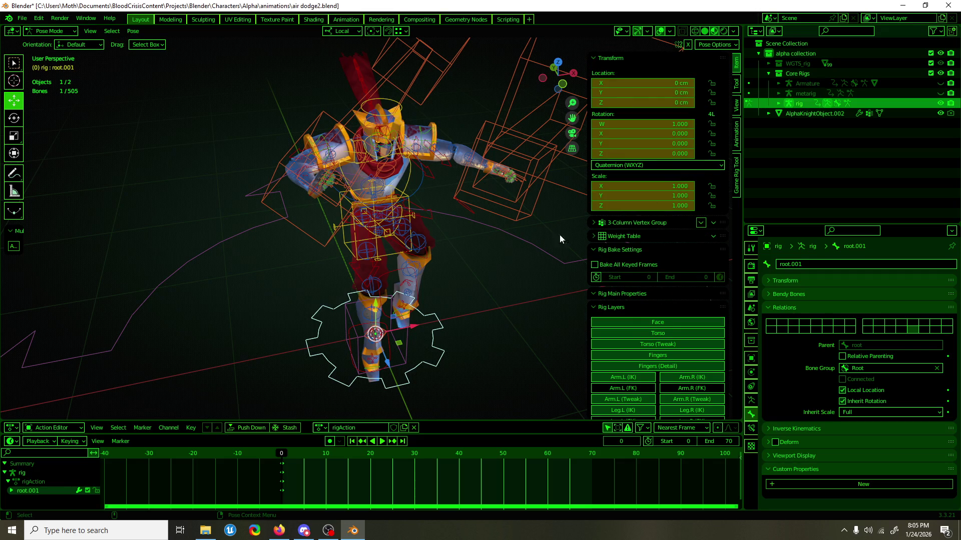
{"action": "mouse_move", "coordinate": [479, 282]}
{"action": "middle_mouse_down"}
{"action": "mouse_move", "coordinate": [462, 272]}
{"action": "mouse_move", "coordinate": [472, 263]}
{"action": "mouse_move", "coordinate": [384, 184]}
{"action": "mouse_move", "coordinate": [392, 226]}
{"action": "middle_mouse_up"}
Copy and paste the shoulder.R pose, then save air dodge2.blend.
{"action": "left_click", "coordinate": [383, 183]}
{"action": "key", "text": "KP_1"}
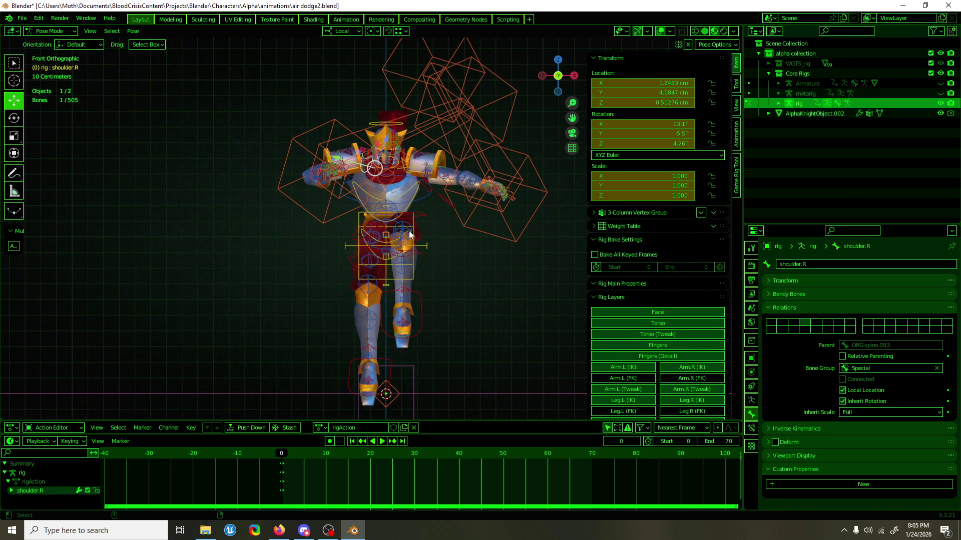
{"action": "key", "text": "ctrl+c"}
{"action": "key", "text": "ctrl+v"}
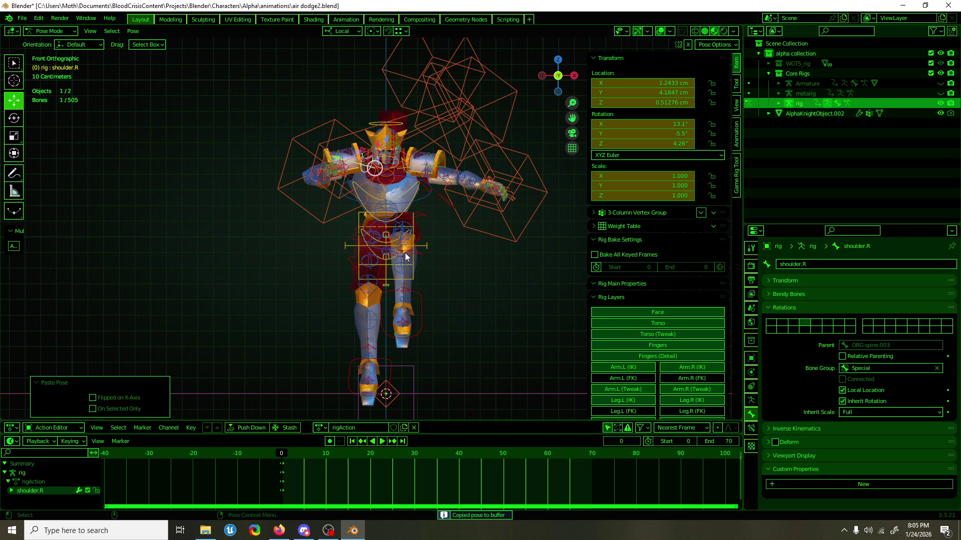
{"action": "key", "text": "KP_5"}
{"action": "key", "text": "ctrl+s"}
{"action": "middle_click_drag", "start_coordinate": [431, 335], "coordinate": [434, 308]}
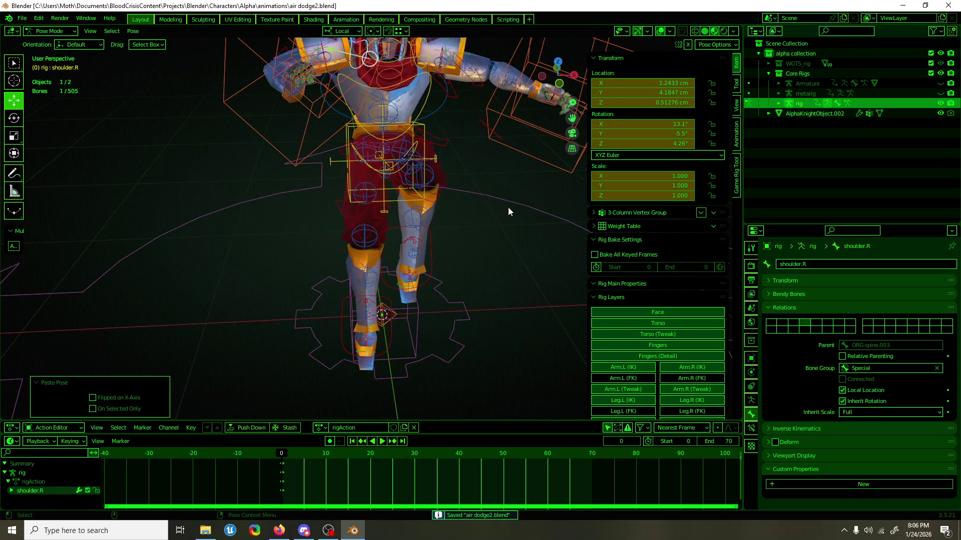
Select the root curve, turn the gear-shaped root.001 control, then pick the left hand IK control.
{"action": "left_click", "coordinate": [520, 194]}
{"action": "left_click", "coordinate": [521, 203]}
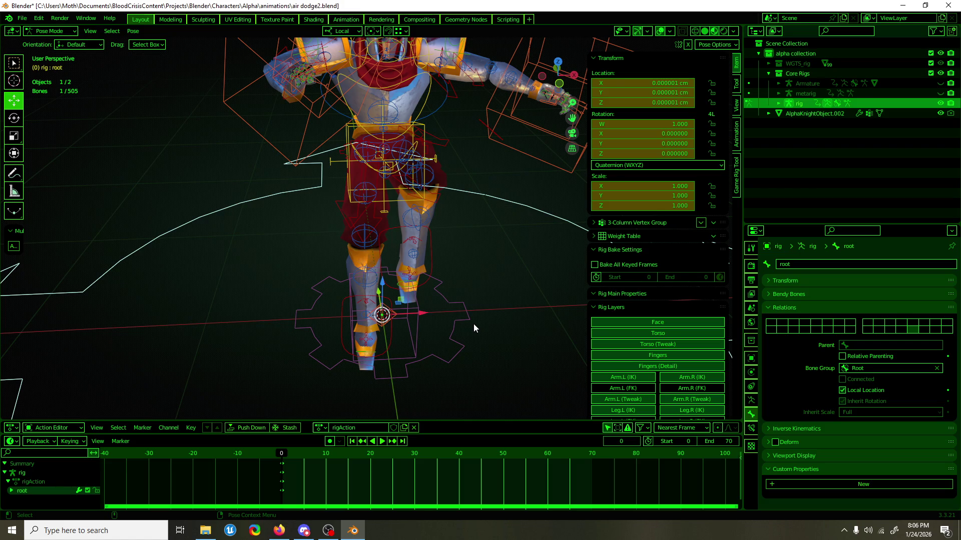
{"action": "left_click", "coordinate": [452, 305]}
{"action": "mouse_move", "coordinate": [451, 305]}
{"action": "left_mouse_down", "text": "alt"}
{"action": "mouse_move", "coordinate": [440, 337]}
{"action": "mouse_move", "coordinate": [418, 325]}
{"action": "mouse_move", "coordinate": [430, 319]}
{"action": "left_mouse_up", "text": "alt"}
{"action": "key", "text": "e"}
{"action": "key", "text": "w"}
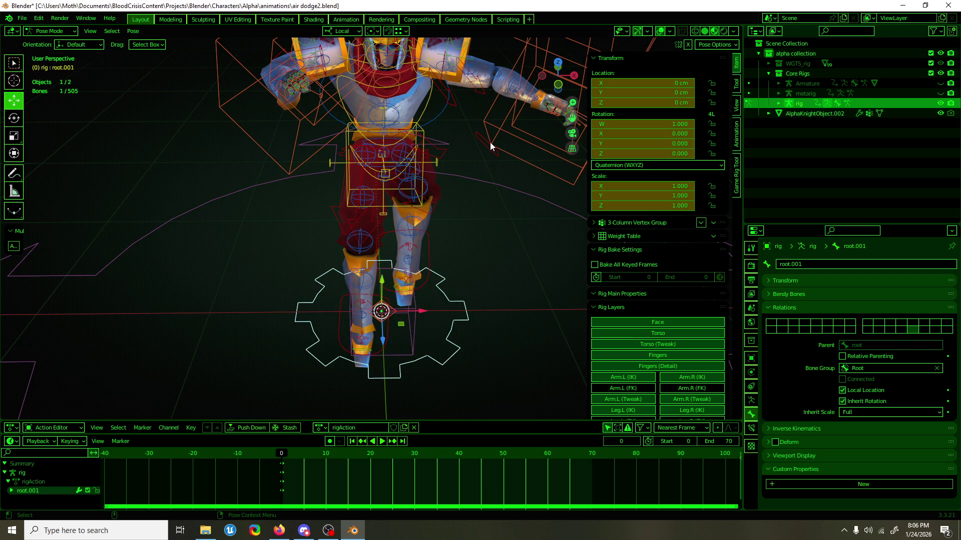
{"action": "left_click", "coordinate": [488, 144]}
Save air dodge2.blend and reopen air dodge.blend from recent files.
{"action": "key", "text": "ctrl+s"}
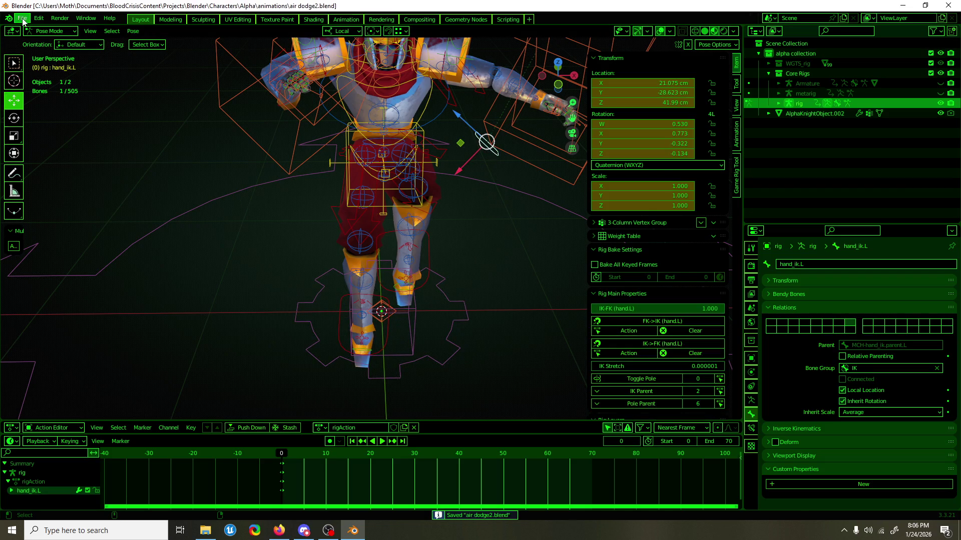
{"action": "left_click", "coordinate": [22, 18]}
{"action": "mouse_move", "coordinate": [68, 49]}
{"action": "left_click", "coordinate": [133, 58]}
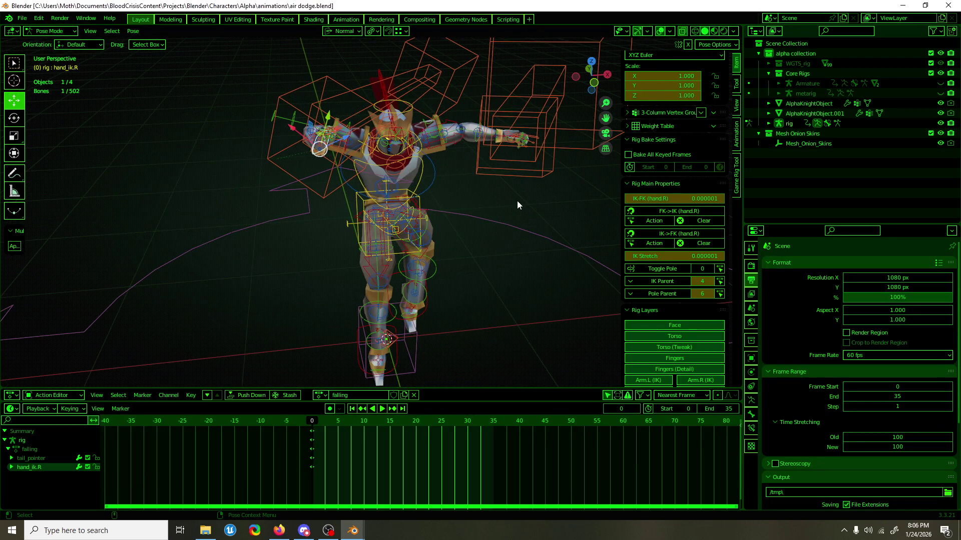
Copy the whole rig's pose in air dodge.blend and return to air dodge2.blend without saving.
{"action": "key", "text": "a"}
{"action": "key", "text": "ctrl+c"}
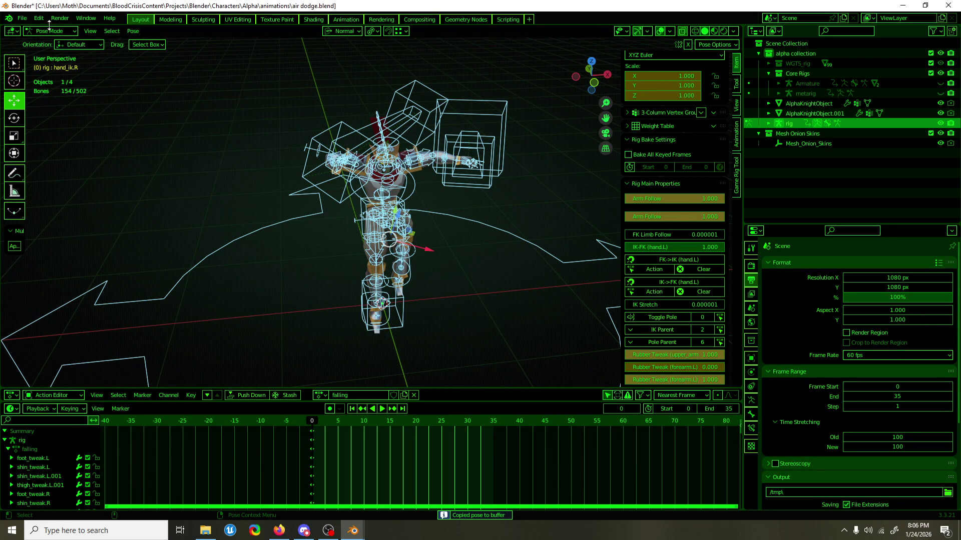
{"action": "left_click", "coordinate": [22, 18]}
{"action": "mouse_move", "coordinate": [60, 49]}
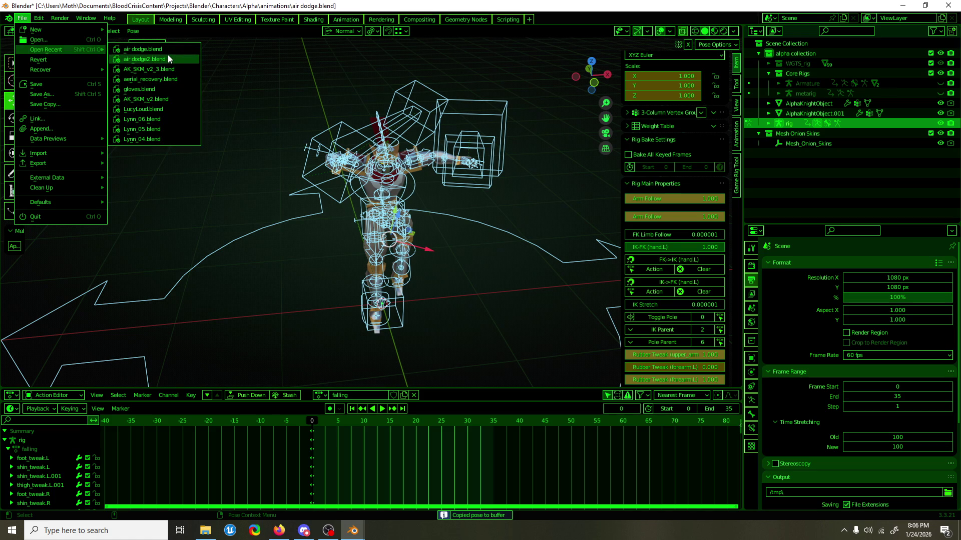
{"action": "left_click", "coordinate": [168, 56]}
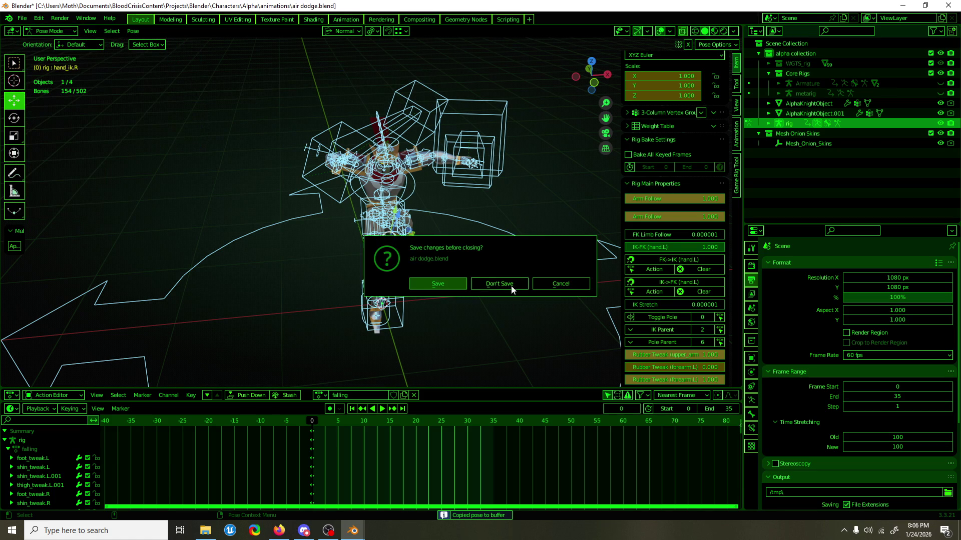
{"action": "left_click", "coordinate": [511, 287]}
Paste the copied pose onto the rig, inspect hand_ik.R, and save air dodge2.blend.
{"action": "key", "text": "ctrl+v"}
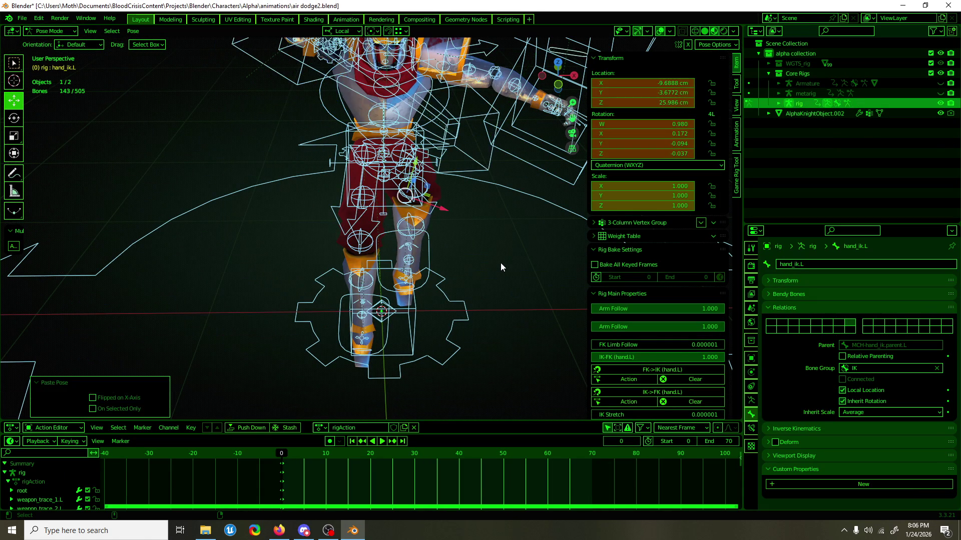
{"action": "scroll", "coordinate": [501, 263], "scroll_direction": "down", "scroll_amount": 3}
{"action": "mouse_move", "coordinate": [485, 232]}
{"action": "middle_mouse_down"}
{"action": "mouse_move", "coordinate": [471, 226]}
{"action": "mouse_move", "coordinate": [471, 313]}
{"action": "mouse_move", "coordinate": [505, 292]}
{"action": "mouse_move", "coordinate": [479, 297]}
{"action": "mouse_move", "coordinate": [413, 275]}
{"action": "mouse_move", "coordinate": [321, 181]}
{"action": "middle_mouse_up"}
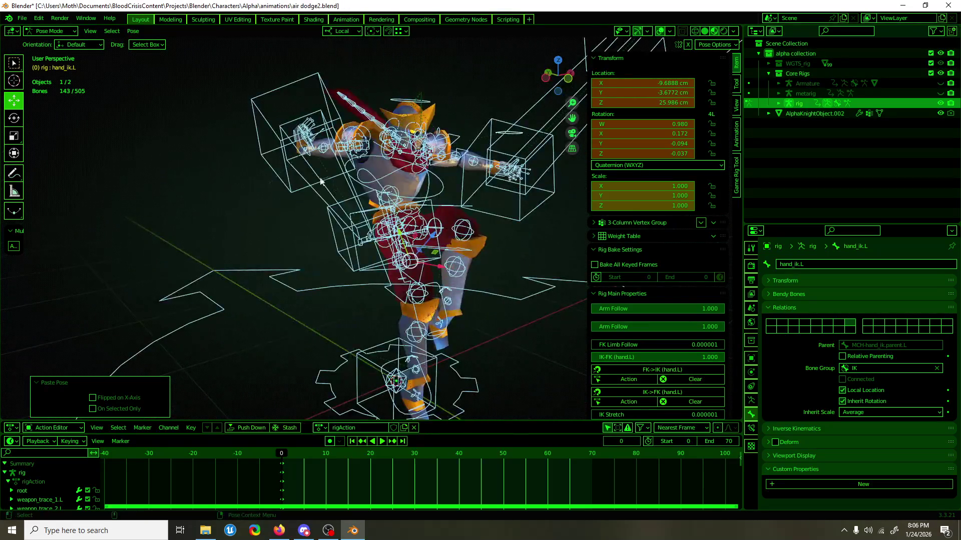
{"action": "left_click", "coordinate": [300, 149]}
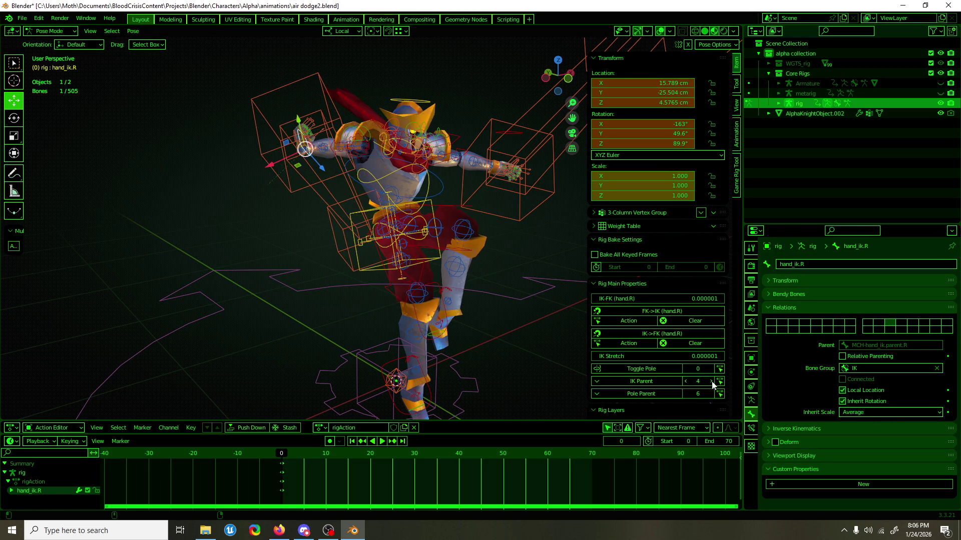
{"action": "mouse_move", "coordinate": [580, 226]}
{"action": "middle_mouse_down"}
{"action": "mouse_move", "coordinate": [496, 235]}
{"action": "mouse_move", "coordinate": [521, 236]}
{"action": "mouse_move", "coordinate": [475, 300]}
{"action": "middle_mouse_up"}
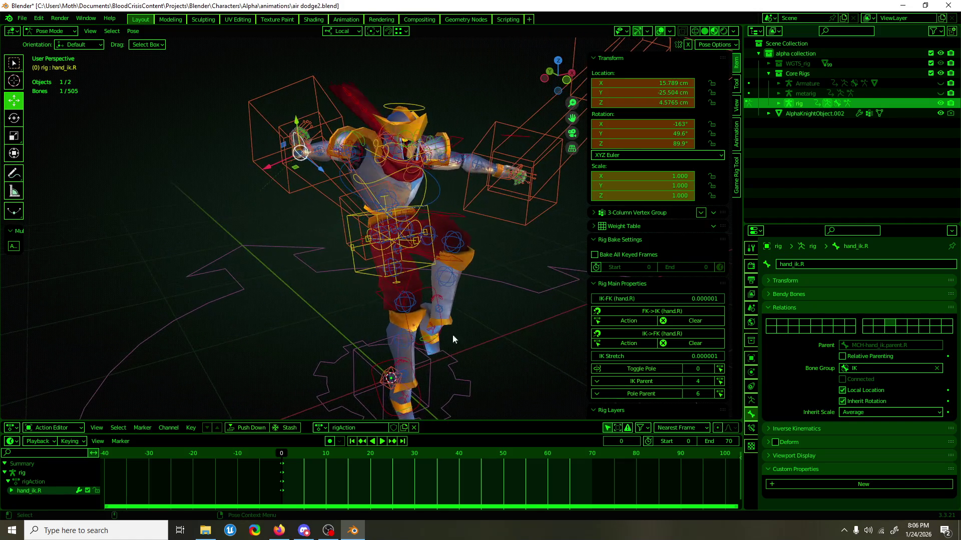
{"action": "left_click", "coordinate": [255, 531]}
{"action": "key", "text": "ctrl+s"}
{"action": "mouse_move", "coordinate": [265, 125]}
{"action": "middle_mouse_down"}
{"action": "mouse_move", "coordinate": [368, 181]}
{"action": "mouse_move", "coordinate": [364, 191]}
{"action": "mouse_move", "coordinate": [275, 198]}
{"action": "middle_mouse_up"}
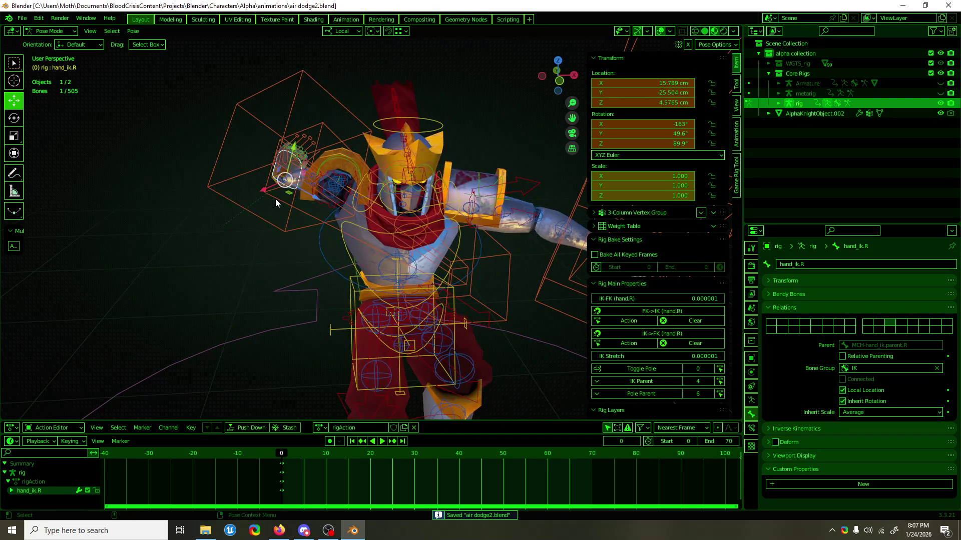
{"action": "scroll", "coordinate": [637, 343], "scroll_direction": "down", "scroll_amount": 3}
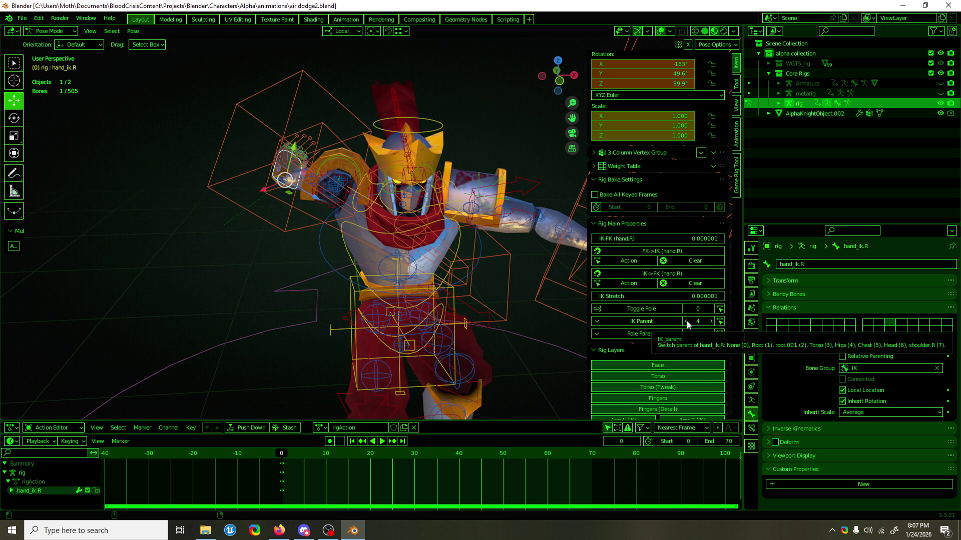
Set hand_ik.R's IK Parent to 5 and save air dodge2.blend.
{"action": "left_click_drag", "start_coordinate": [695, 321], "coordinate": [701, 321]}
{"action": "left_click", "coordinate": [710, 322]}
{"action": "left_click", "coordinate": [710, 322]}
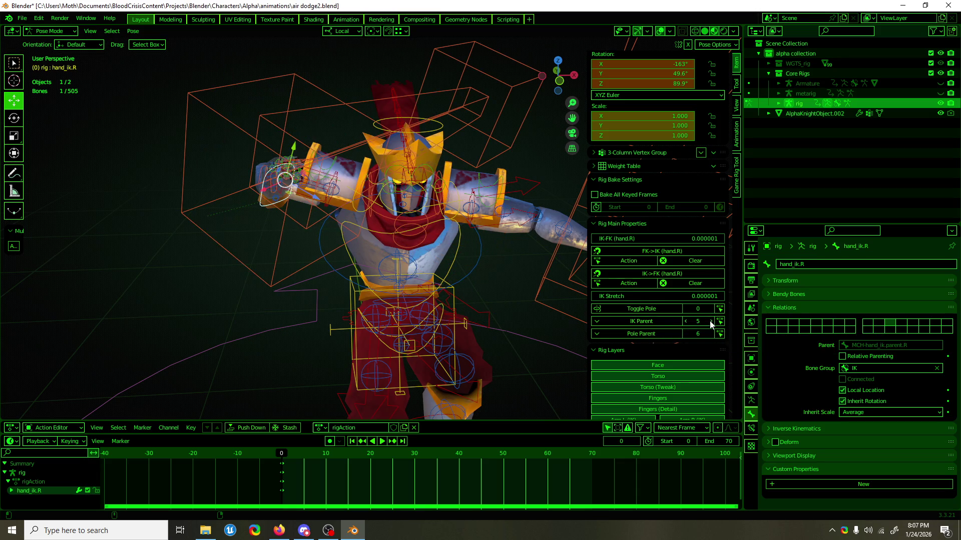
{"action": "left_click", "coordinate": [689, 323]}
{"action": "left_click", "coordinate": [710, 323]}
{"action": "mouse_move", "coordinate": [524, 330]}
{"action": "middle_mouse_down"}
{"action": "mouse_move", "coordinate": [484, 307]}
{"action": "mouse_move", "coordinate": [416, 310]}
{"action": "middle_mouse_up"}
{"action": "key", "text": "KP_1"}
{"action": "key", "text": "ctrl+s"}
Hide the box controls, Leg.L/Leg.R tweak, Fingers and Fingers (Detail) rig layers.
{"action": "middle_click_drag", "start_coordinate": [491, 298], "coordinate": [501, 305]}
{"action": "scroll", "coordinate": [612, 358], "scroll_direction": "down", "scroll_amount": 2}
{"action": "scroll", "coordinate": [612, 359], "scroll_direction": "down", "scroll_amount": 3}
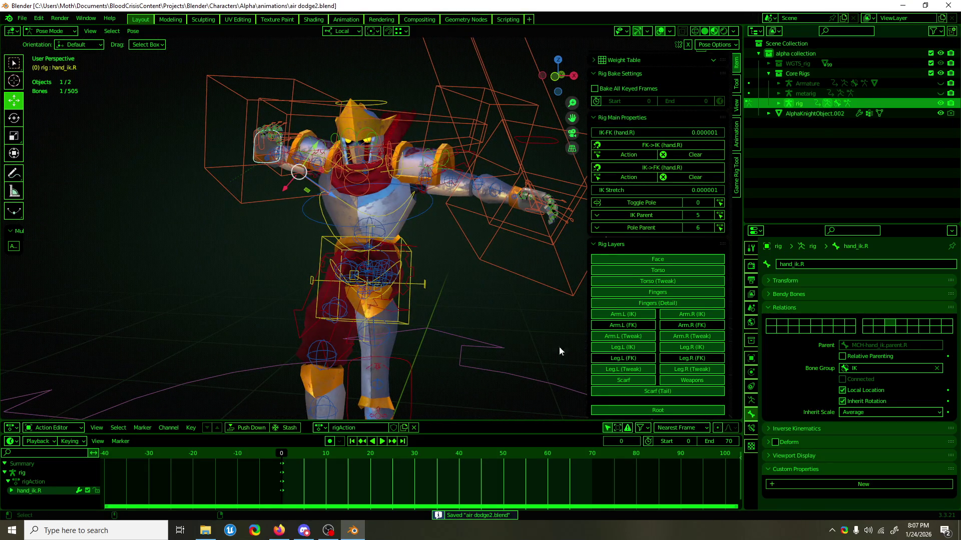
{"action": "left_click", "coordinate": [673, 379]}
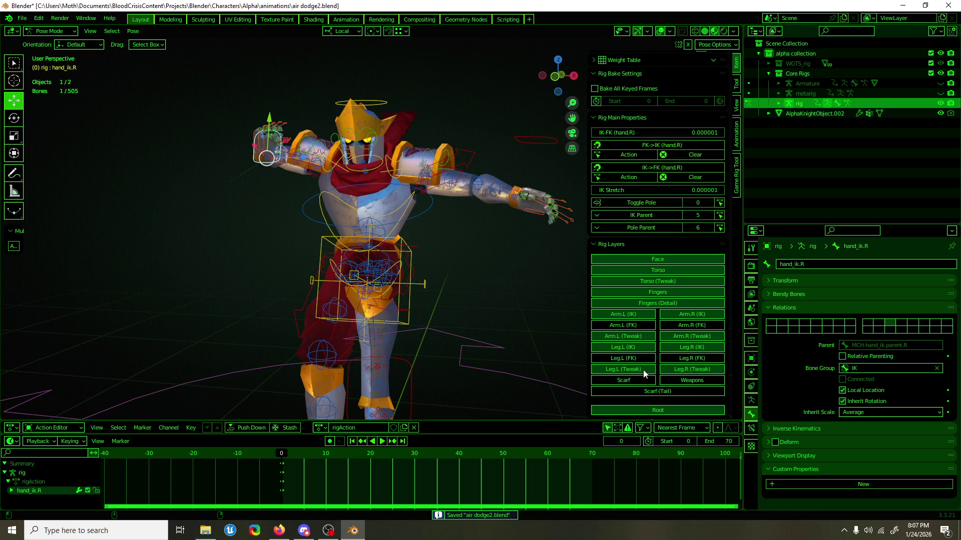
{"action": "left_click", "coordinate": [650, 369]}
{"action": "left_click", "coordinate": [683, 370]}
{"action": "left_click", "coordinate": [660, 303]}
{"action": "left_click", "coordinate": [668, 294]}
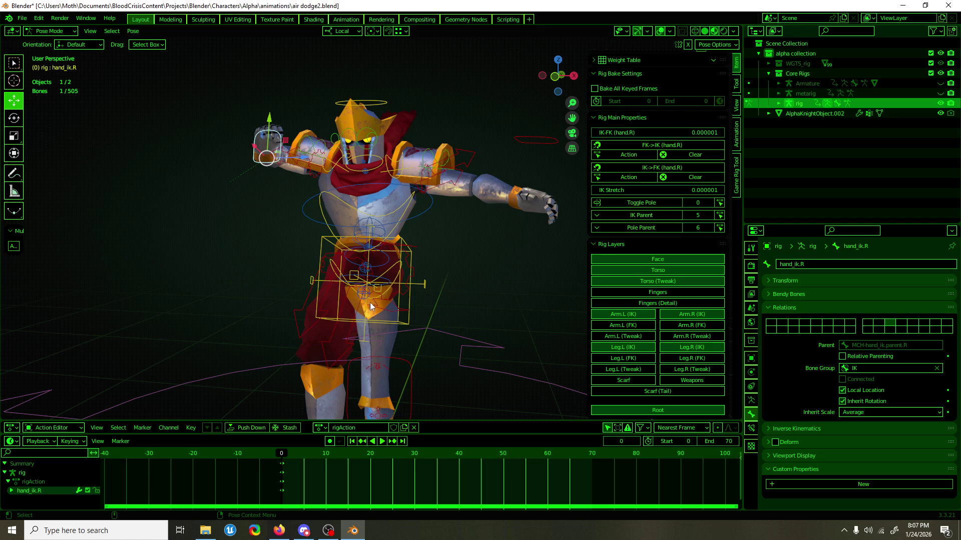
{"action": "middle_click_drag", "start_coordinate": [371, 301], "coordinate": [485, 214], "text": "alt"}
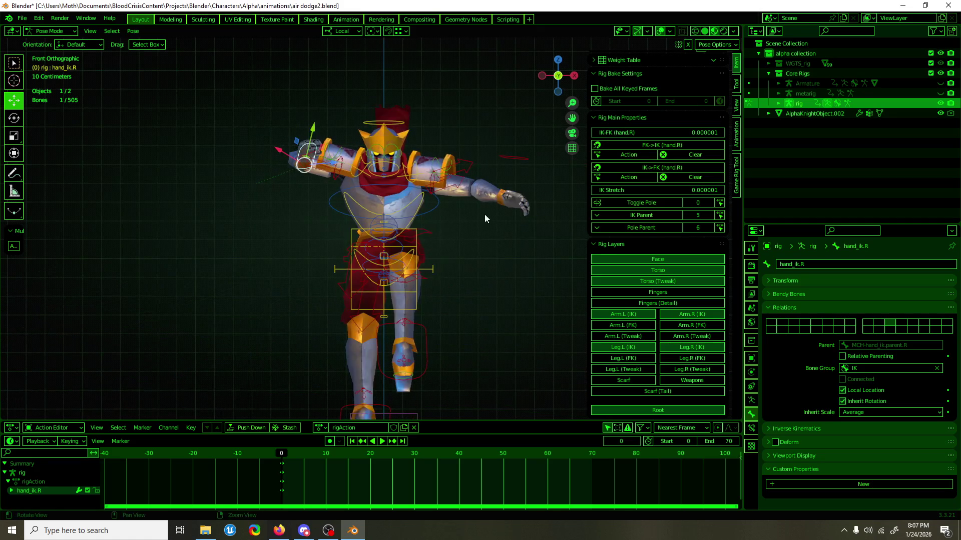
Drag the left hand's IK-FK blend toward 0 and save the file.
{"action": "key", "text": "KP_1"}
{"action": "left_click", "coordinate": [491, 184]}
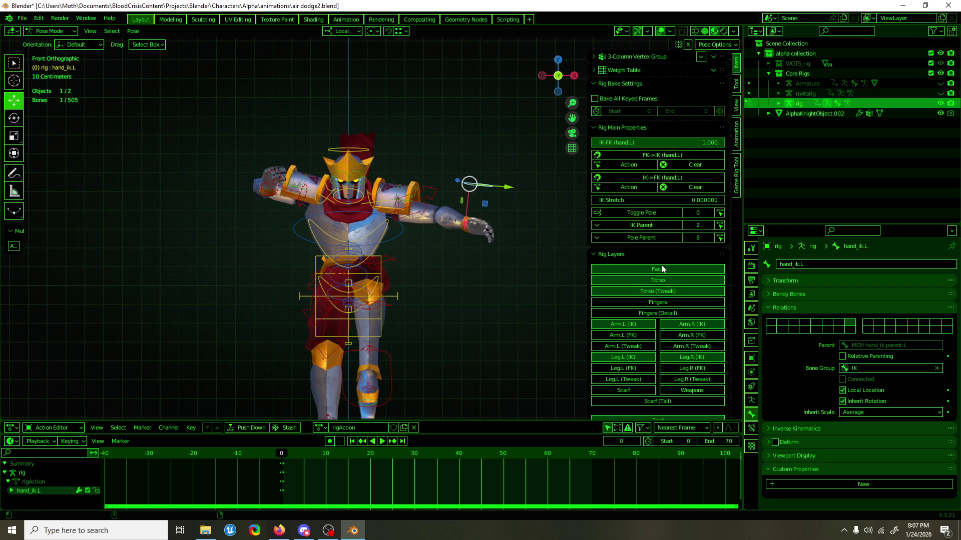
{"action": "left_click_drag", "start_coordinate": [654, 144], "coordinate": [593, 144]}
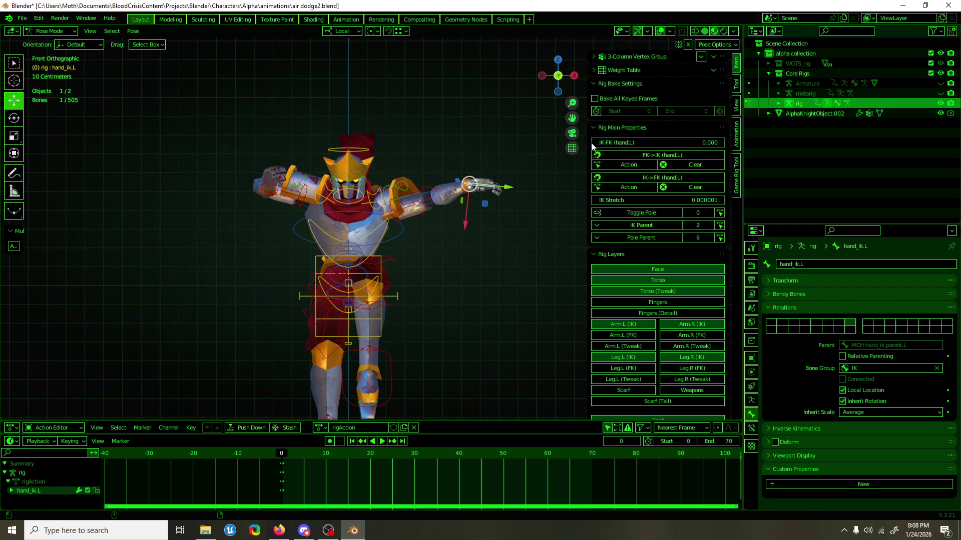
{"action": "key", "text": "ctrl+s"}
Set shoulder.L's rotation mode to XYZ Euler and test pasting the shoulder pose.
{"action": "left_click", "coordinate": [374, 196]}
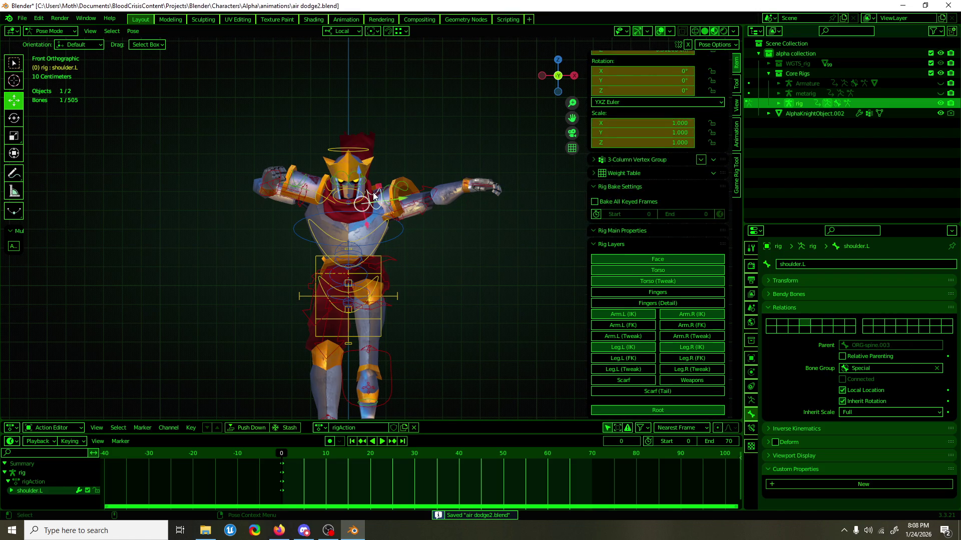
{"action": "scroll", "coordinate": [625, 170], "scroll_direction": "up", "scroll_amount": 3}
{"action": "left_click", "coordinate": [626, 155]}
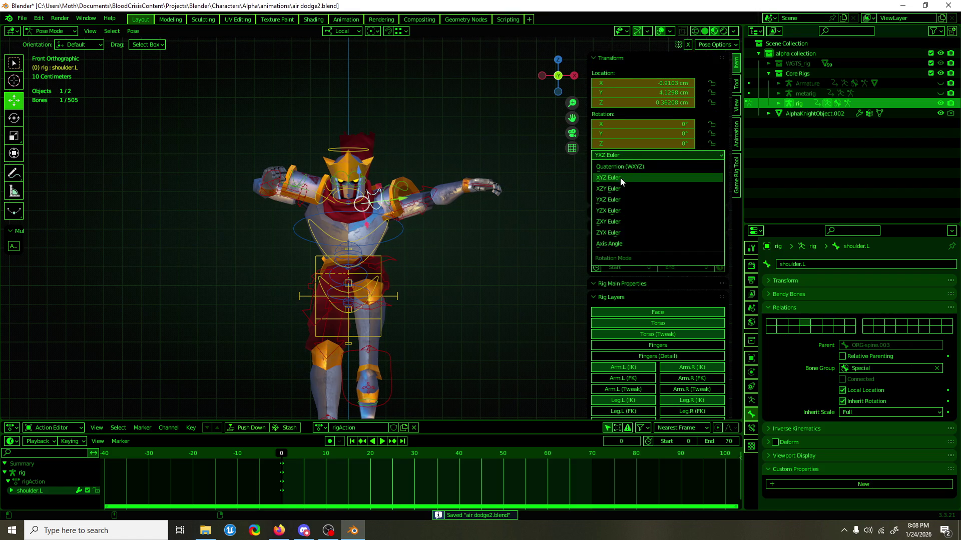
{"action": "left_click", "coordinate": [620, 178]}
{"action": "key", "text": "ctrl+v"}
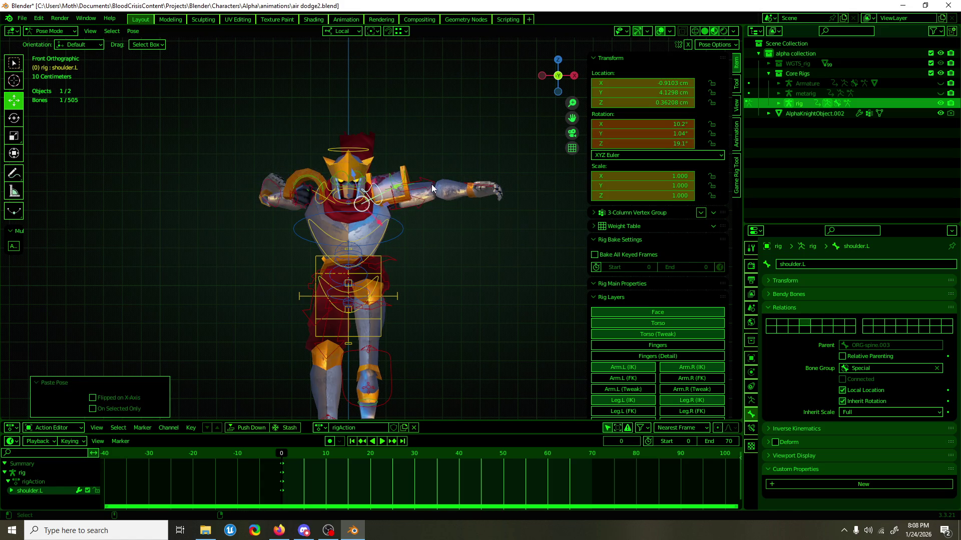
{"action": "key", "text": "ctrl+z"}
{"action": "key", "text": "ctrl+shift+z"}
{"action": "key", "text": "ctrl+z"}
{"action": "middle_click_drag", "start_coordinate": [503, 139], "coordinate": [410, 209]}
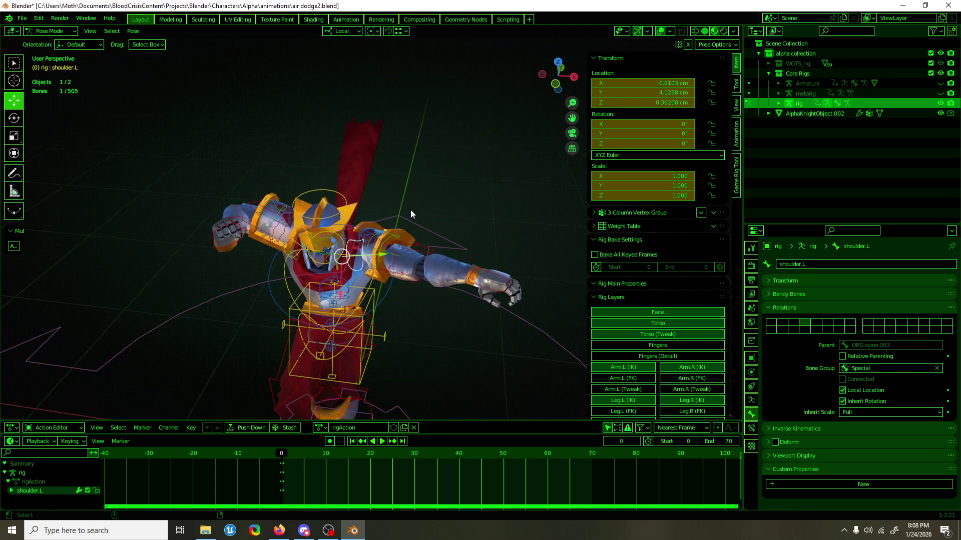
Paste the copied pose onto shoulder.L.
{"action": "key", "text": "r"}
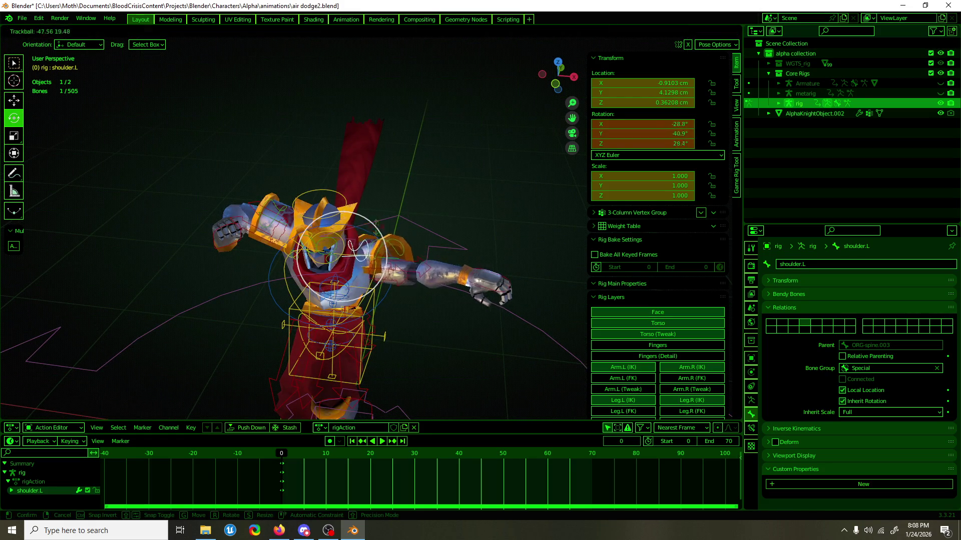
{"action": "key", "text": "ctrl+v"}
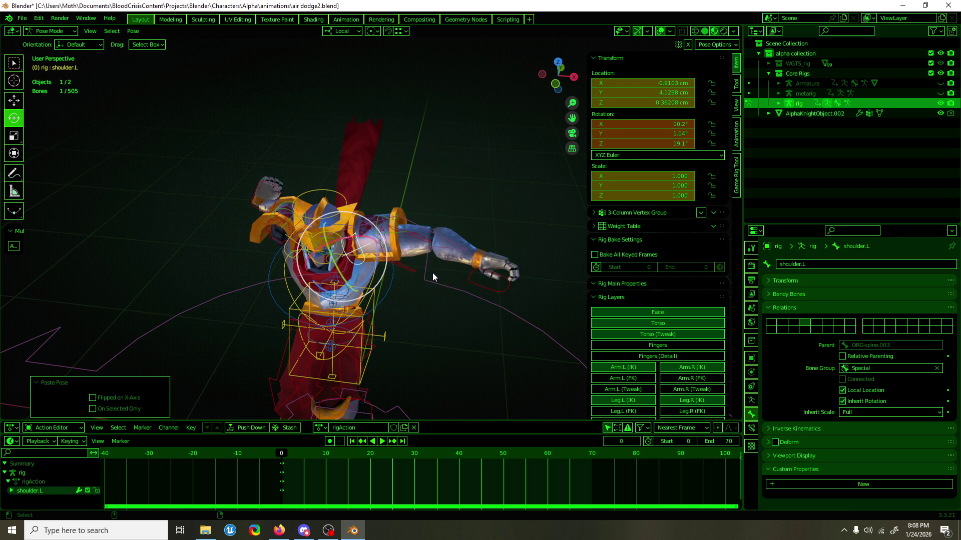
{"action": "key", "text": "ctrl+z"}
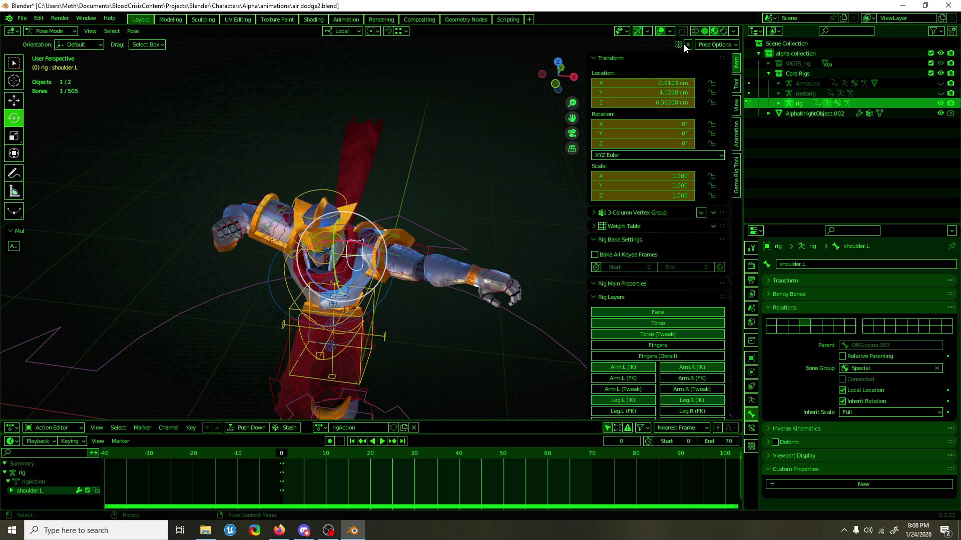
{"action": "key", "text": "ctrl+v"}
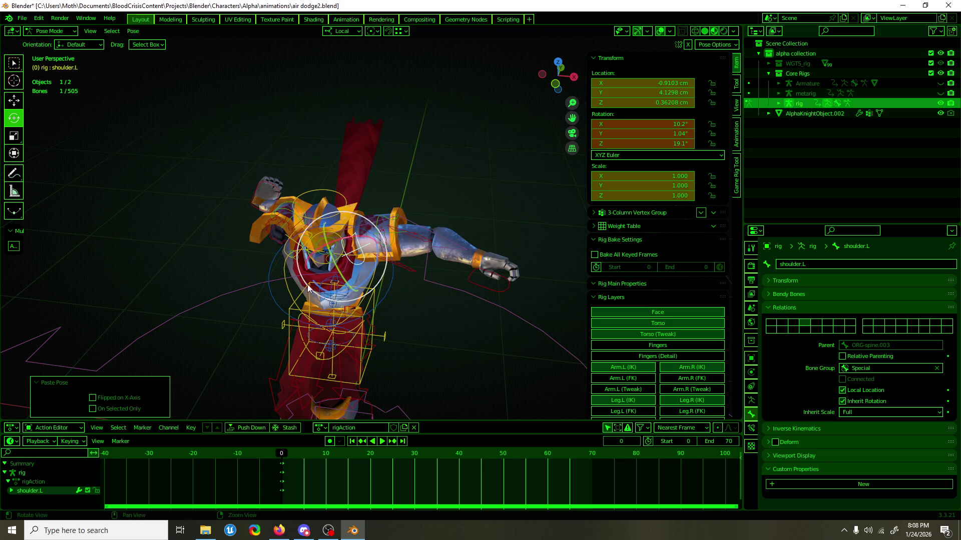
{"action": "middle_click_drag", "start_coordinate": [360, 280], "coordinate": [317, 270]}
Raise hand_ik.R's IK Parent to 5.
{"action": "left_click", "coordinate": [267, 221]}
{"action": "key", "text": "shift+space"}
{"action": "key", "text": "g"}
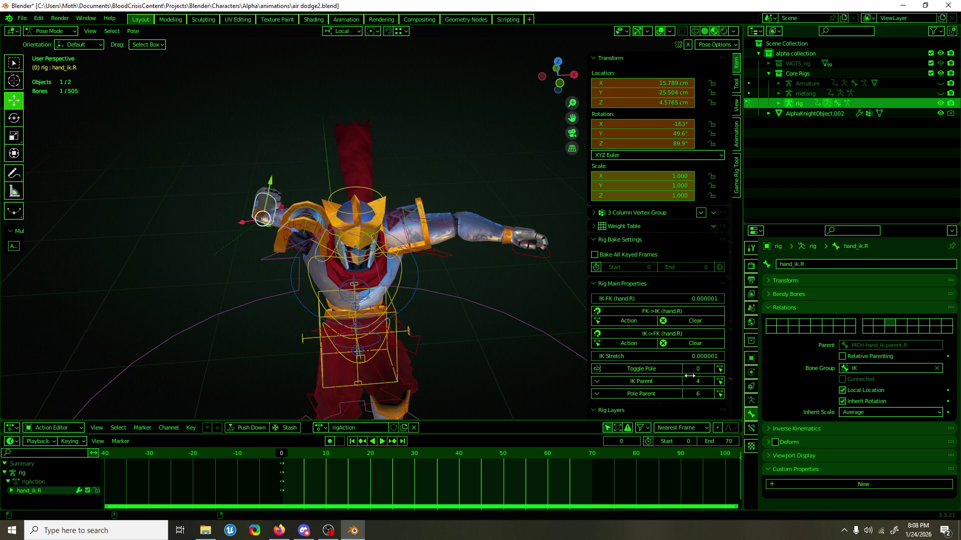
{"action": "left_click", "coordinate": [710, 382]}
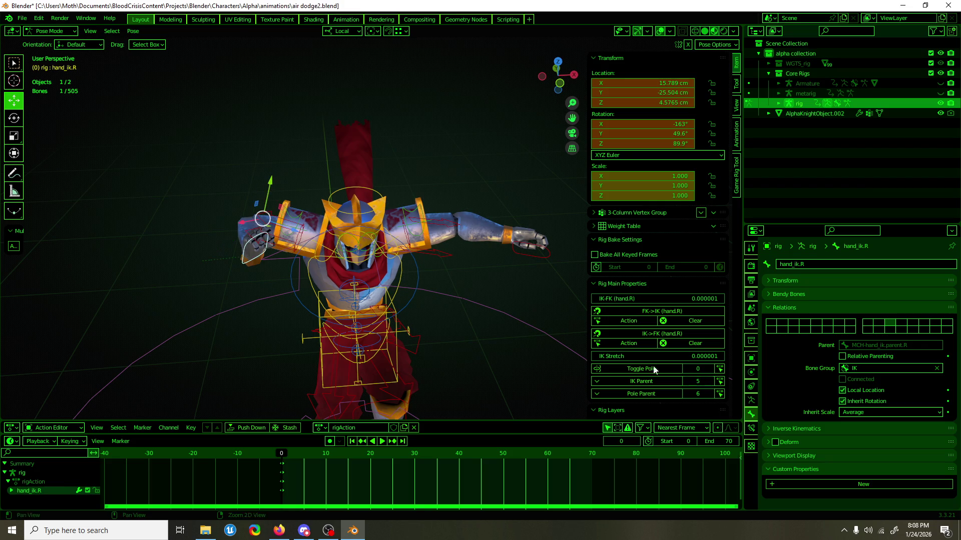
Set hand_ik.L's IK-FK to 0.000 and save air dodge2.blend.
{"action": "middle_click_drag", "start_coordinate": [525, 265], "coordinate": [482, 252]}
{"action": "key", "text": "KP_1"}
{"action": "left_click", "coordinate": [469, 185]}
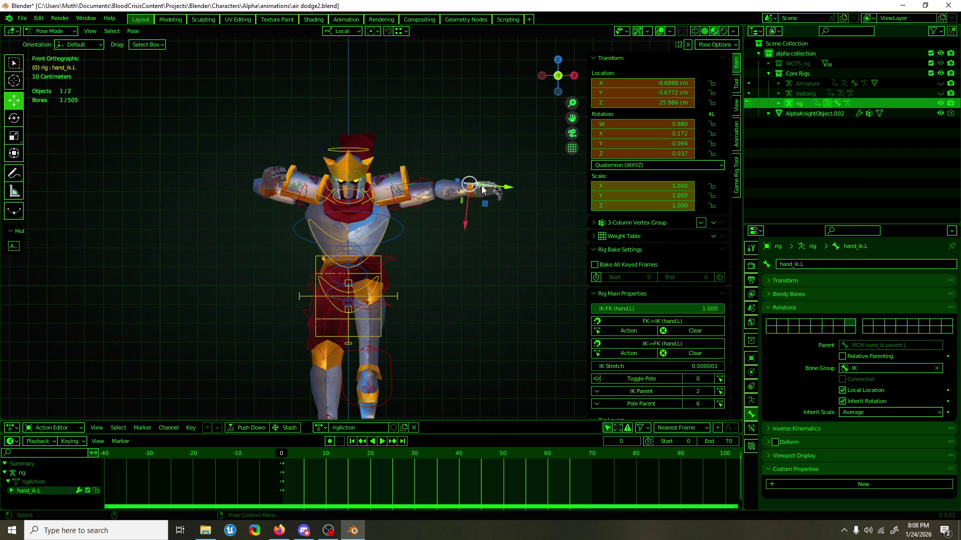
{"action": "left_click_drag", "start_coordinate": [669, 309], "coordinate": [596, 310]}
{"action": "mouse_move", "coordinate": [480, 271]}
{"action": "middle_mouse_down"}
{"action": "mouse_move", "coordinate": [444, 273]}
{"action": "mouse_move", "coordinate": [506, 305]}
{"action": "mouse_move", "coordinate": [456, 281]}
{"action": "middle_mouse_up"}
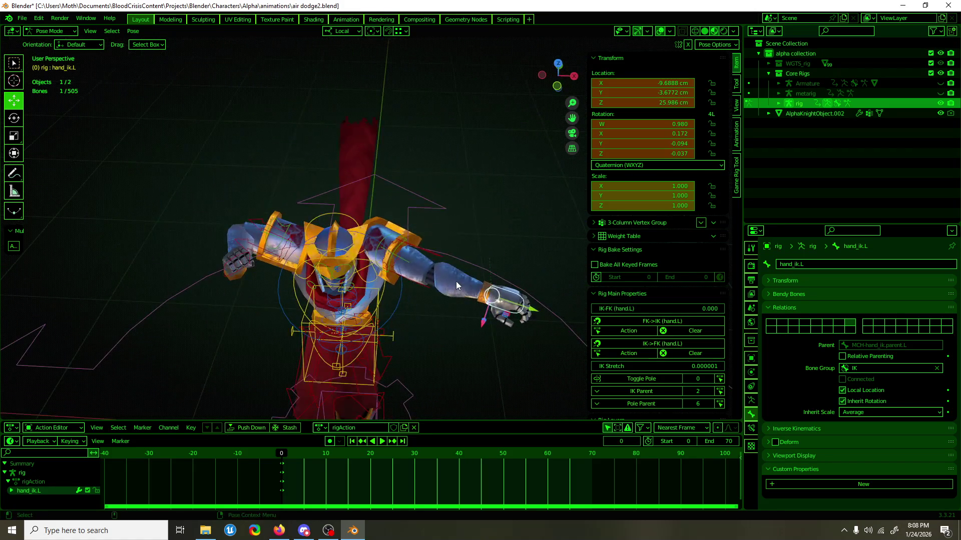
{"action": "key", "text": "ctrl+s"}
Select shoulder.L and save the file once more.
{"action": "left_click", "coordinate": [377, 271]}
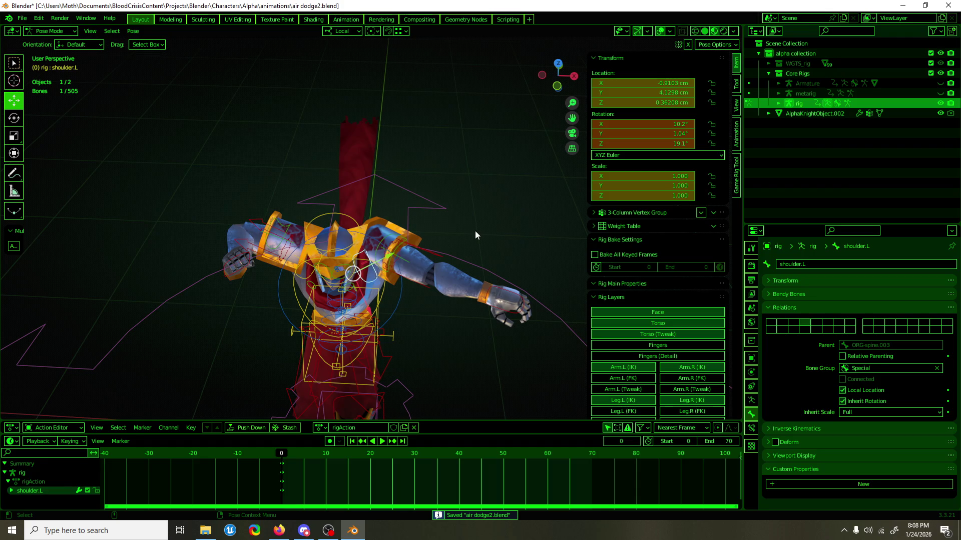
{"action": "key", "text": "ctrl+s"}
{"action": "left_click", "coordinate": [22, 18]}
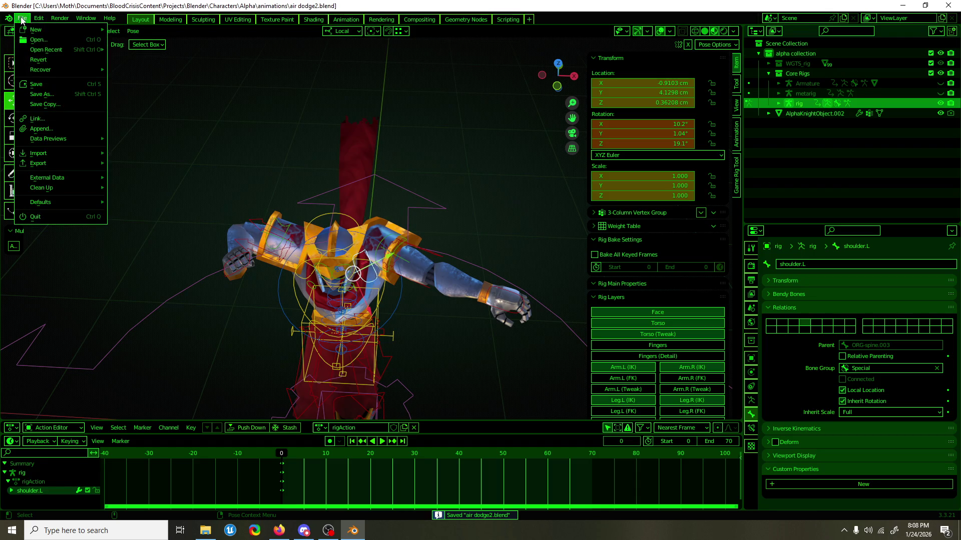
In air dodge.blend, select shoulder.L, upper_arm_ik.L and hand_ik.L, then save.
{"action": "mouse_move", "coordinate": [58, 51]}
{"action": "left_click", "coordinate": [145, 60]}
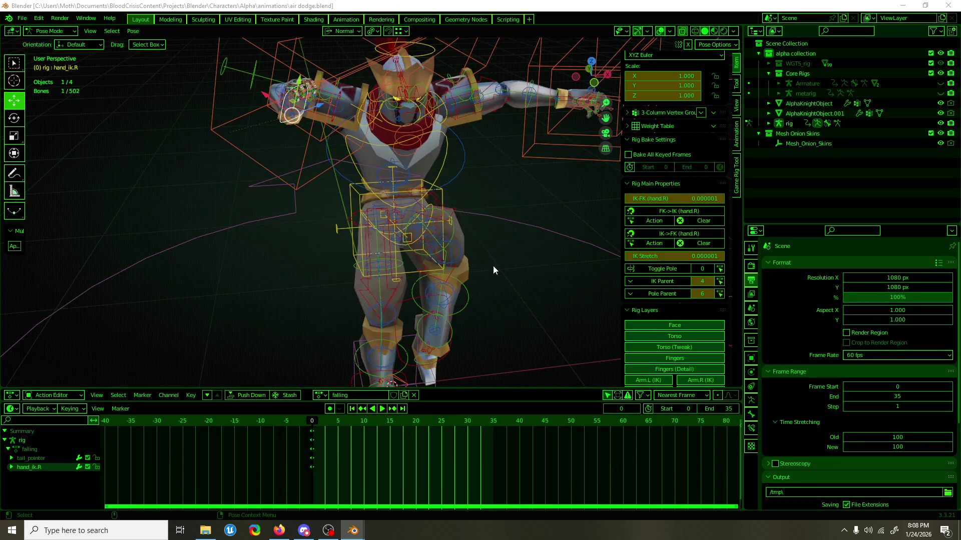
{"action": "left_click", "coordinate": [440, 109]}
{"action": "mouse_move", "coordinate": [442, 106]}
{"action": "middle_mouse_down"}
{"action": "mouse_move", "coordinate": [419, 112]}
{"action": "mouse_move", "coordinate": [570, 119]}
{"action": "mouse_move", "coordinate": [551, 119]}
{"action": "middle_mouse_up"}
{"action": "left_click", "coordinate": [502, 119], "text": "shift"}
{"action": "left_click", "coordinate": [551, 118], "text": "shift"}
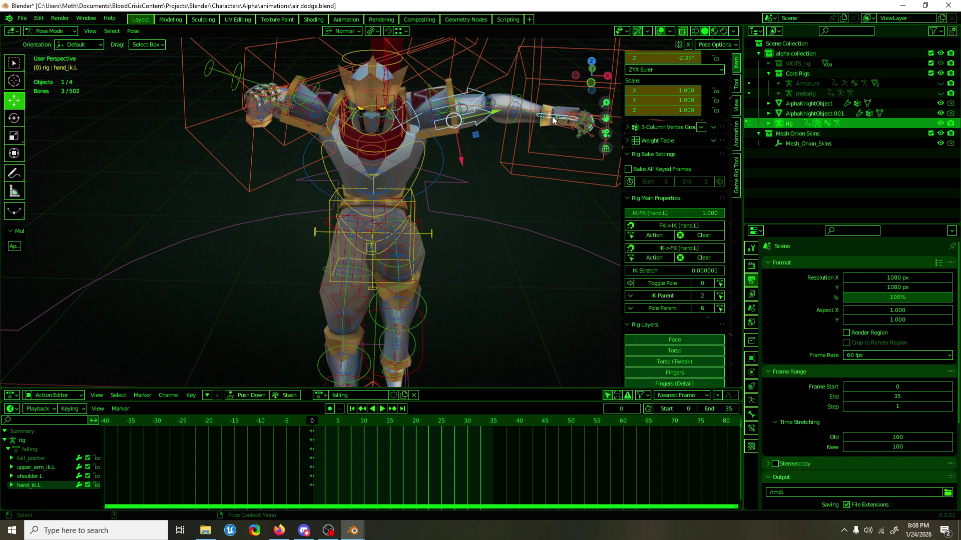
{"action": "key", "text": "ctrl+s"}
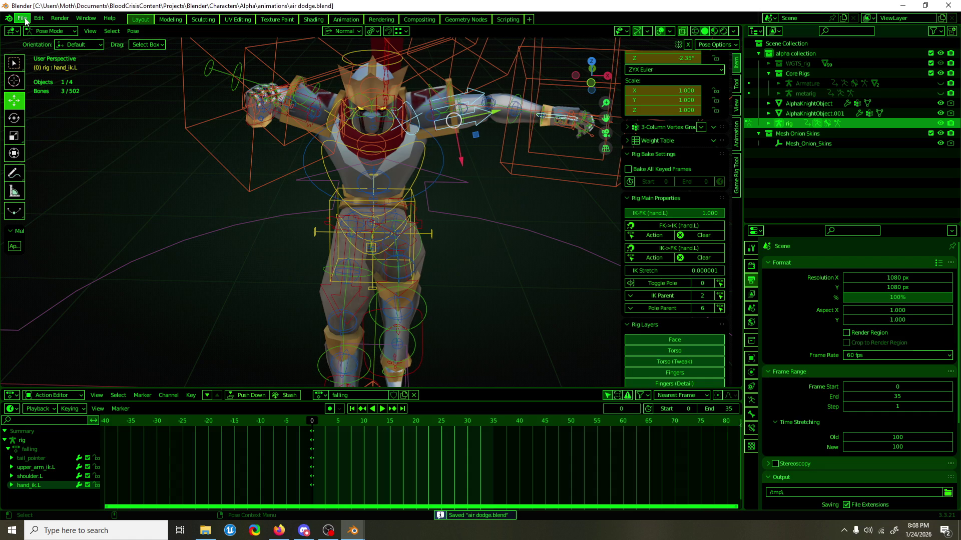
Reopen air dodge2.blend from recent files and select upper_arm_ik.L.
{"action": "left_click", "coordinate": [23, 19]}
{"action": "mouse_move", "coordinate": [50, 51]}
{"action": "left_click", "coordinate": [150, 60]}
{"action": "middle_click_drag", "start_coordinate": [408, 287], "coordinate": [455, 250]}
{"action": "left_click", "coordinate": [482, 259], "text": "shift"}
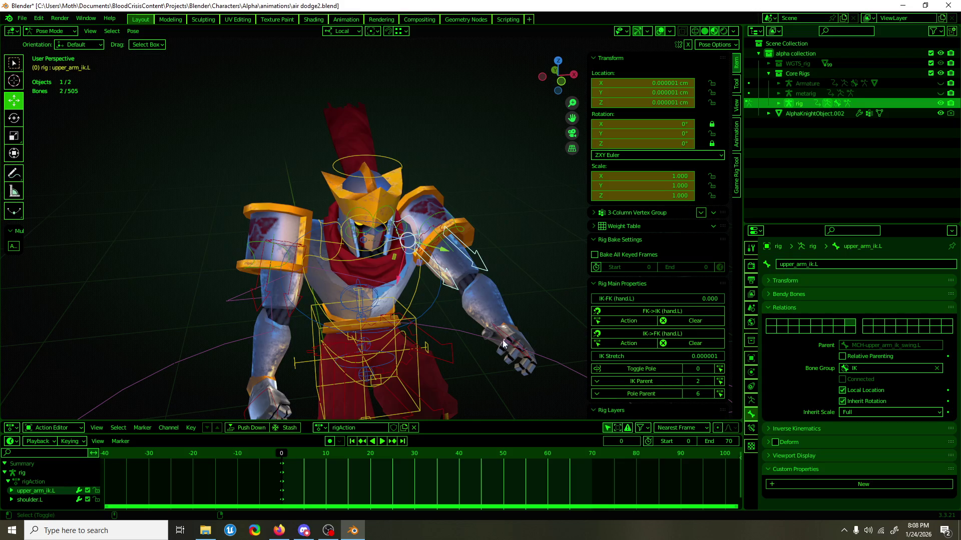
Paste the copied left-arm pose and change hand_ik.L's IK Parent from 2 to 3.
{"action": "left_click", "coordinate": [502, 341], "text": "shift"}
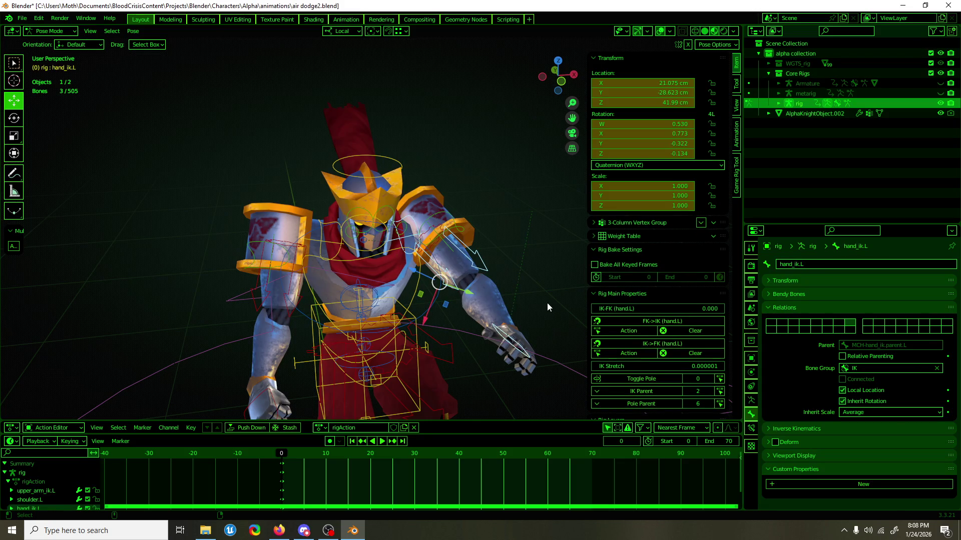
{"action": "key", "text": "ctrl+v"}
{"action": "left_click", "coordinate": [554, 229]}
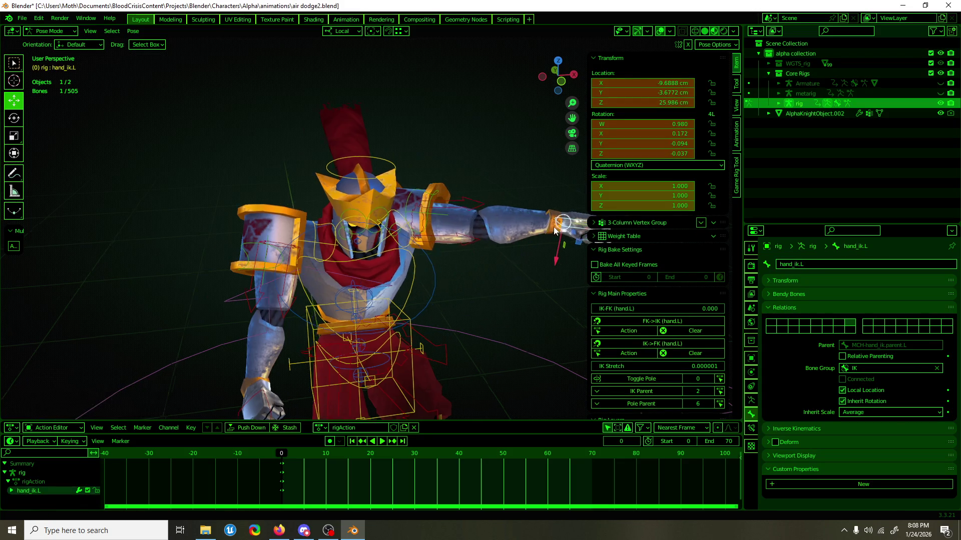
{"action": "left_click", "coordinate": [710, 391]}
Switch hand_ik.R's IK parent to Hips, applied to keyframes.
{"action": "mouse_move", "coordinate": [551, 300]}
{"action": "middle_mouse_down"}
{"action": "mouse_move", "coordinate": [497, 269]}
{"action": "mouse_move", "coordinate": [524, 269]}
{"action": "mouse_move", "coordinate": [338, 289]}
{"action": "mouse_move", "coordinate": [329, 245]}
{"action": "middle_mouse_up"}
{"action": "left_click", "coordinate": [231, 281]}
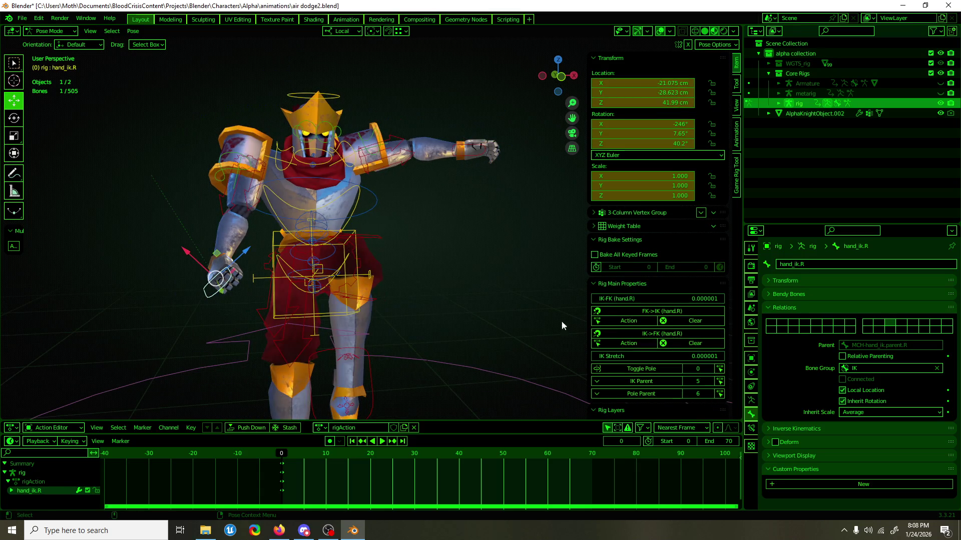
{"action": "left_click", "coordinate": [692, 383]}
{"action": "left_click", "coordinate": [719, 381]}
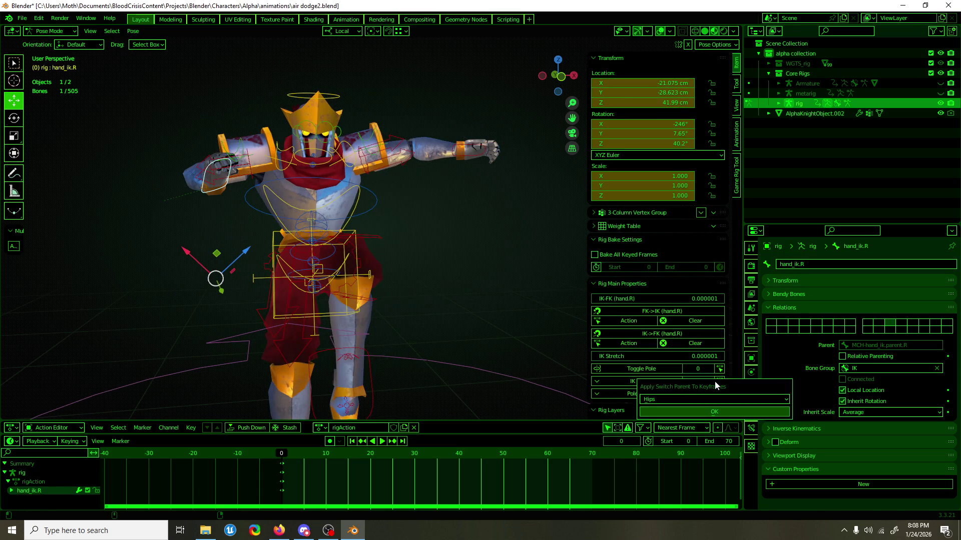
{"action": "left_click", "coordinate": [713, 411]}
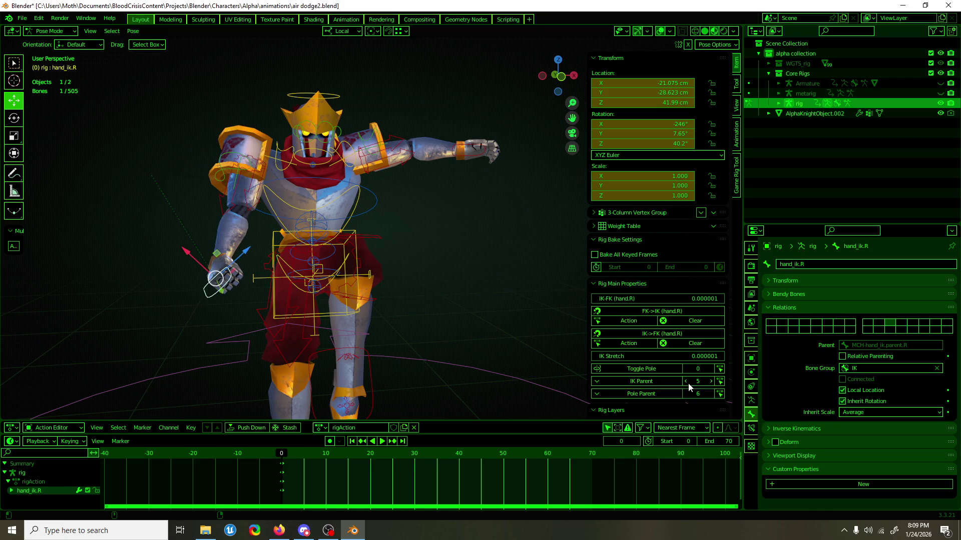
Save air dodge2.blend, then test rotating root.001 and cancel, leaving it unrotated.
{"action": "scroll", "coordinate": [402, 329], "scroll_direction": "down", "scroll_amount": 4}
{"action": "left_click", "coordinate": [403, 317]}
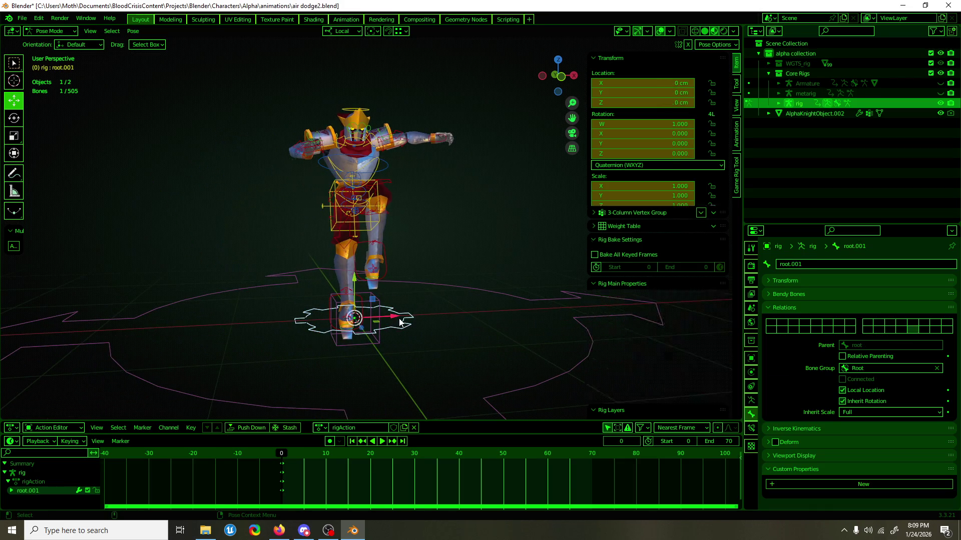
{"action": "middle_click_drag", "start_coordinate": [404, 317], "coordinate": [416, 328]}
{"action": "key", "text": "ctrl+s"}
{"action": "key", "text": "shift+space"}
{"action": "key", "text": "r"}
{"action": "left_click_drag", "start_coordinate": [388, 334], "coordinate": [388, 335]}
{"action": "key", "text": "Escape"}
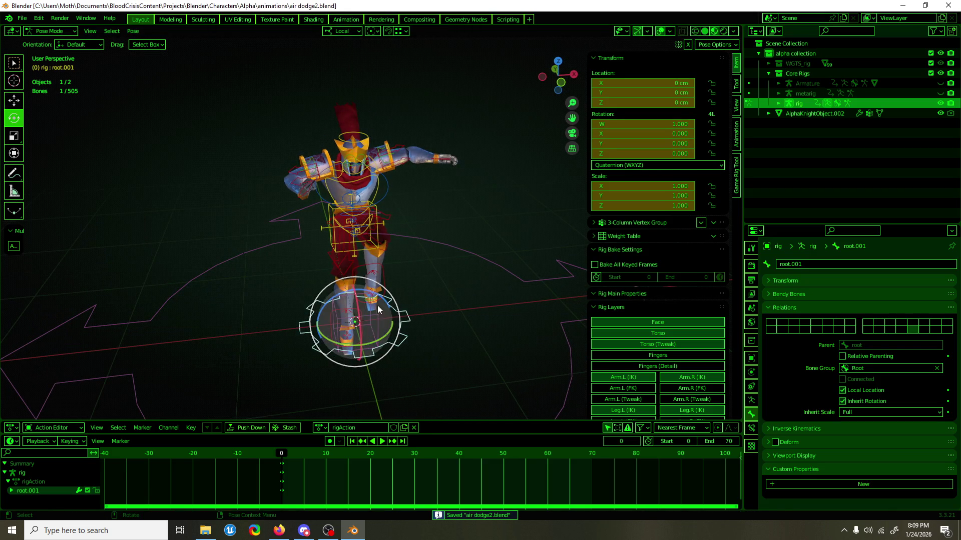
{"action": "key", "text": "shift+space"}
{"action": "key", "text": "g"}
{"action": "mouse_move", "coordinate": [325, 245]}
{"action": "middle_mouse_down"}
{"action": "mouse_move", "coordinate": [298, 183]}
{"action": "mouse_move", "coordinate": [371, 177]}
{"action": "mouse_move", "coordinate": [299, 175]}
{"action": "middle_mouse_up"}
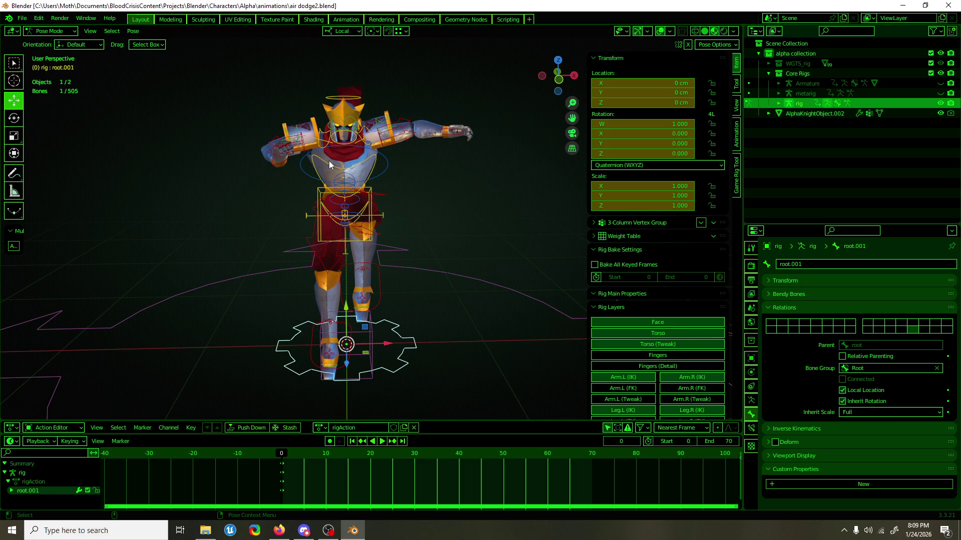
Save air dodge2 and view the character from the front.
{"action": "key", "text": "ctrl+s"}
{"action": "key", "text": "KP_1"}
{"action": "scroll", "coordinate": [343, 154], "scroll_direction": "up", "scroll_amount": 3}
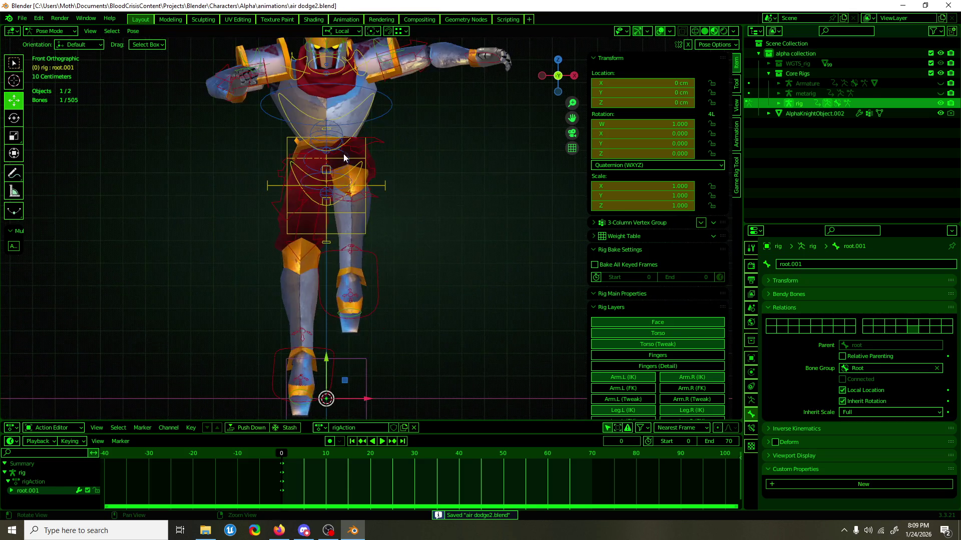
{"action": "scroll", "coordinate": [345, 158], "scroll_direction": "down", "scroll_amount": 1}
Open the air dodge reference file from recent files, view it from the front, and save it.
{"action": "left_click", "coordinate": [22, 18]}
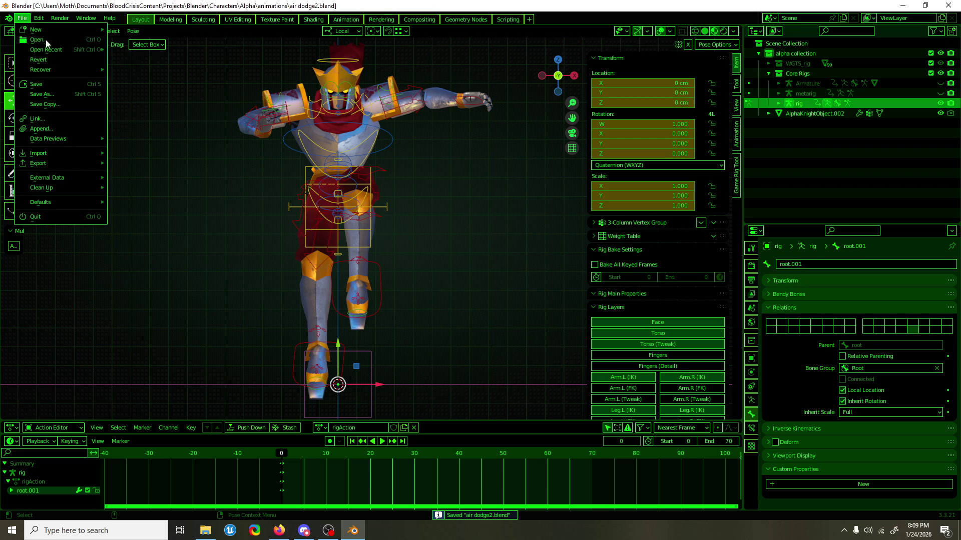
{"action": "mouse_move", "coordinate": [74, 50]}
{"action": "left_click", "coordinate": [170, 56]}
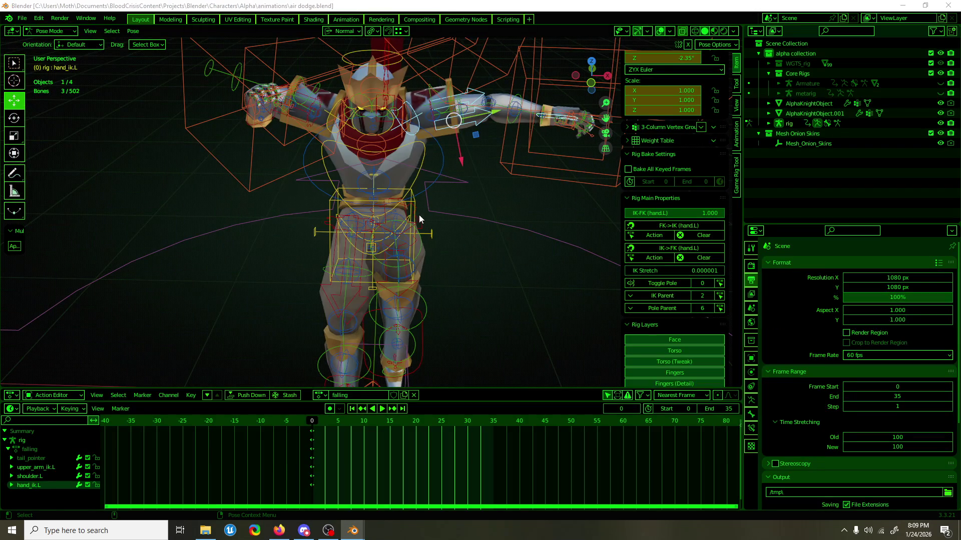
{"action": "key", "text": "KP_1"}
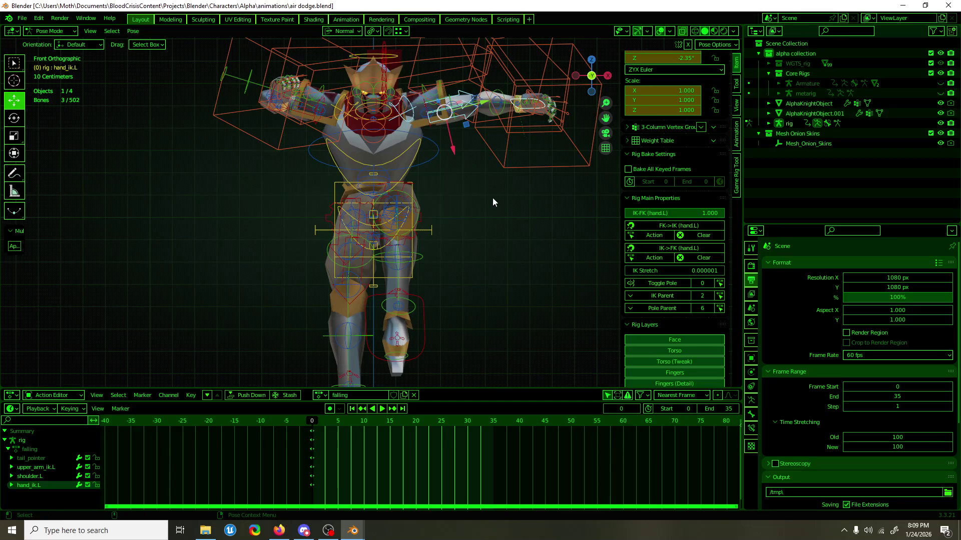
{"action": "scroll", "coordinate": [480, 212], "scroll_direction": "down", "scroll_amount": 2}
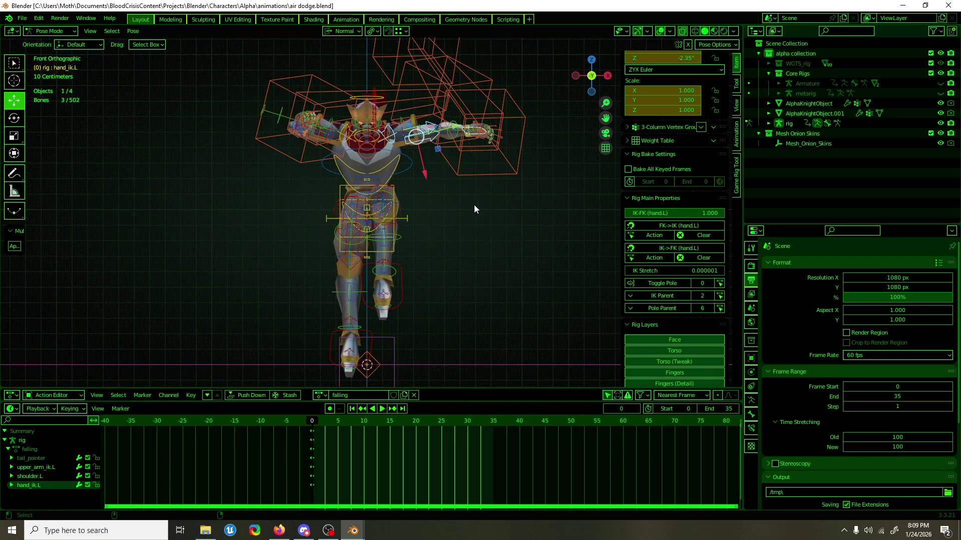
{"action": "key", "text": "ctrl+s"}
{"action": "mouse_move", "coordinate": [468, 202]}
{"action": "middle_mouse_down"}
{"action": "mouse_move", "coordinate": [248, 200]}
{"action": "mouse_move", "coordinate": [255, 214]}
{"action": "mouse_move", "coordinate": [471, 211]}
{"action": "middle_mouse_up"}
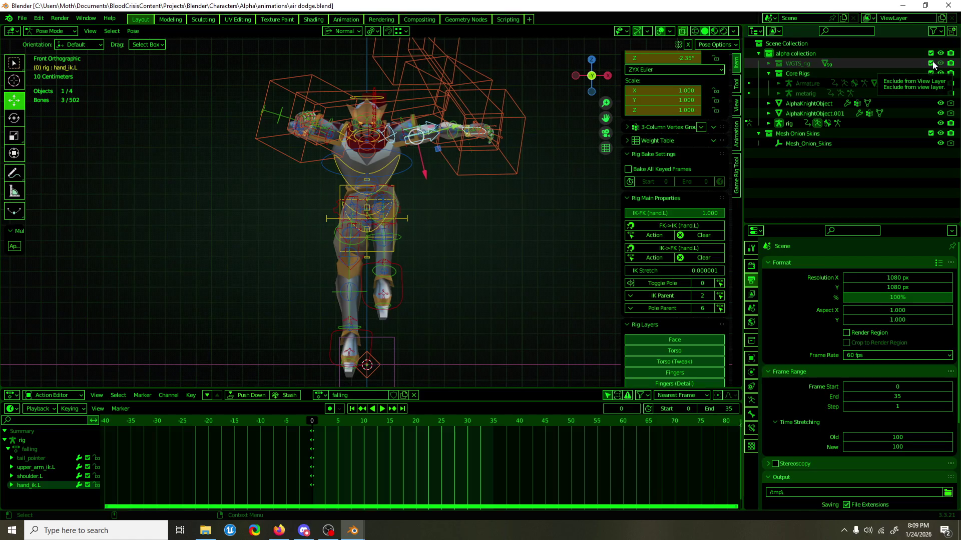
Reopen air dodge2 and select the hand_ik.L control bone.
{"action": "left_click", "coordinate": [22, 18]}
{"action": "mouse_move", "coordinate": [52, 49]}
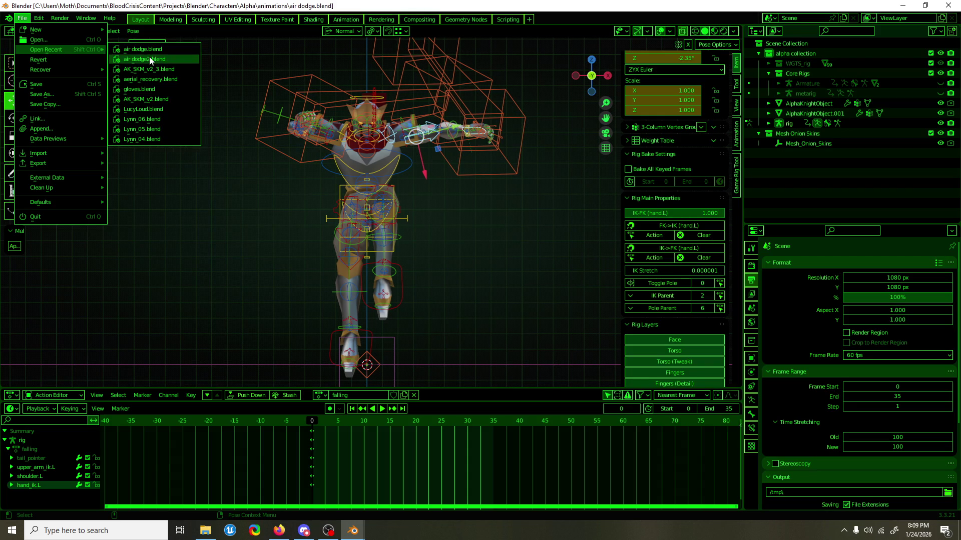
{"action": "left_click", "coordinate": [151, 58]}
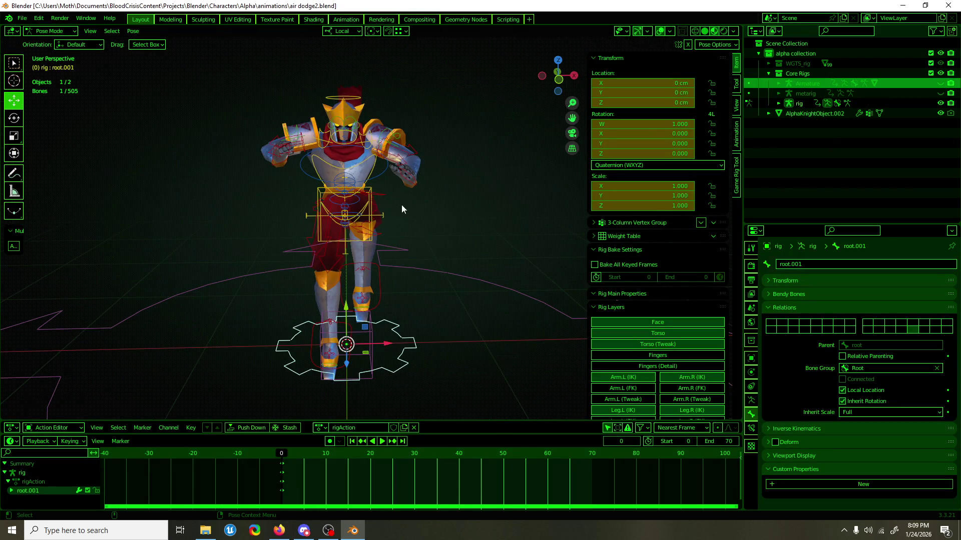
{"action": "left_click", "coordinate": [401, 173]}
{"action": "middle_click_drag", "start_coordinate": [402, 174], "coordinate": [408, 189]}
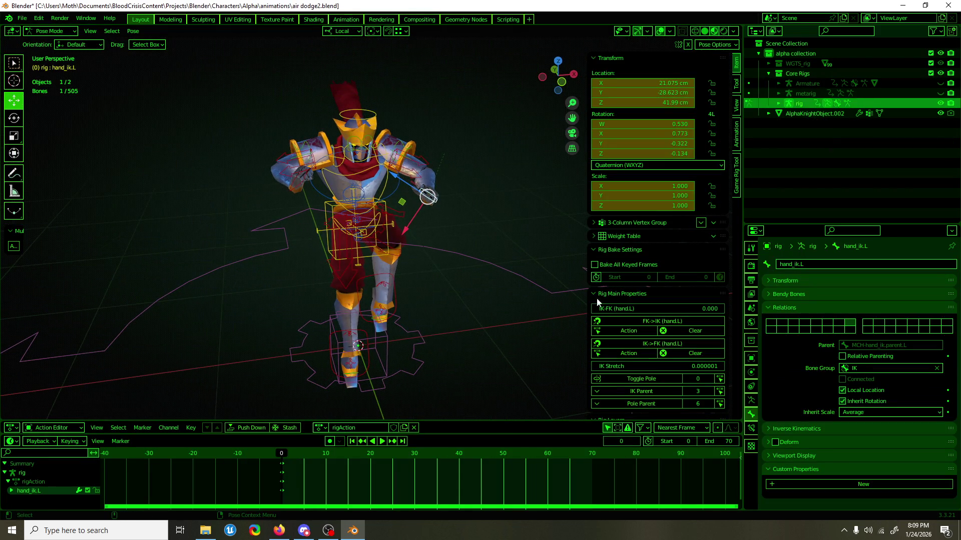
Leave hand_ik.L's IK Parent at 3 and switch its rotation mode to XYZ Euler.
{"action": "left_click", "coordinate": [711, 391]}
{"action": "left_click", "coordinate": [711, 392]}
{"action": "left_click", "coordinate": [687, 392]}
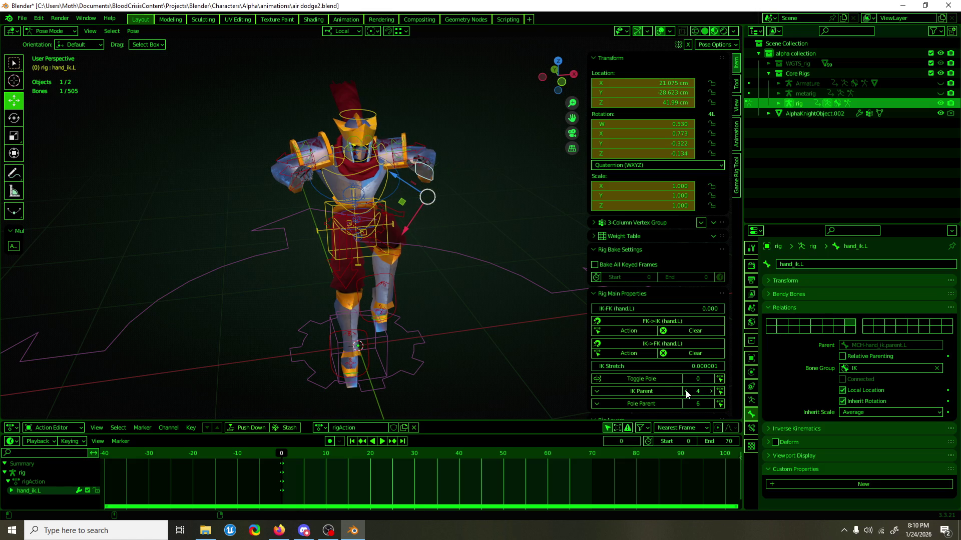
{"action": "left_click", "coordinate": [686, 393]}
{"action": "left_click", "coordinate": [682, 166]}
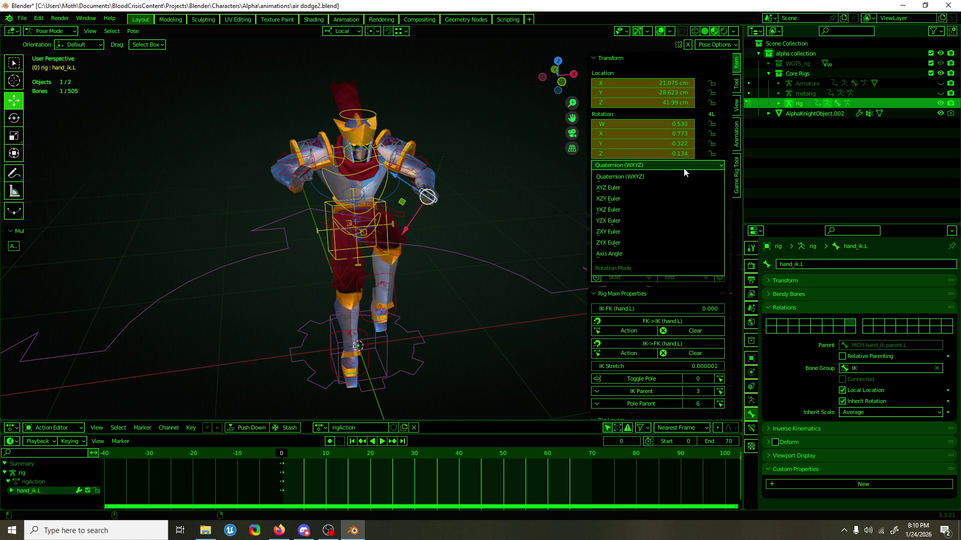
{"action": "left_click", "coordinate": [669, 192]}
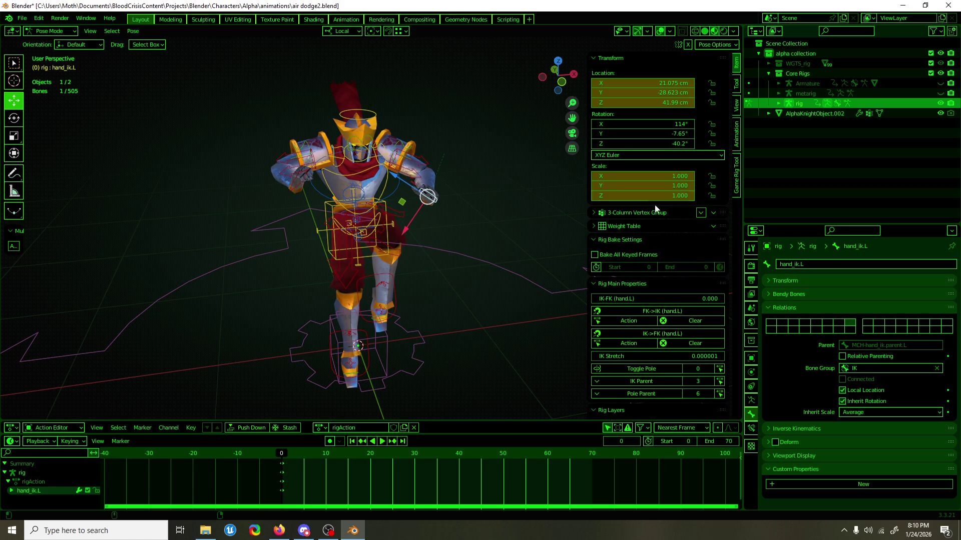
Open air dodge without saving air dodge2, then copy the hand_ik.L pose.
{"action": "left_click", "coordinate": [23, 19]}
{"action": "mouse_move", "coordinate": [55, 47]}
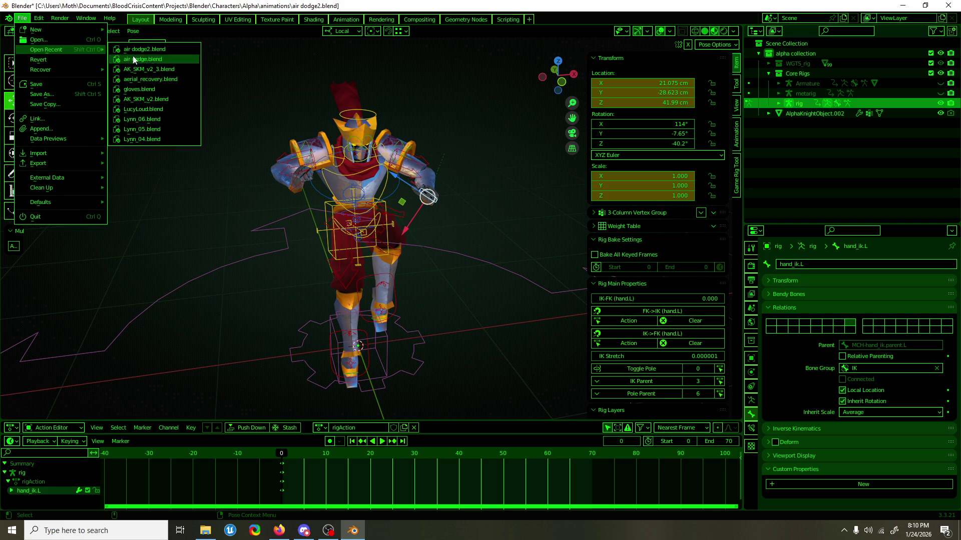
{"action": "left_click", "coordinate": [177, 59]}
{"action": "left_click", "coordinate": [501, 286]}
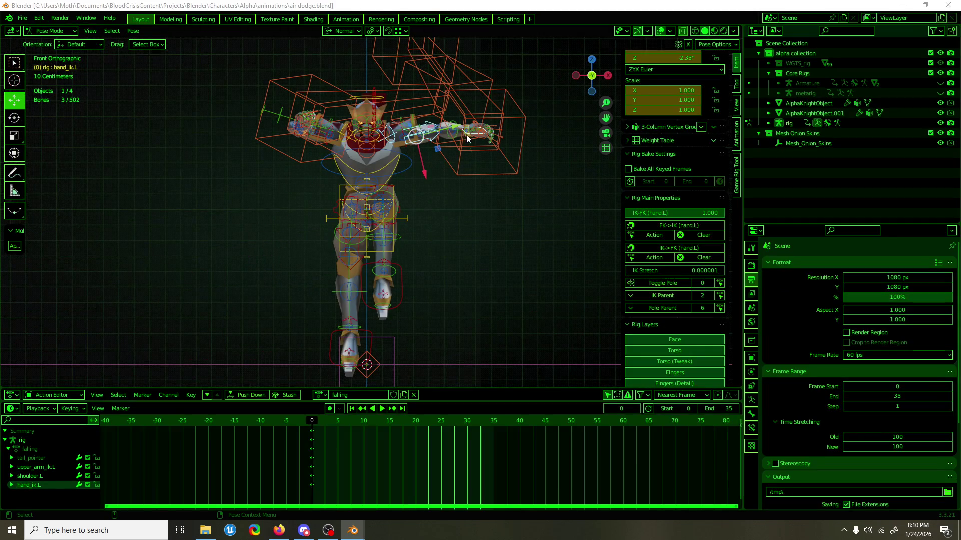
{"action": "scroll", "coordinate": [700, 129], "scroll_direction": "up", "scroll_amount": 4}
{"action": "mouse_move", "coordinate": [417, 212]}
{"action": "middle_mouse_down"}
{"action": "mouse_move", "coordinate": [412, 269]}
{"action": "mouse_move", "coordinate": [485, 208]}
{"action": "middle_mouse_up"}
{"action": "left_click", "coordinate": [505, 171]}
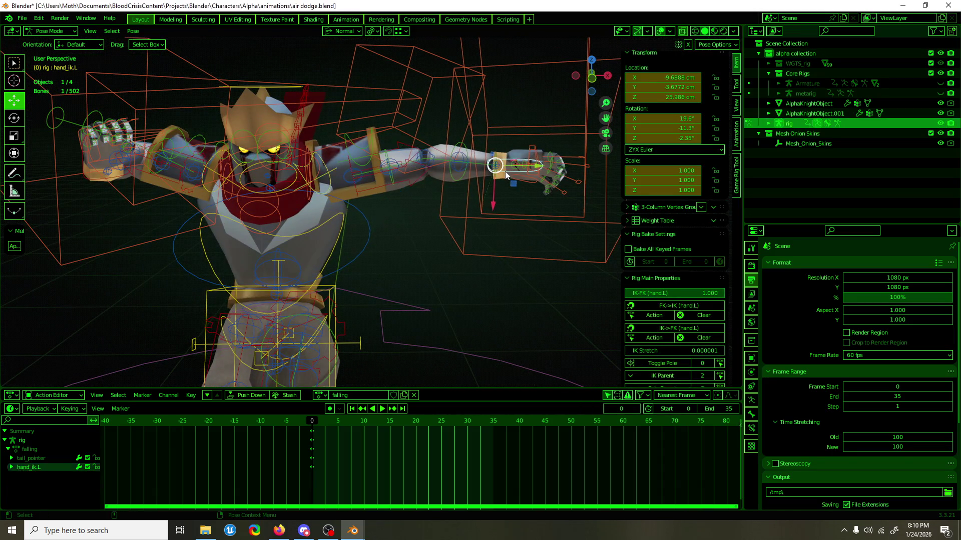
{"action": "key", "text": "ctrl+c"}
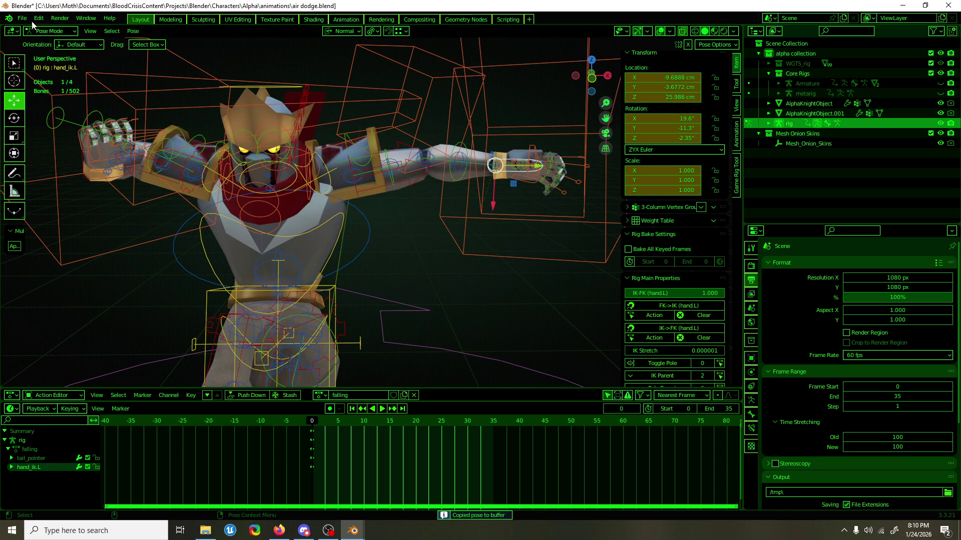
In air dodge2, set hand_ik.L to ZYX Euler, paste and keyframe the pose, then save.
{"action": "left_click", "coordinate": [22, 18]}
{"action": "mouse_move", "coordinate": [30, 46]}
{"action": "left_click", "coordinate": [147, 61]}
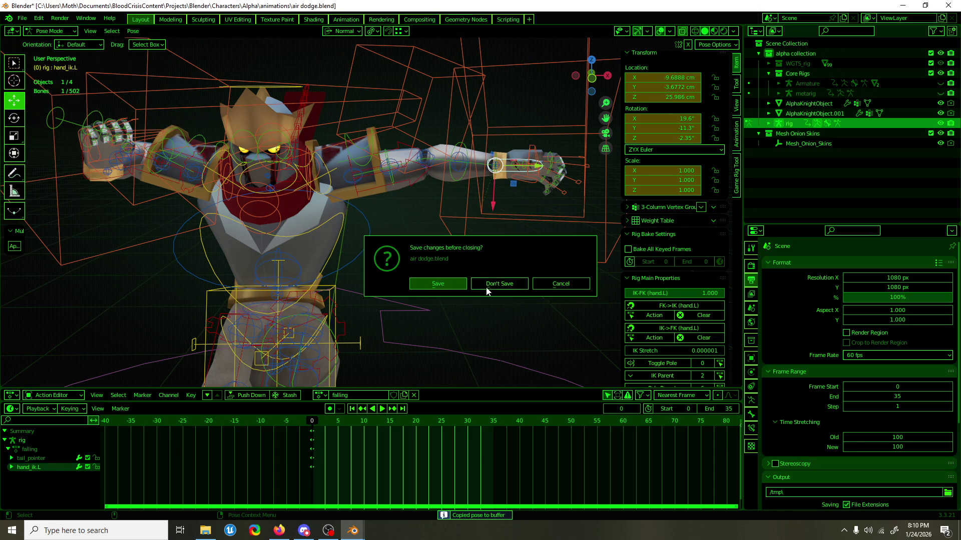
{"action": "left_click", "coordinate": [486, 290]}
{"action": "left_click", "coordinate": [399, 179]}
{"action": "key", "text": "ctrl+v"}
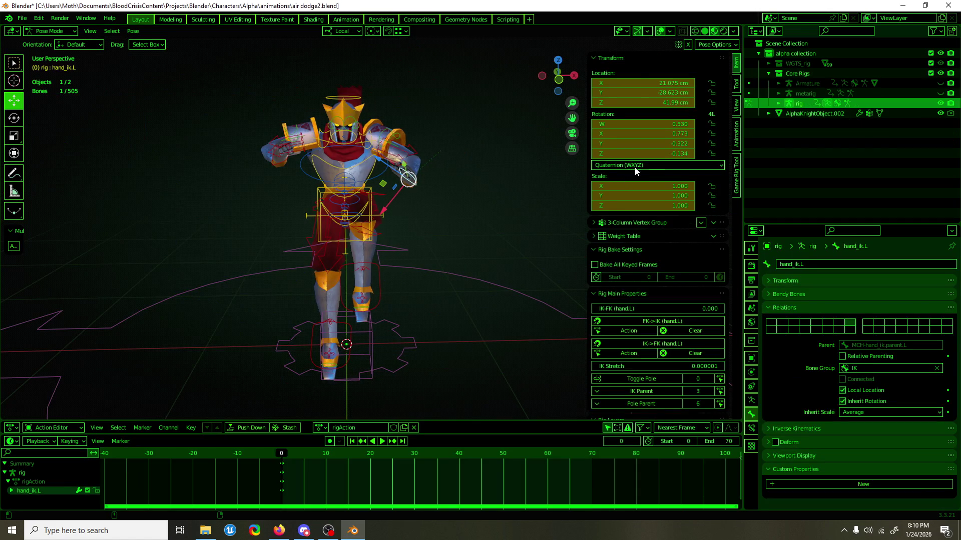
{"action": "left_click", "coordinate": [630, 165]}
{"action": "left_click", "coordinate": [627, 238]}
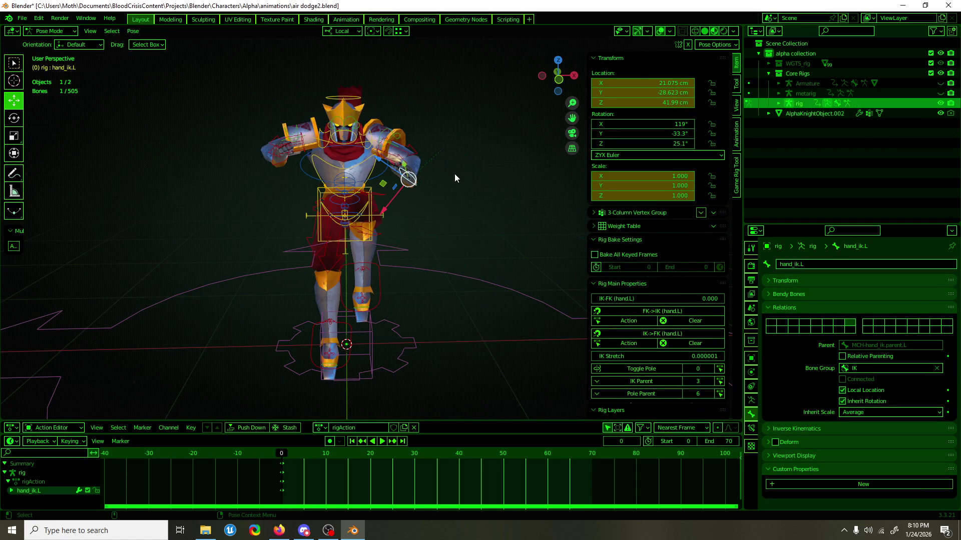
{"action": "key", "text": "ctrl+v"}
{"action": "scroll", "coordinate": [453, 174], "scroll_direction": "up", "scroll_amount": 1}
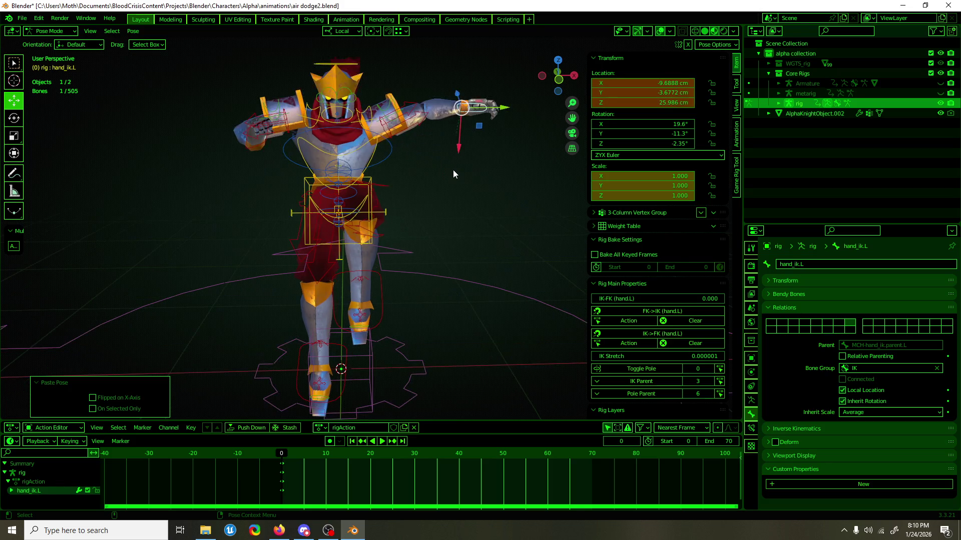
{"action": "key", "text": "i"}
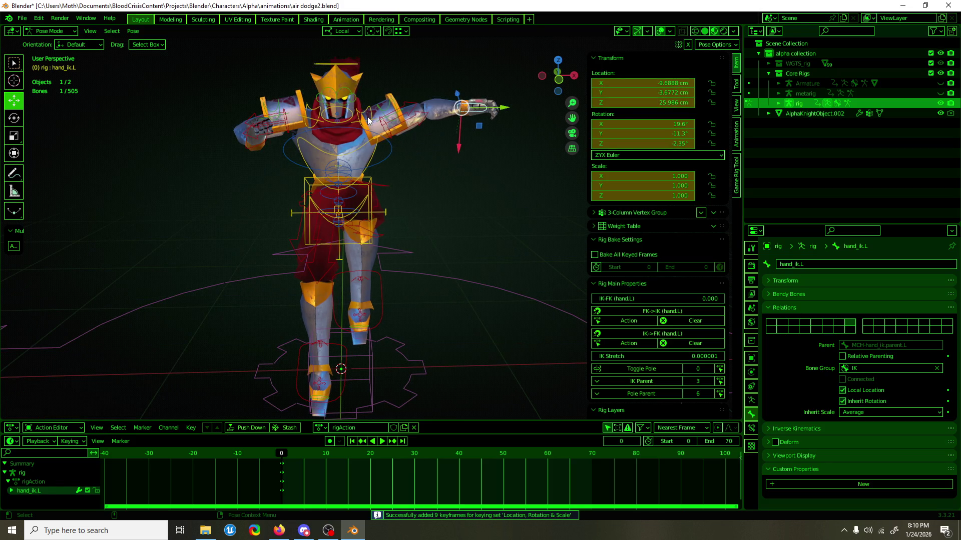
{"action": "left_click", "coordinate": [368, 120]}
{"action": "key", "text": "ctrl+s"}
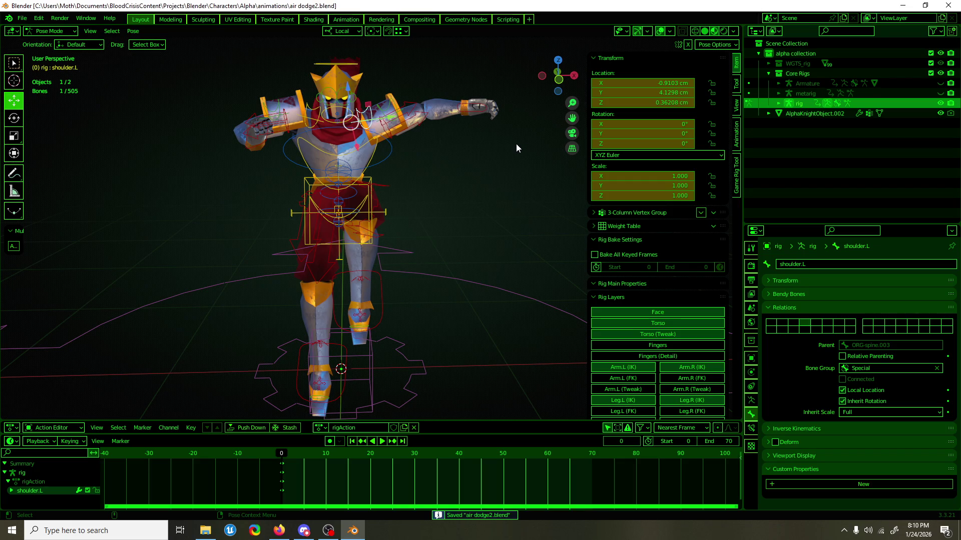
Turn on auto keying and open the air dodge reference file, discarding unsaved changes.
{"action": "left_click", "coordinate": [331, 443]}
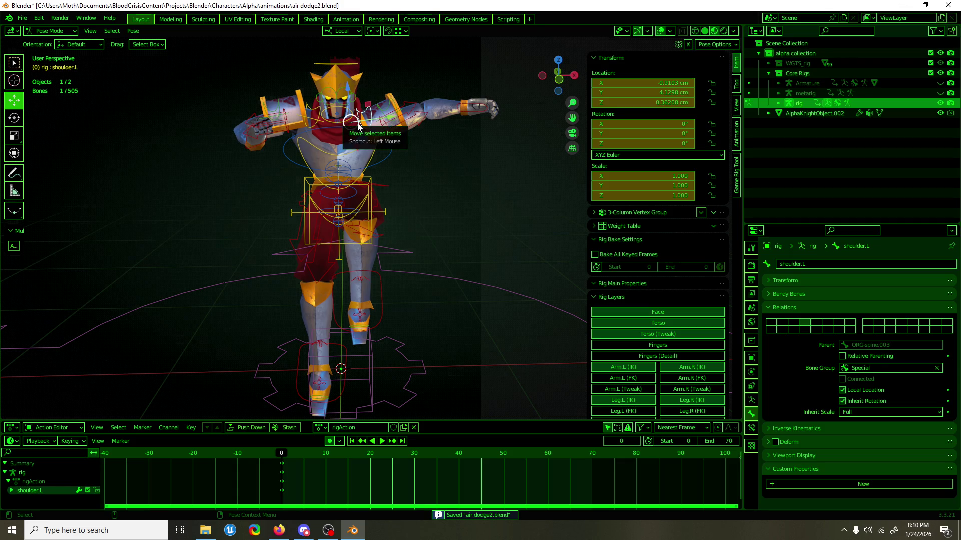
{"action": "left_click", "coordinate": [24, 21]}
{"action": "mouse_move", "coordinate": [60, 50]}
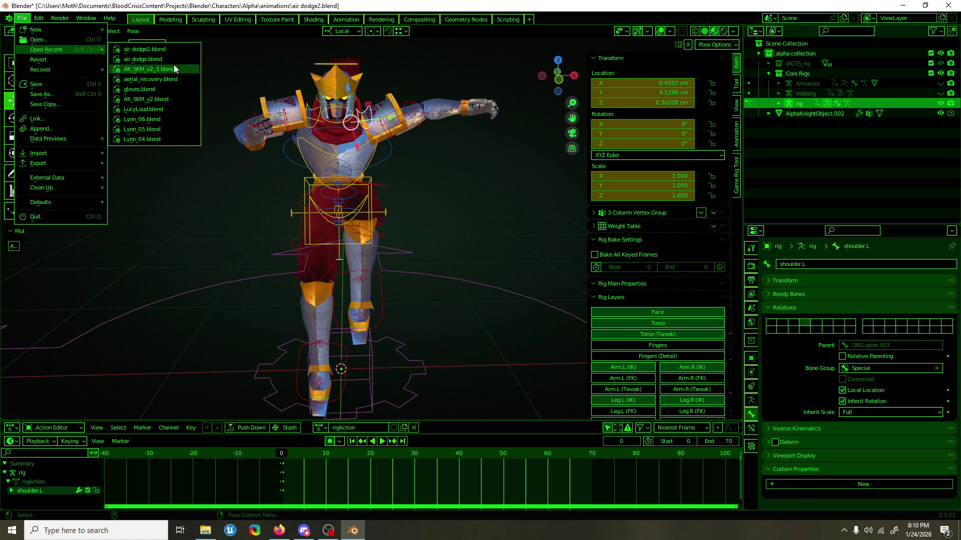
{"action": "key", "text": "Escape"}
{"action": "left_click", "coordinate": [22, 19]}
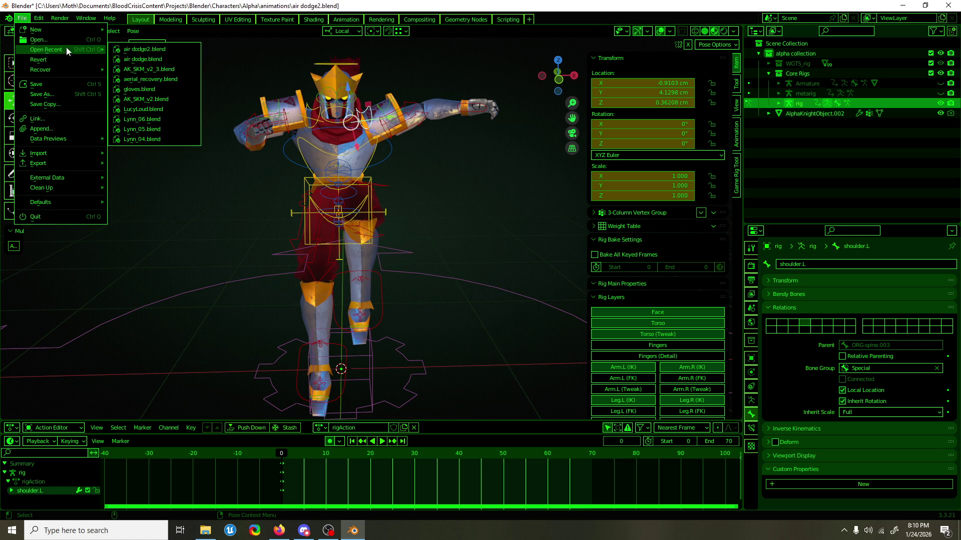
{"action": "left_click", "coordinate": [162, 53]}
{"action": "key", "text": "Escape"}
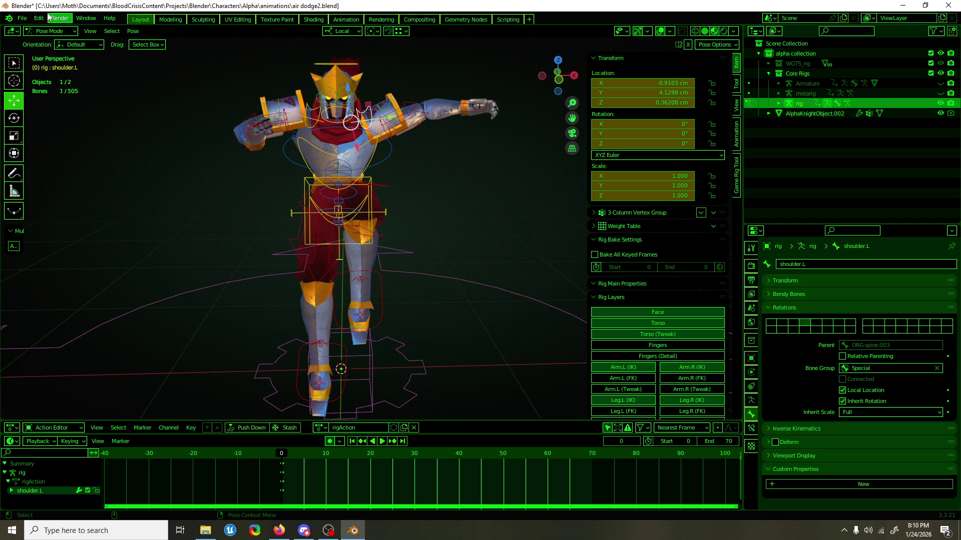
{"action": "left_click", "coordinate": [22, 18]}
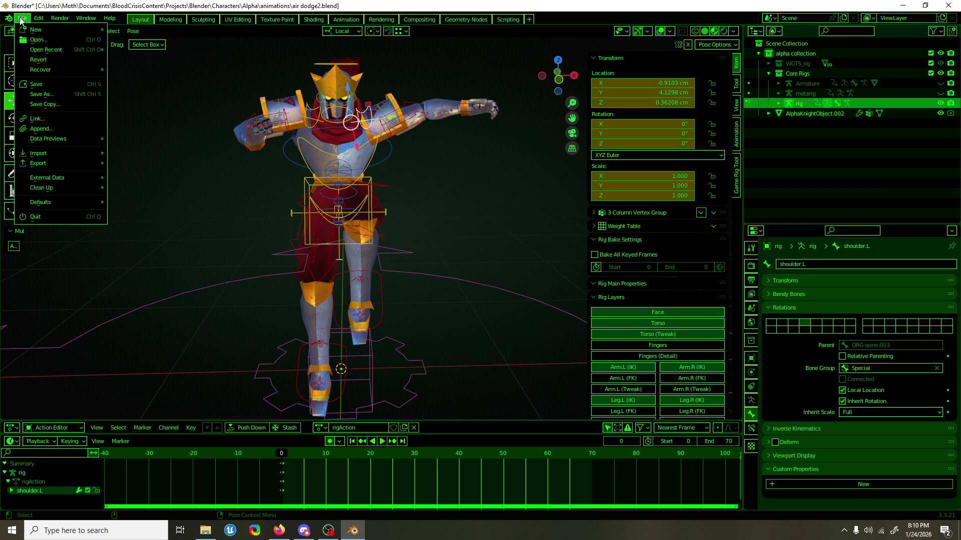
{"action": "mouse_move", "coordinate": [63, 50]}
{"action": "left_click", "coordinate": [148, 62]}
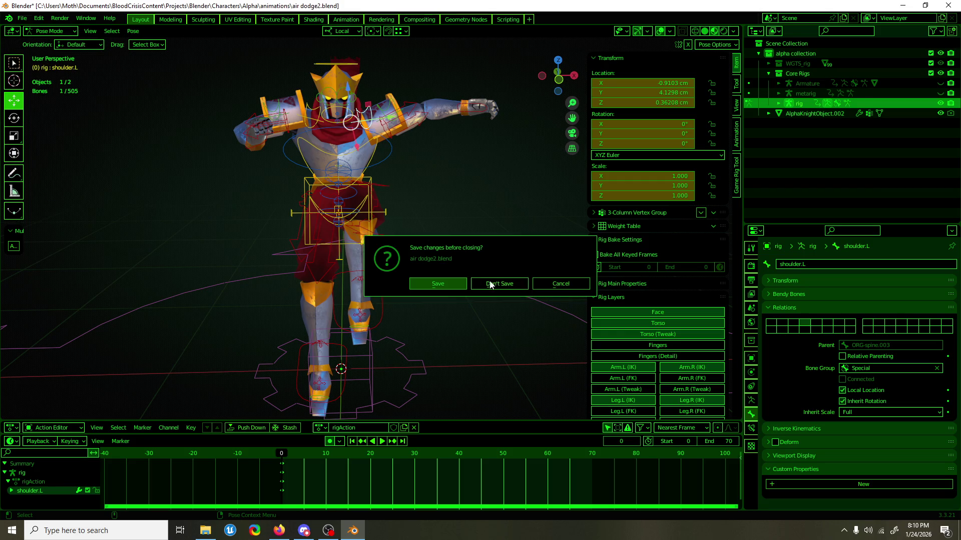
{"action": "left_click", "coordinate": [487, 284]}
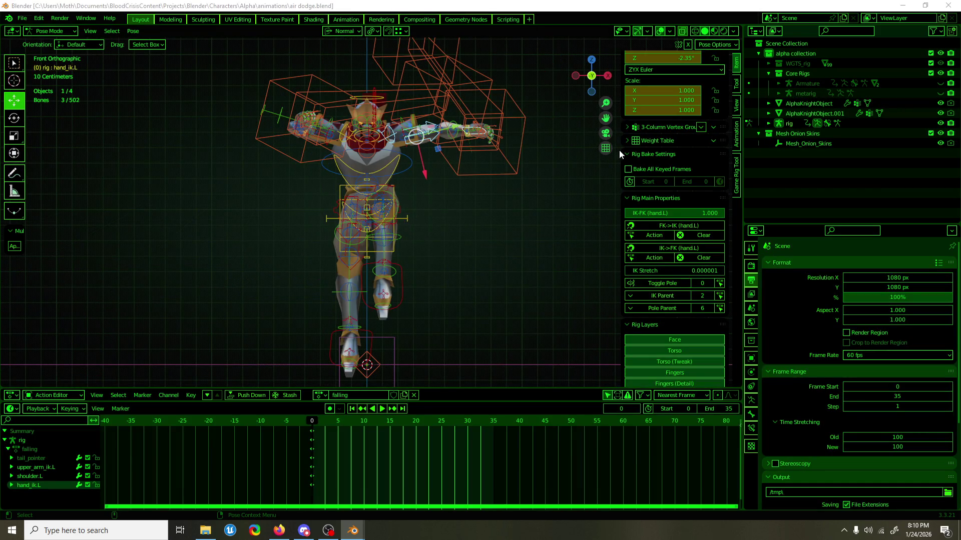
Frame the upper body, then select and copy the shoulder.L pose.
{"action": "scroll", "coordinate": [625, 151], "scroll_direction": "up", "scroll_amount": 5}
{"action": "scroll", "coordinate": [475, 119], "scroll_direction": "up", "scroll_amount": 4}
{"action": "middle_click_drag", "start_coordinate": [433, 150], "coordinate": [347, 315], "text": "shift"}
{"action": "left_click", "coordinate": [347, 236]}
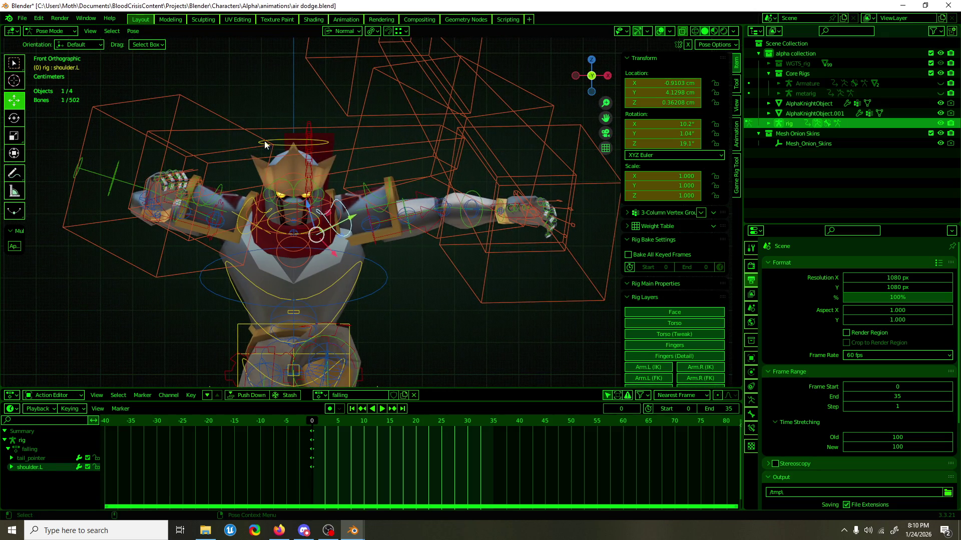
{"action": "key", "text": "ctrl+c"}
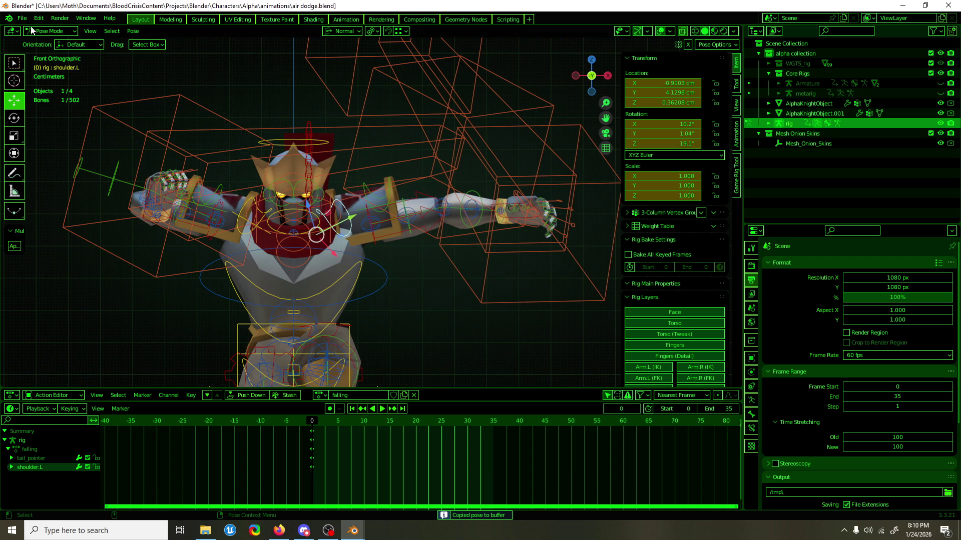
Open air dodge2 without saving, then paste and keyframe the shoulder.L pose in front view.
{"action": "left_click", "coordinate": [22, 18]}
{"action": "mouse_move", "coordinate": [33, 50]}
{"action": "left_click", "coordinate": [151, 60]}
{"action": "left_click", "coordinate": [492, 284]}
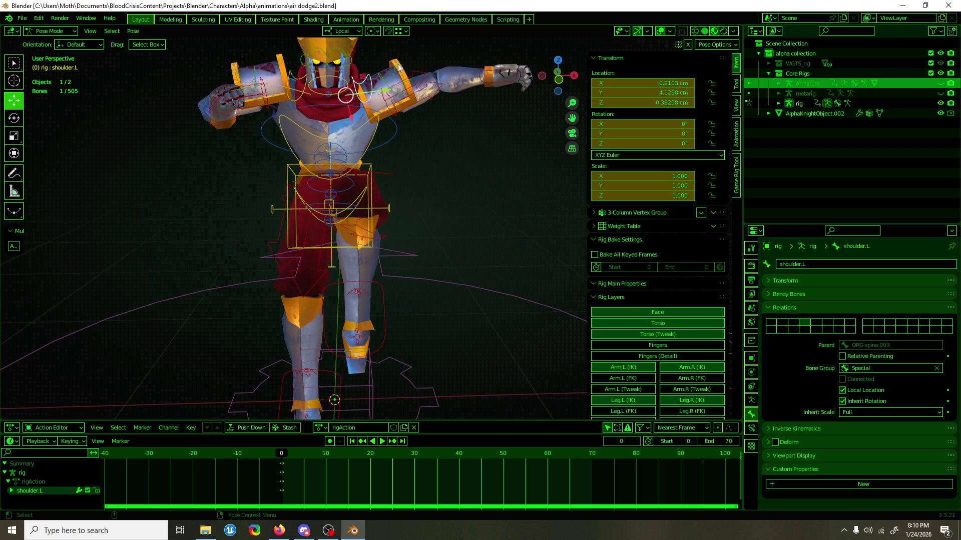
{"action": "key", "text": "KP_1"}
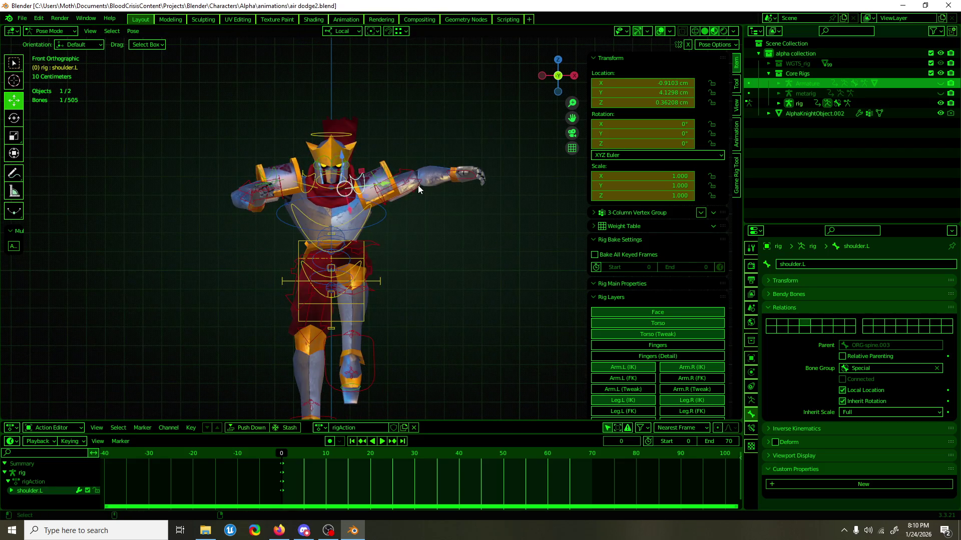
{"action": "key", "text": "ctrl+shift+v"}
{"action": "key", "text": "i"}
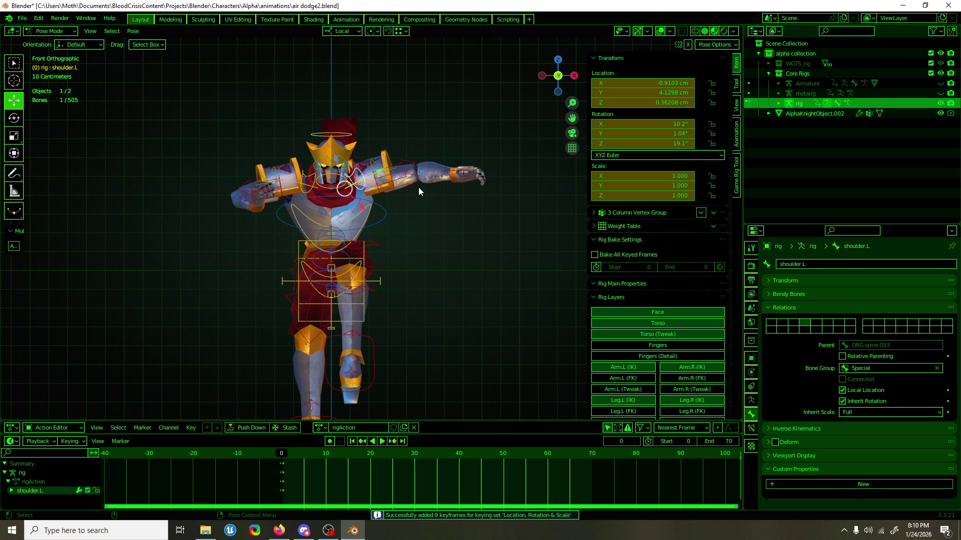
{"action": "scroll", "coordinate": [419, 190], "scroll_direction": "up", "scroll_amount": 2}
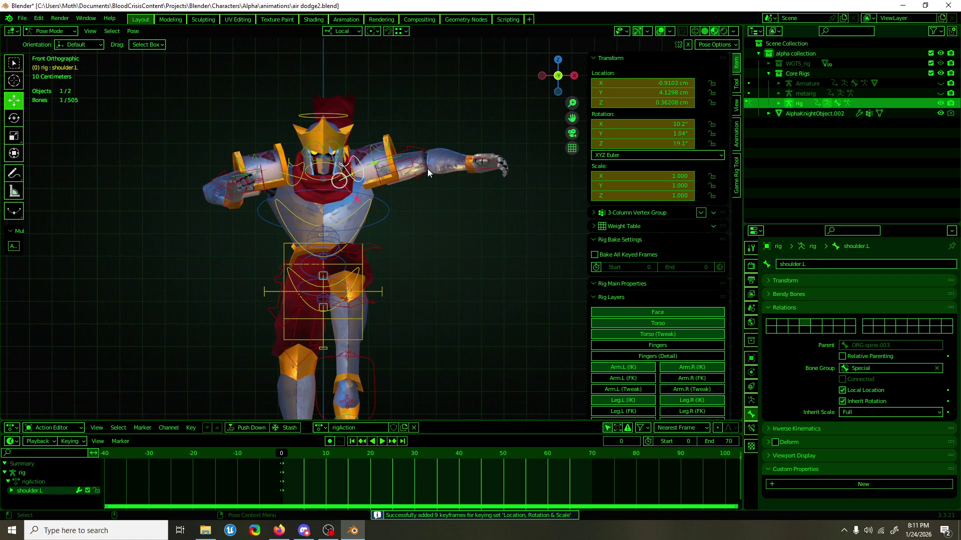
Select upper_arm_ik.L in air dodge2 and save the file.
{"action": "left_click", "coordinate": [428, 170]}
{"action": "scroll", "coordinate": [471, 163], "scroll_direction": "up", "scroll_amount": 3}
{"action": "middle_click_drag", "start_coordinate": [467, 139], "coordinate": [446, 197], "text": "shift"}
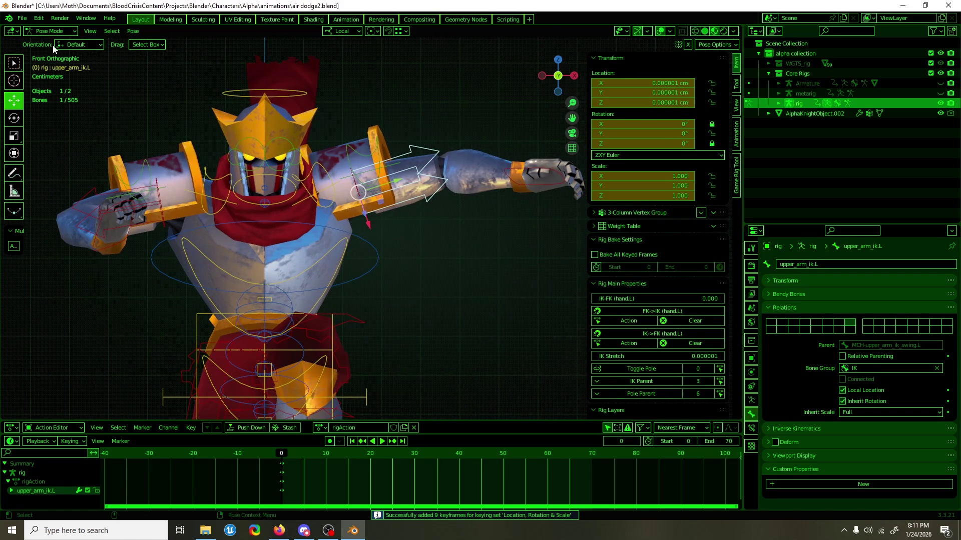
{"action": "left_click", "coordinate": [85, 18]}
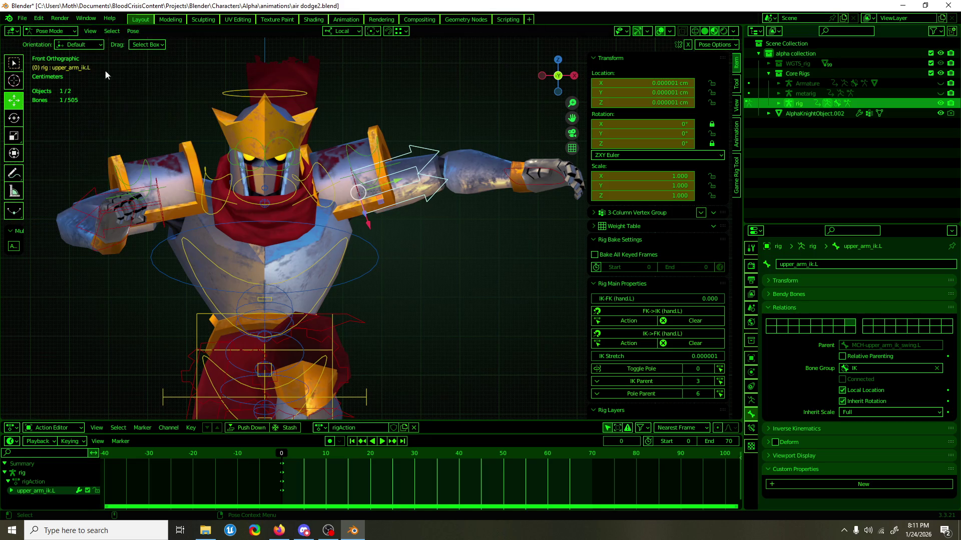
{"action": "key", "text": "ctrl+s"}
Open air dodge from recent files and copy the upper_arm_ik.L pose.
{"action": "left_click", "coordinate": [22, 18]}
{"action": "mouse_move", "coordinate": [46, 49]}
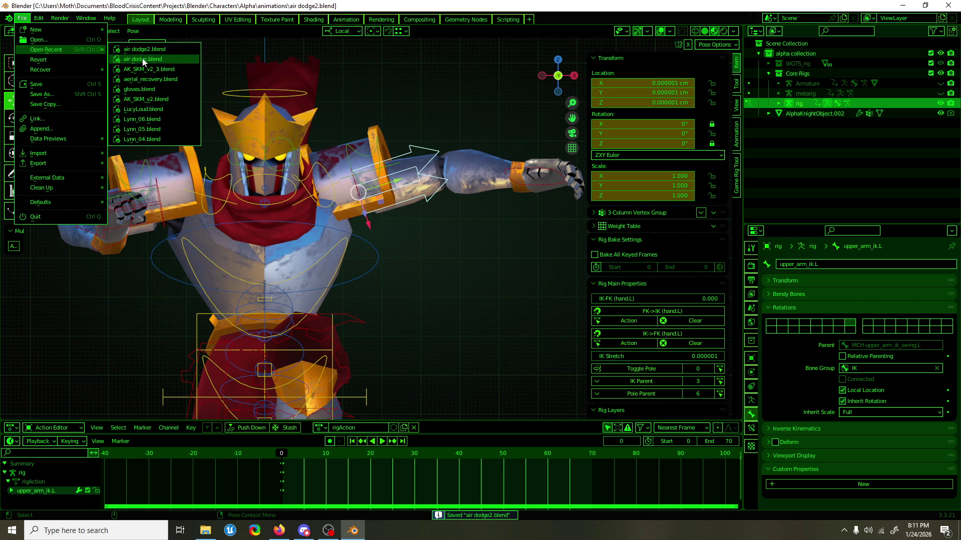
{"action": "left_click", "coordinate": [145, 59]}
{"action": "scroll", "coordinate": [445, 186], "scroll_direction": "up", "scroll_amount": 4}
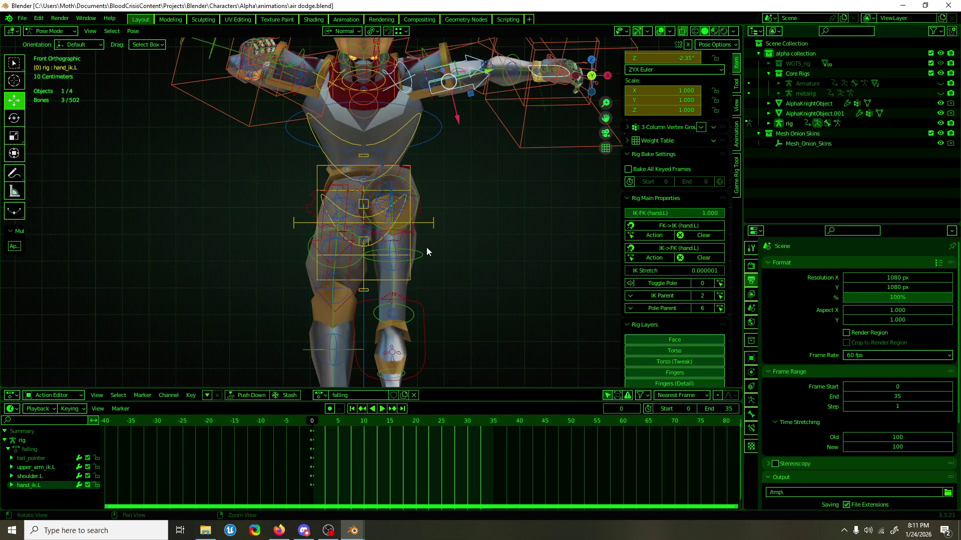
{"action": "scroll", "coordinate": [420, 262], "scroll_direction": "down", "scroll_amount": 1}
{"action": "left_click", "coordinate": [406, 160]}
{"action": "scroll", "coordinate": [697, 181], "scroll_direction": "up", "scroll_amount": 4}
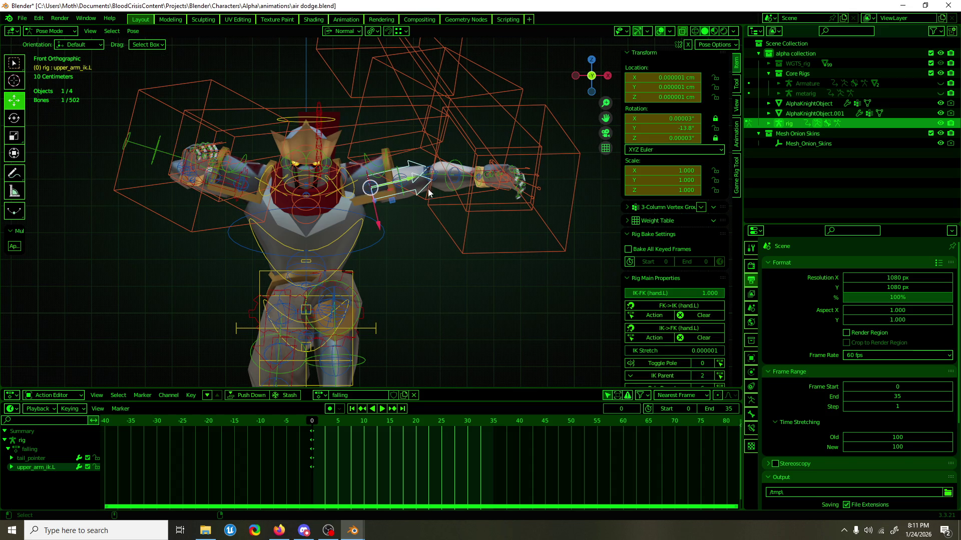
{"action": "key", "text": "ctrl+c"}
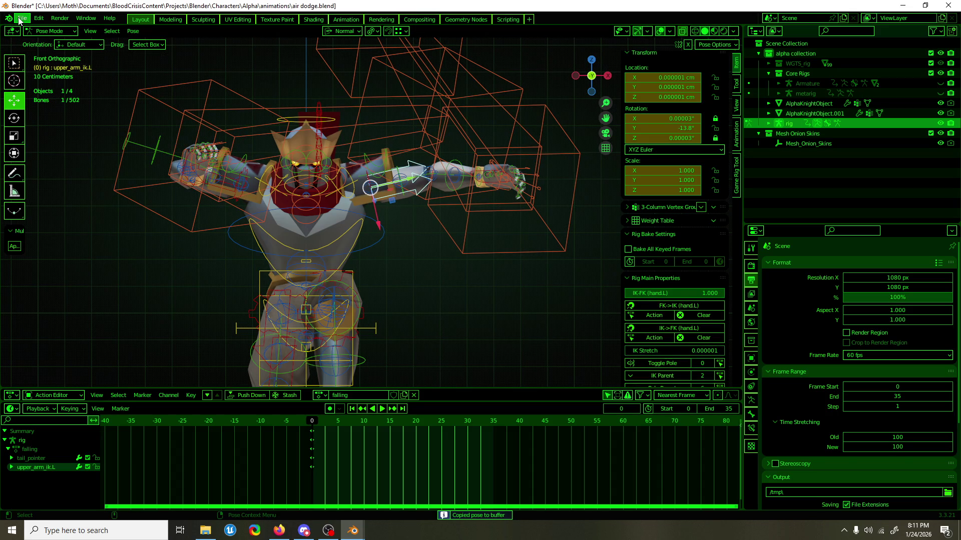
In air dodge2, set XYZ Euler rotation, paste and keyframe upper_arm_ik.L, then save.
{"action": "left_click", "coordinate": [22, 18]}
{"action": "mouse_move", "coordinate": [40, 49]}
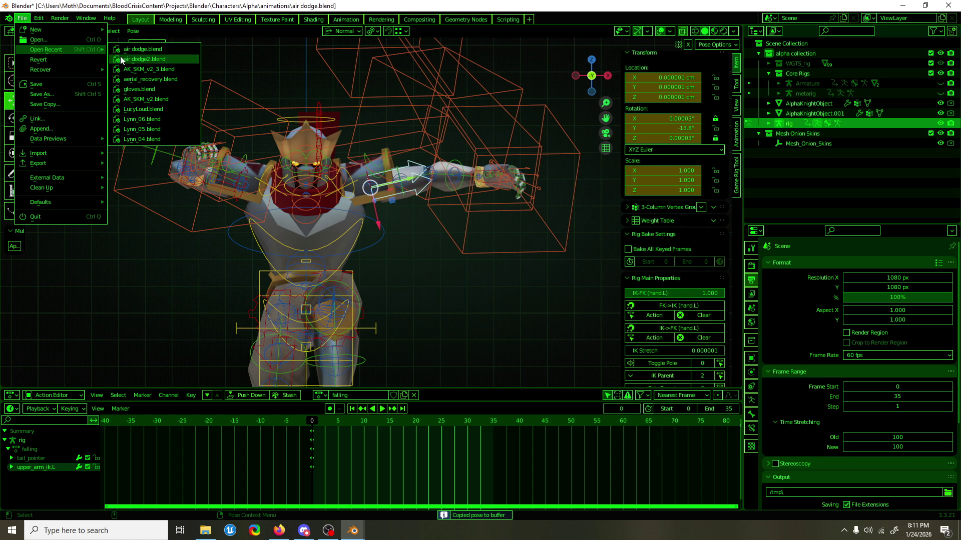
{"action": "left_click", "coordinate": [161, 61]}
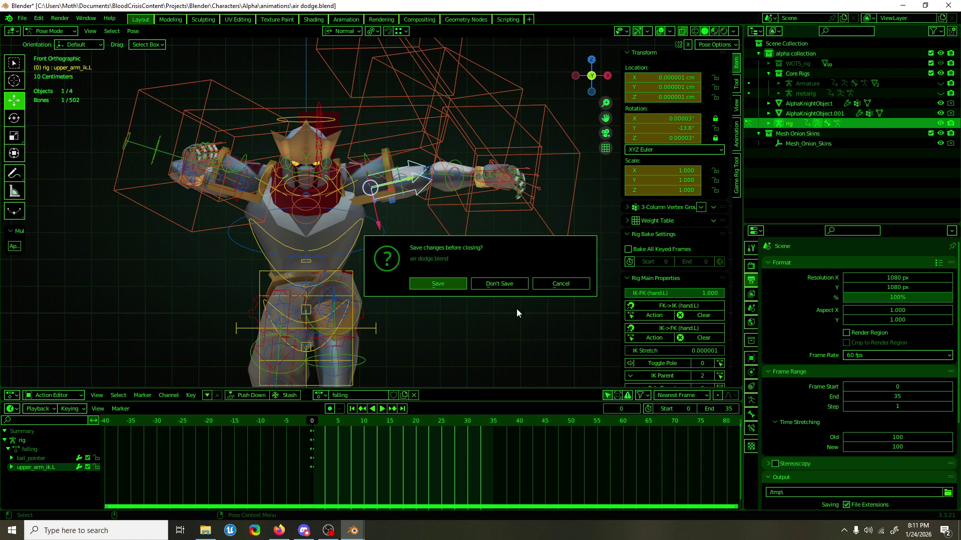
{"action": "left_click", "coordinate": [512, 285]}
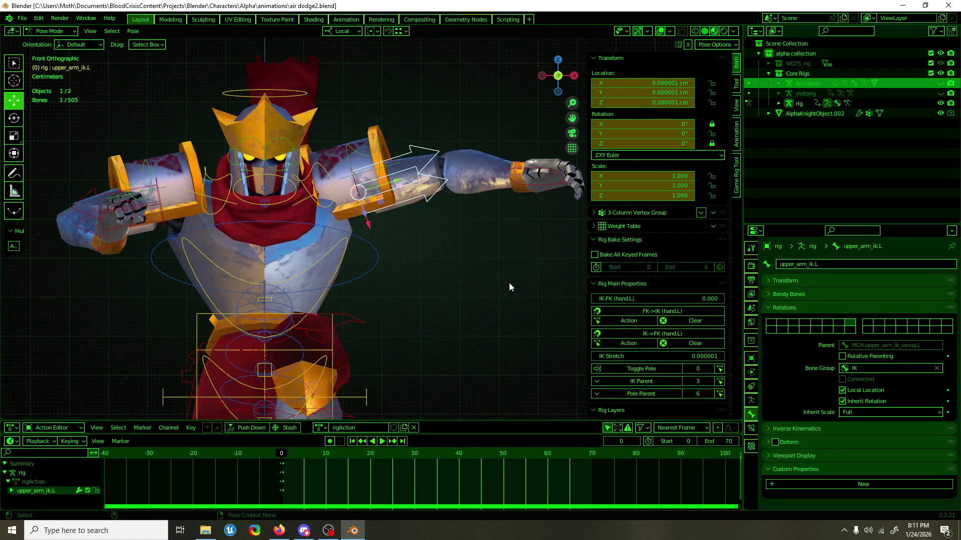
{"action": "left_click", "coordinate": [638, 156]}
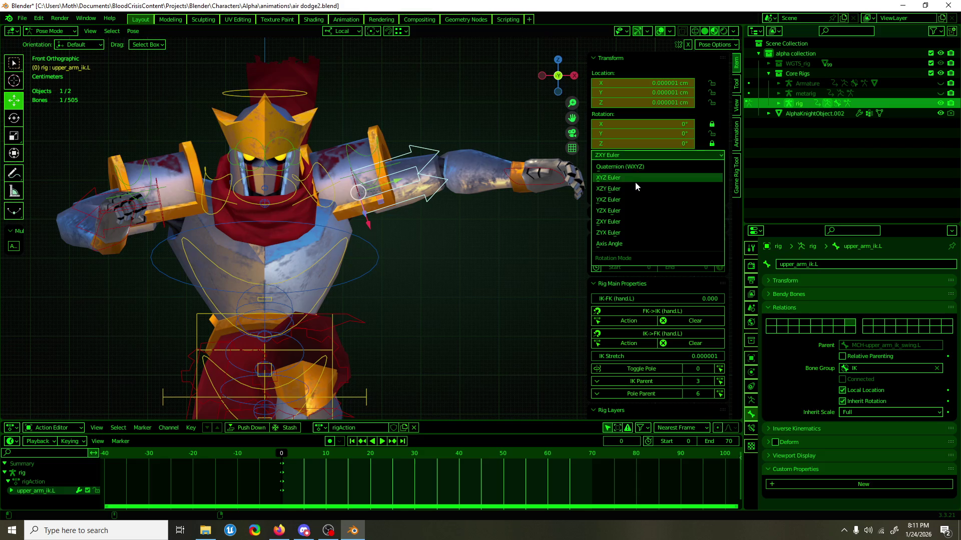
{"action": "left_click", "coordinate": [635, 177]}
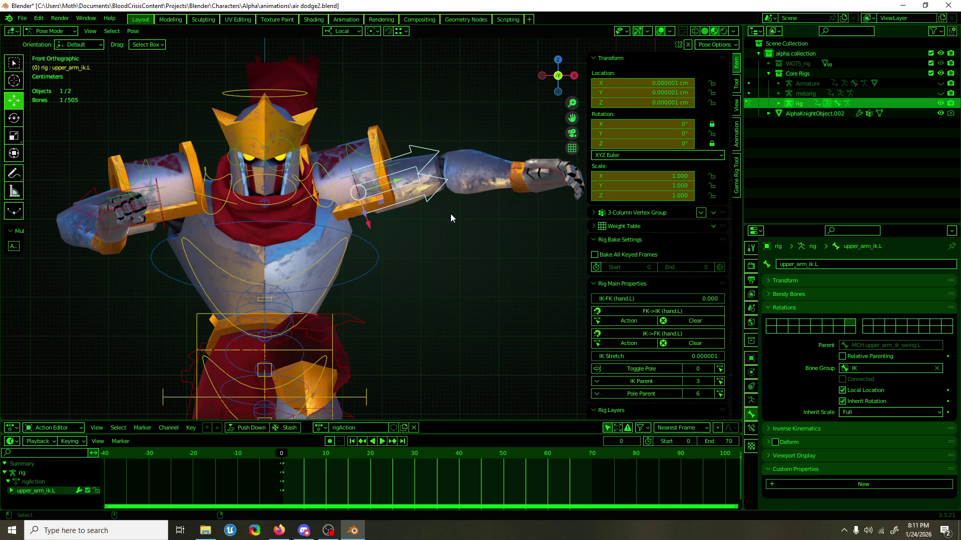
{"action": "key", "text": "ctrl+v"}
{"action": "key", "text": "i"}
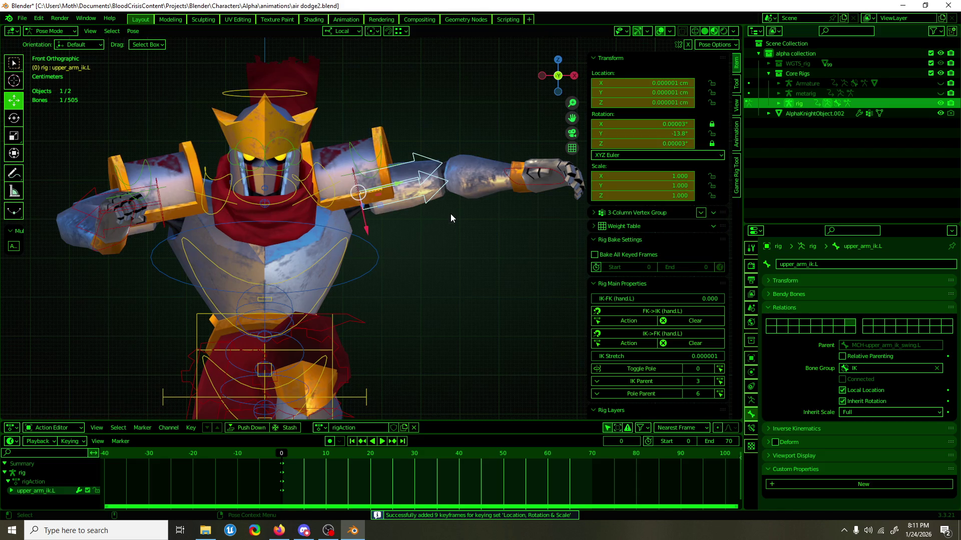
{"action": "key", "text": "ctrl+s"}
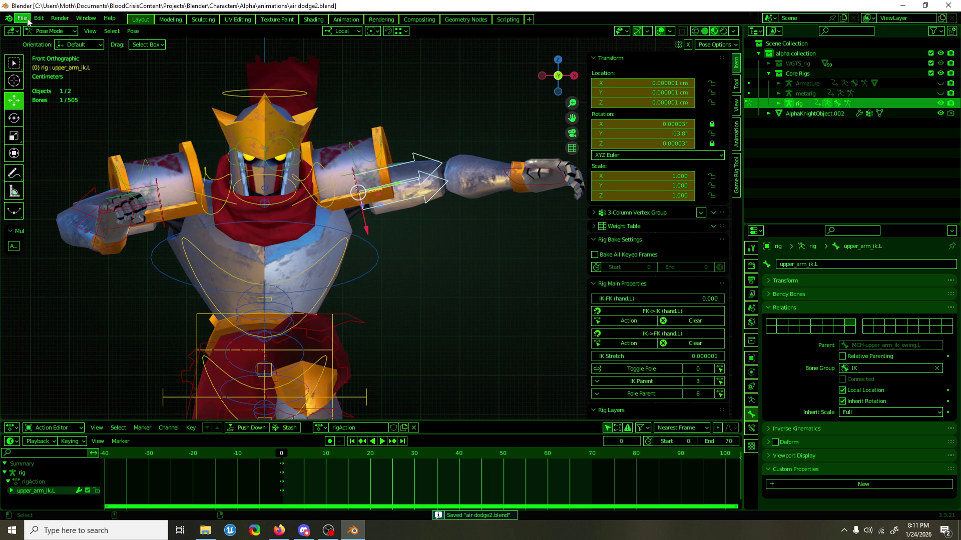
Review the upper body in air dodge, then return to air dodge2 and select hand_ik.R.
{"action": "left_click", "coordinate": [22, 18]}
{"action": "mouse_move", "coordinate": [45, 51]}
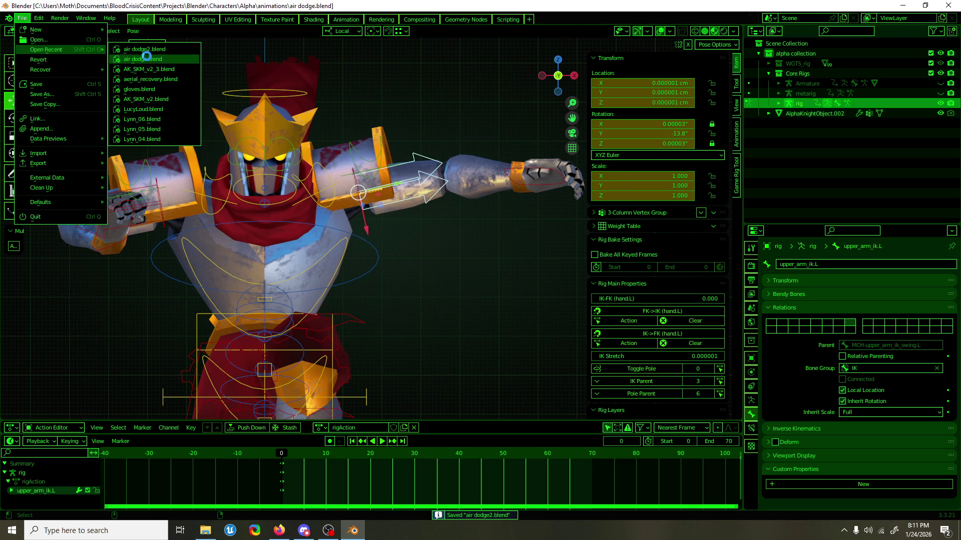
{"action": "left_click", "coordinate": [146, 56]}
{"action": "scroll", "coordinate": [403, 145], "scroll_direction": "up", "scroll_amount": 4}
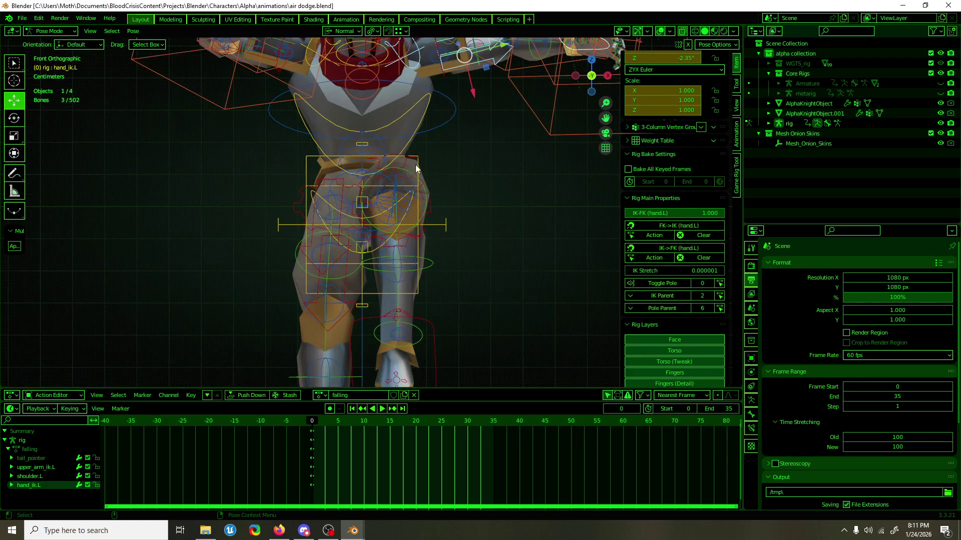
{"action": "middle_click_drag", "start_coordinate": [390, 179], "coordinate": [366, 315], "text": "shift"}
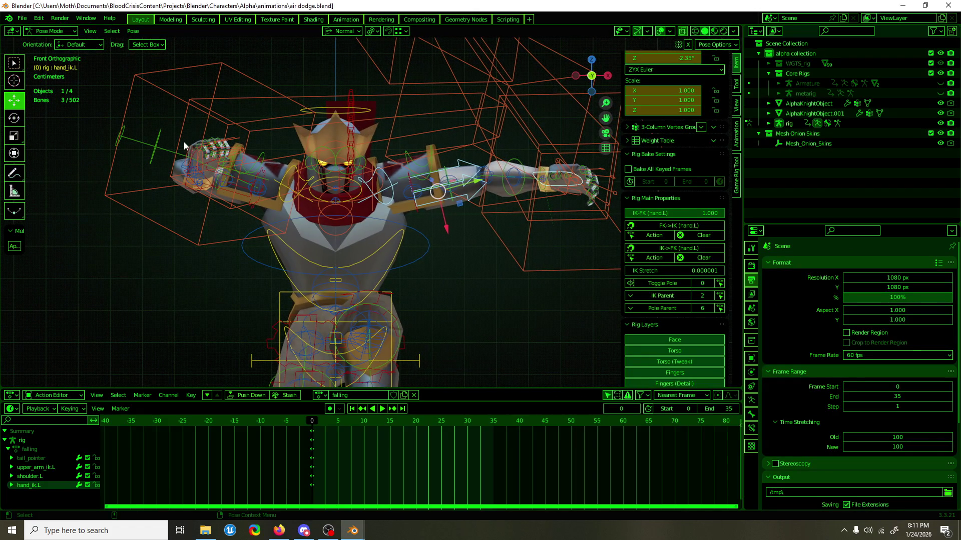
{"action": "left_click", "coordinate": [22, 18]}
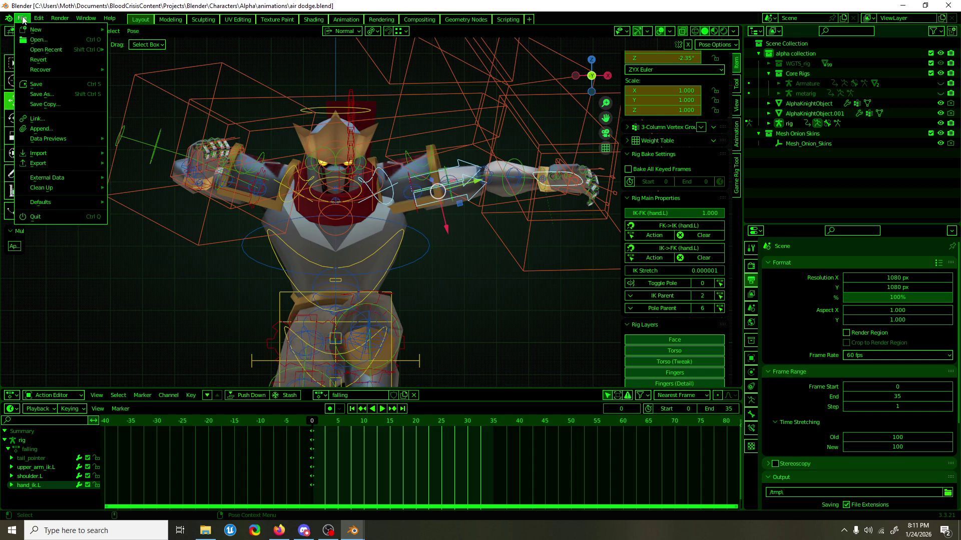
{"action": "mouse_move", "coordinate": [47, 47]}
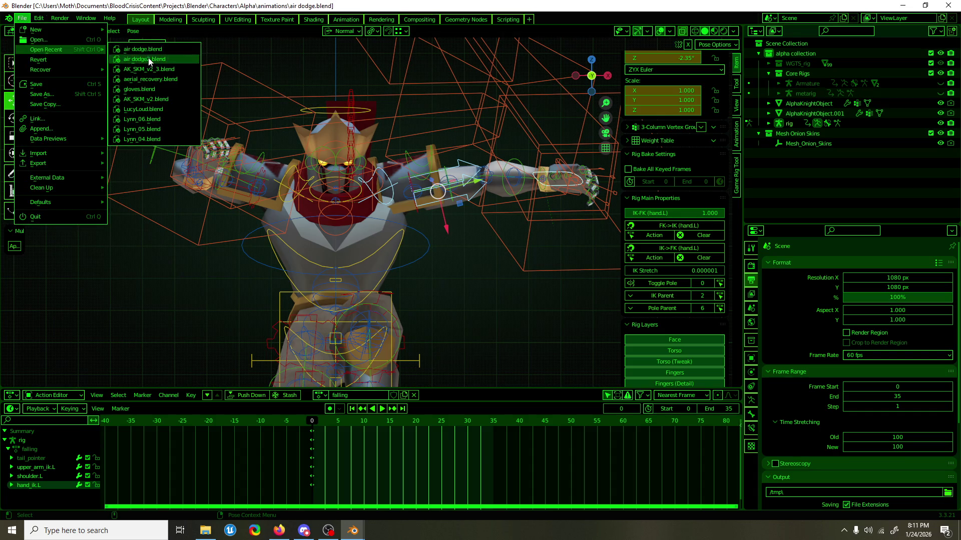
{"action": "left_click", "coordinate": [148, 58]}
{"action": "left_click", "coordinate": [119, 244]}
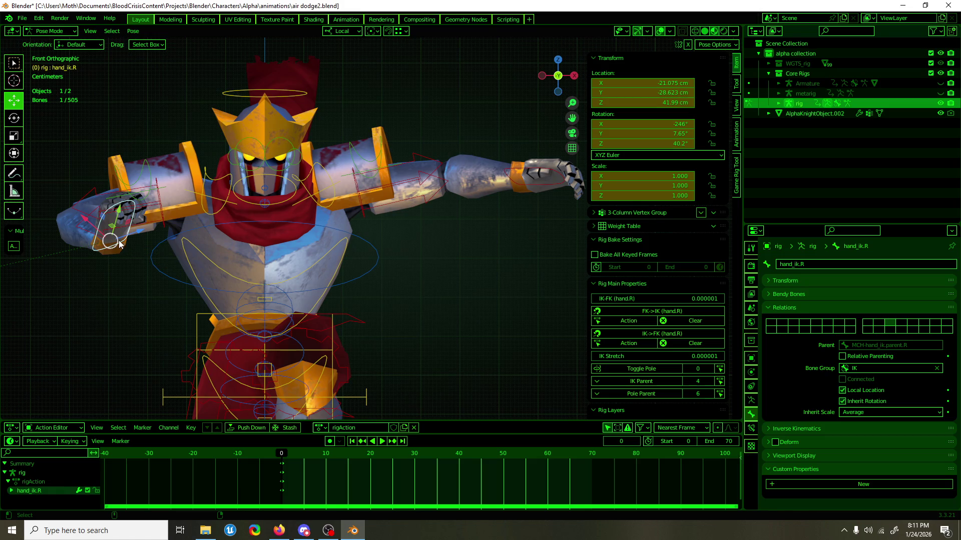
Save air dodge2 and make Hips the IK parent of hand_ik.R.
{"action": "key", "text": "ctrl+s"}
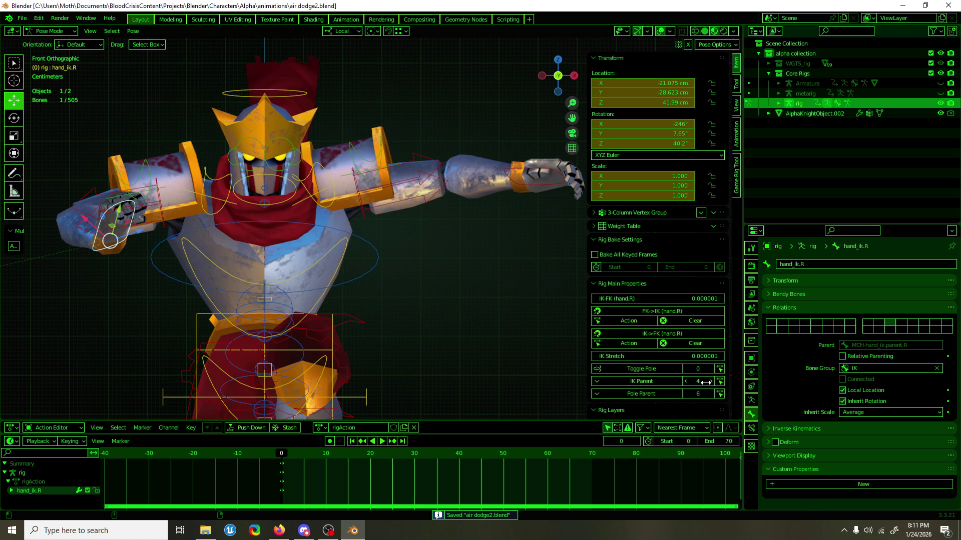
{"action": "left_click", "coordinate": [667, 382]}
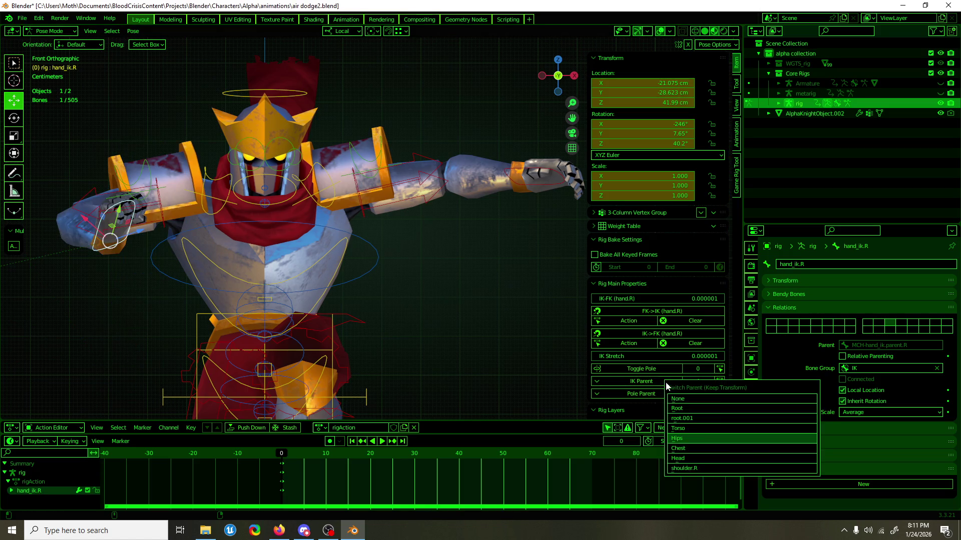
{"action": "left_click", "coordinate": [705, 438]}
{"action": "scroll", "coordinate": [291, 326], "scroll_direction": "down", "scroll_amount": 3}
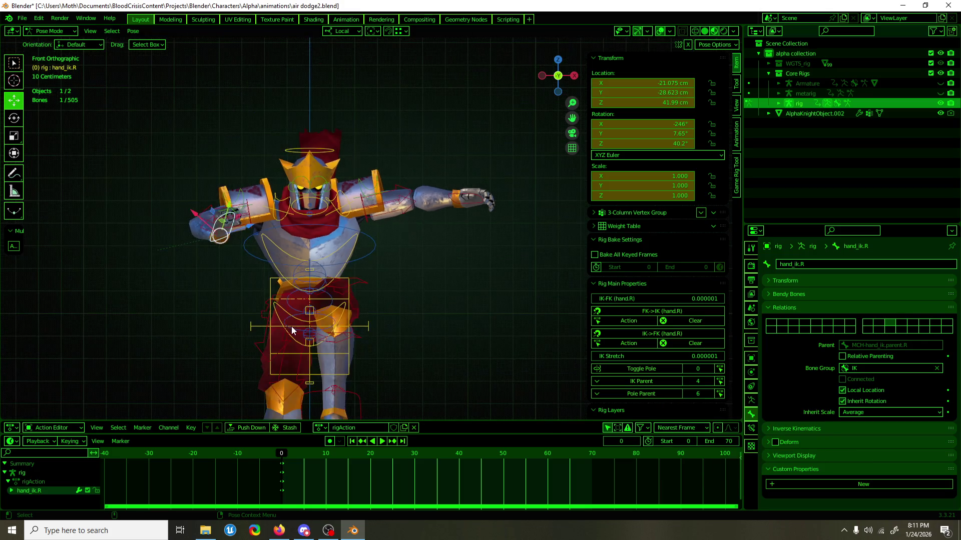
{"action": "middle_click_drag", "start_coordinate": [291, 327], "coordinate": [340, 172], "text": "shift"}
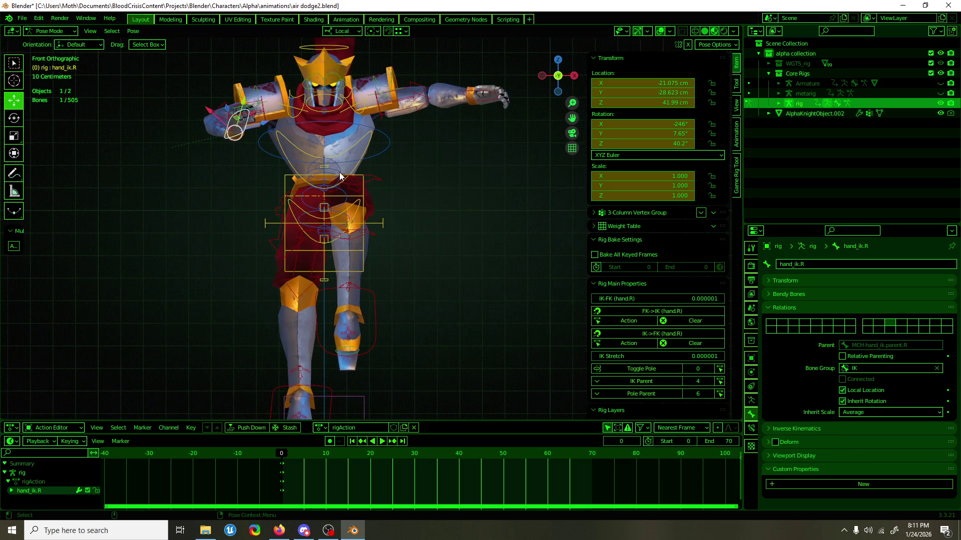
Open air dodge without saving, select only hand_ik.R and copy its pose.
{"action": "left_click", "coordinate": [22, 18]}
{"action": "mouse_move", "coordinate": [75, 50]}
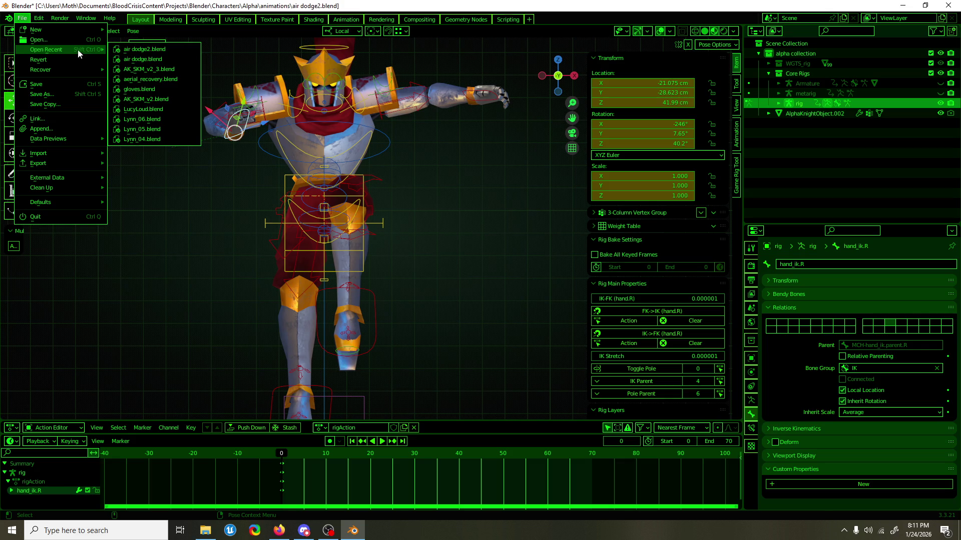
{"action": "left_click", "coordinate": [149, 59]}
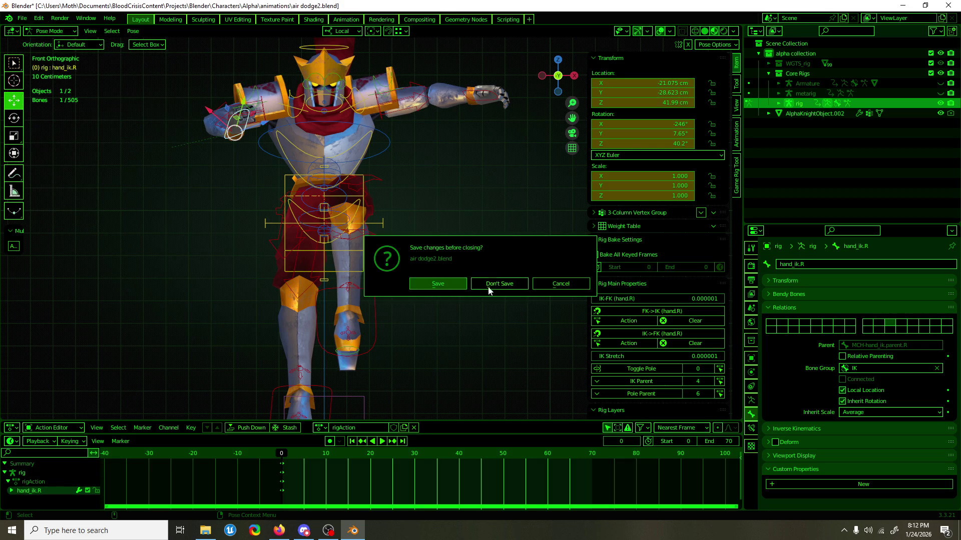
{"action": "left_click", "coordinate": [440, 284]}
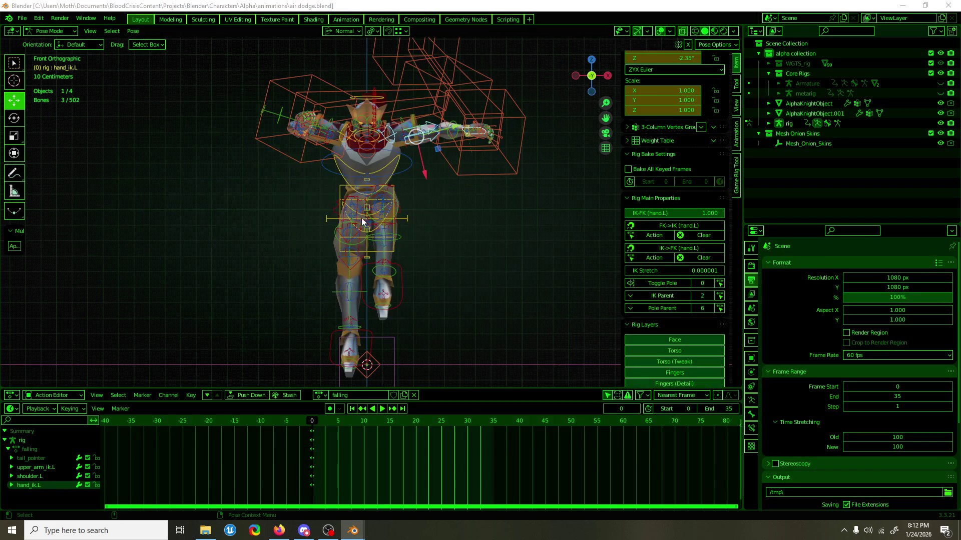
{"action": "left_click", "coordinate": [297, 134]}
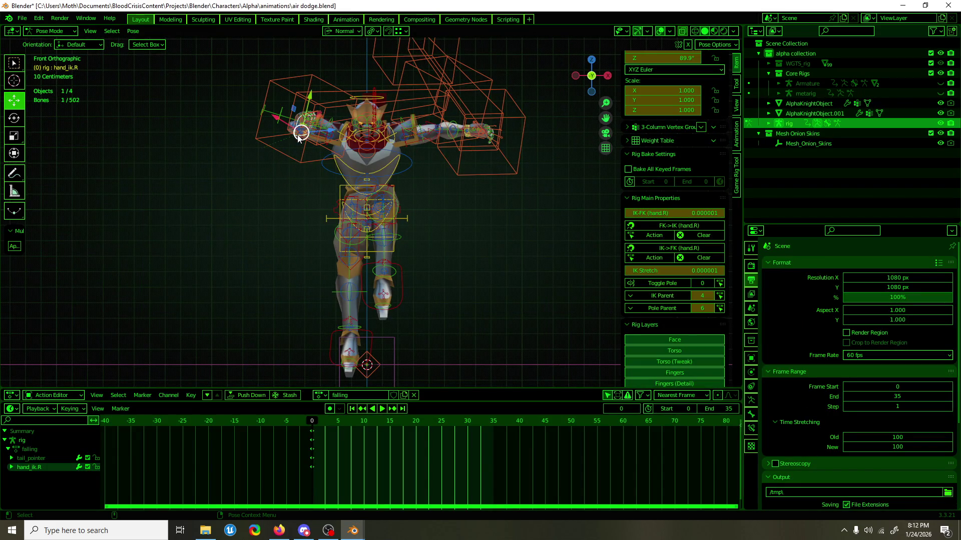
{"action": "left_click", "coordinate": [669, 298]}
{"action": "scroll", "coordinate": [667, 225], "scroll_direction": "up", "scroll_amount": 5}
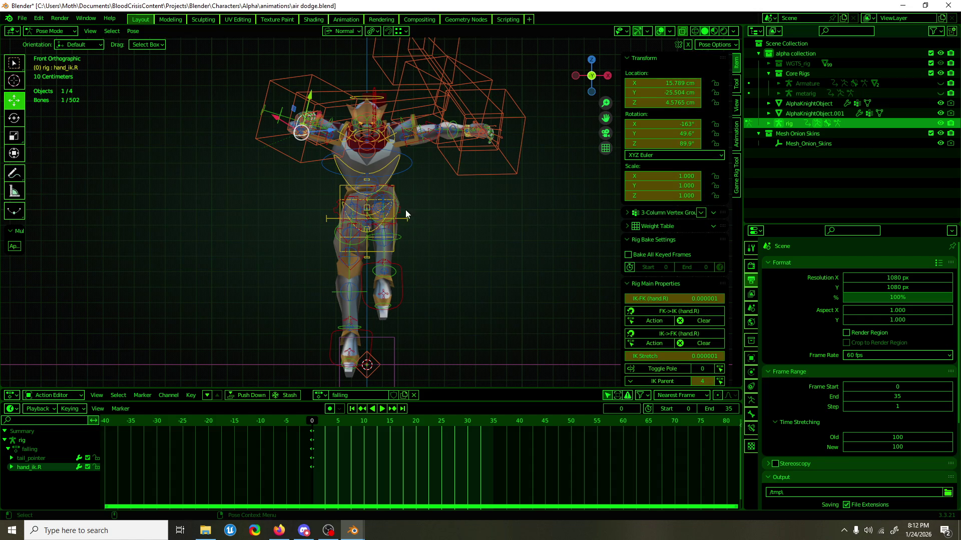
{"action": "key", "text": "ctrl+s"}
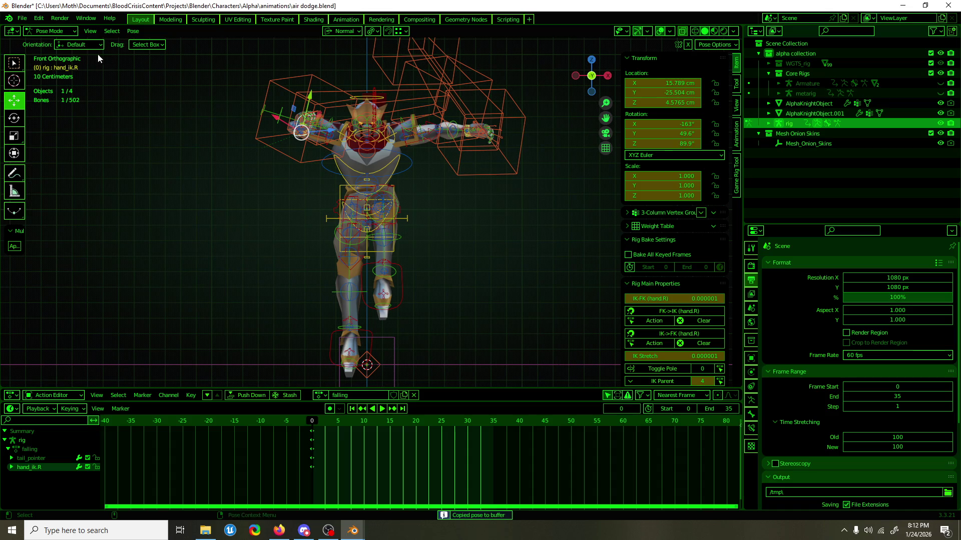
In air dodge2, paste the hand_ik.R pose, key it at frame 0, and save.
{"action": "left_click", "coordinate": [28, 21]}
{"action": "mouse_move", "coordinate": [78, 48]}
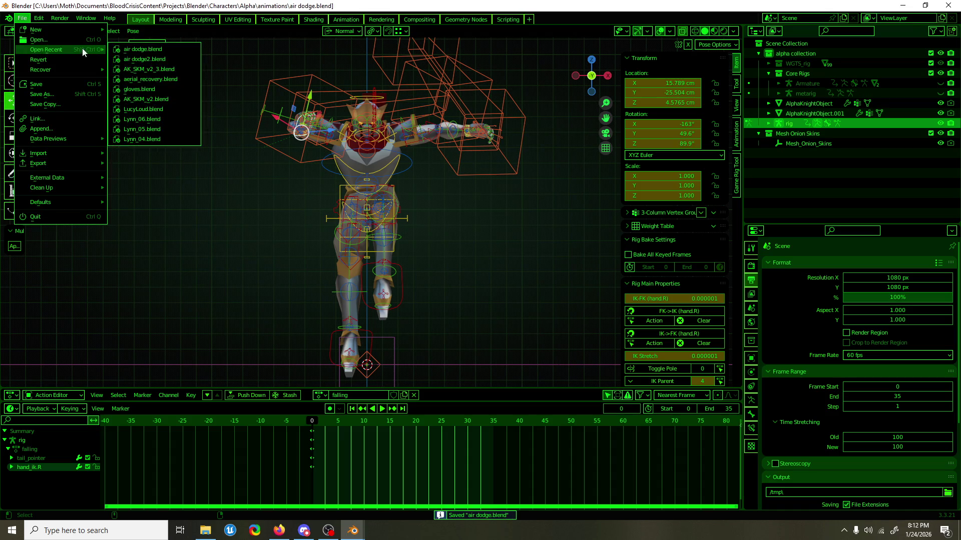
{"action": "left_click", "coordinate": [135, 60]}
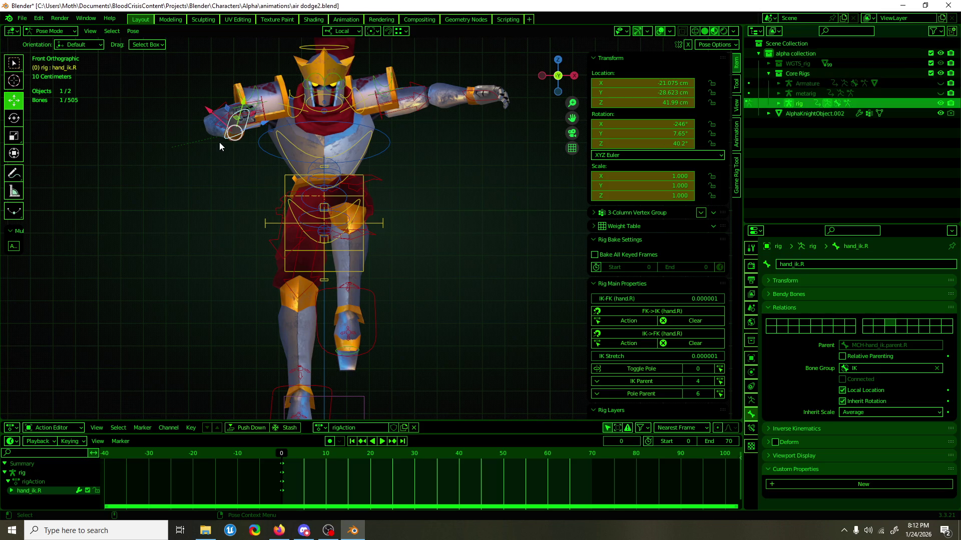
{"action": "left_click", "coordinate": [662, 382]}
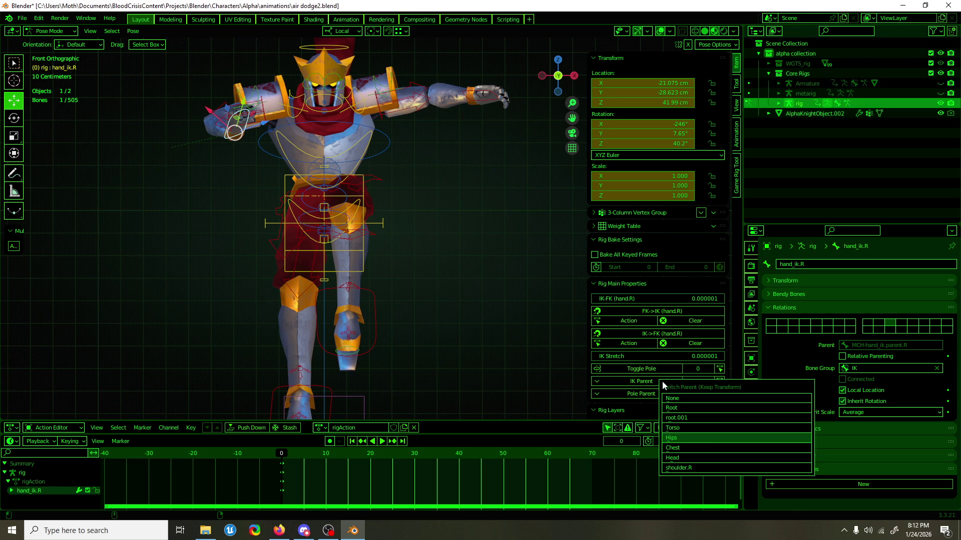
{"action": "key", "text": "Return"}
{"action": "left_click", "coordinate": [711, 382]}
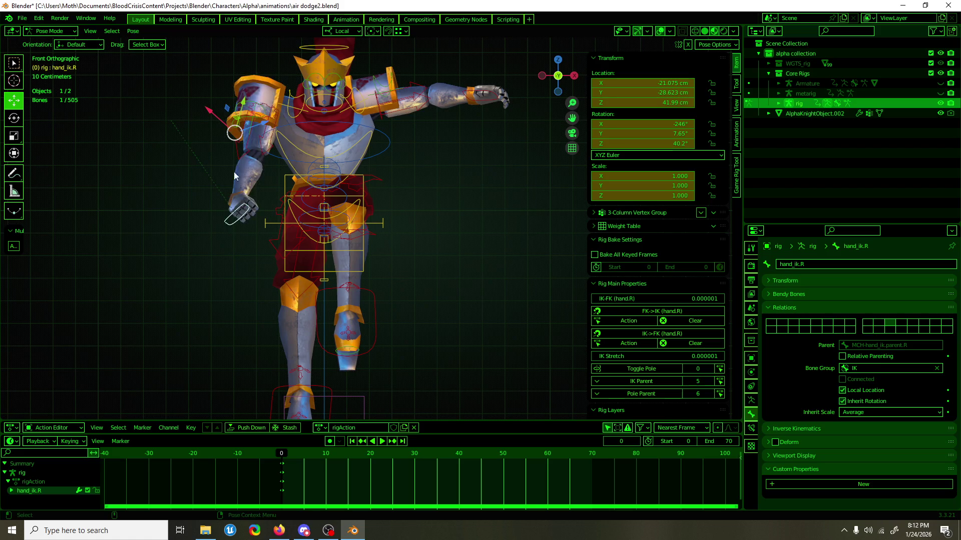
{"action": "key", "text": "ctrl+v"}
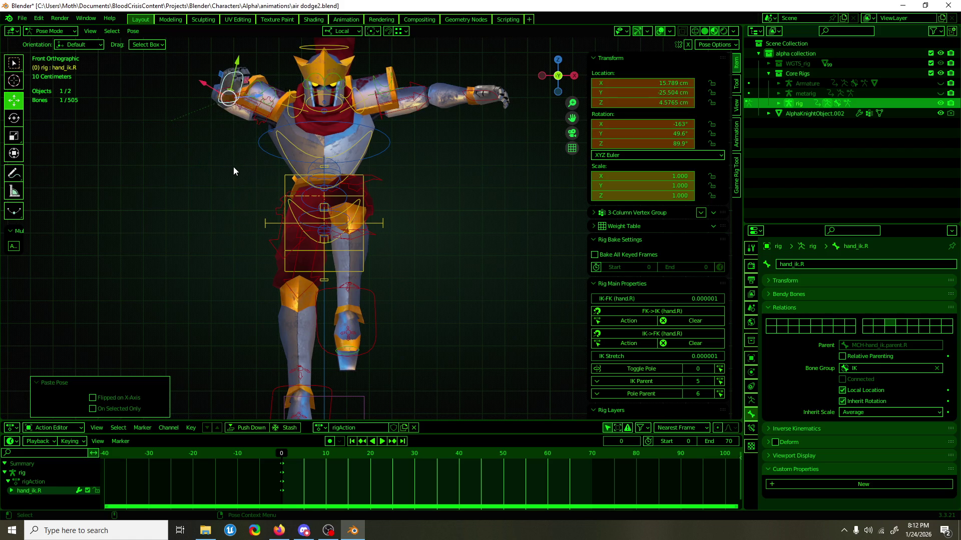
{"action": "key", "text": "i"}
{"action": "mouse_move", "coordinate": [248, 182]}
{"action": "middle_mouse_down"}
{"action": "mouse_move", "coordinate": [350, 227]}
{"action": "mouse_move", "coordinate": [325, 223]}
{"action": "middle_mouse_up"}
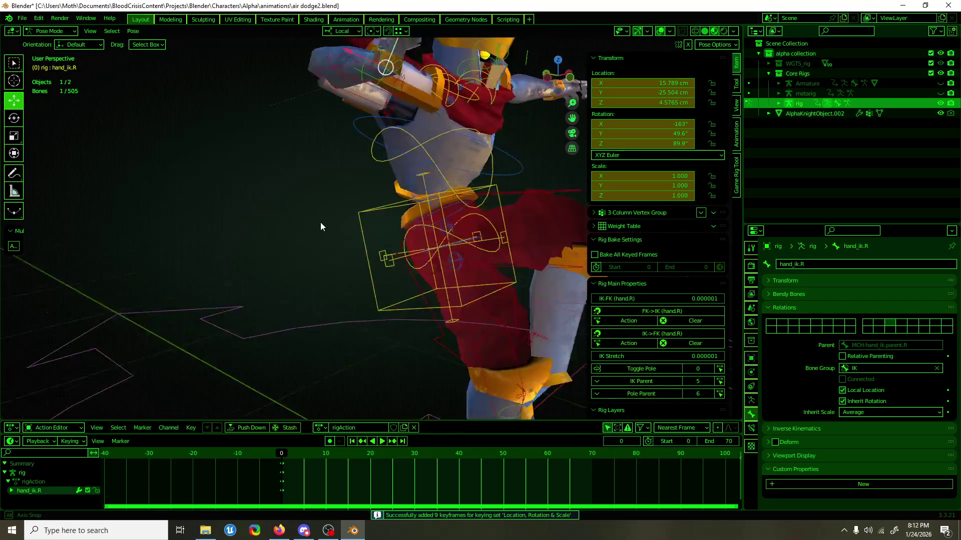
{"action": "key", "text": "KP_1"}
{"action": "key", "text": "ctrl+s"}
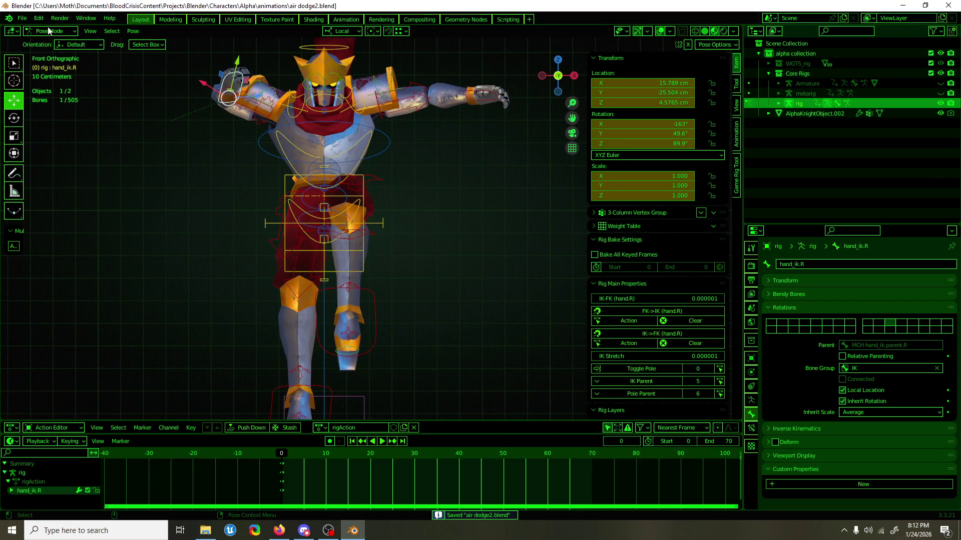
{"action": "left_click", "coordinate": [283, 105]}
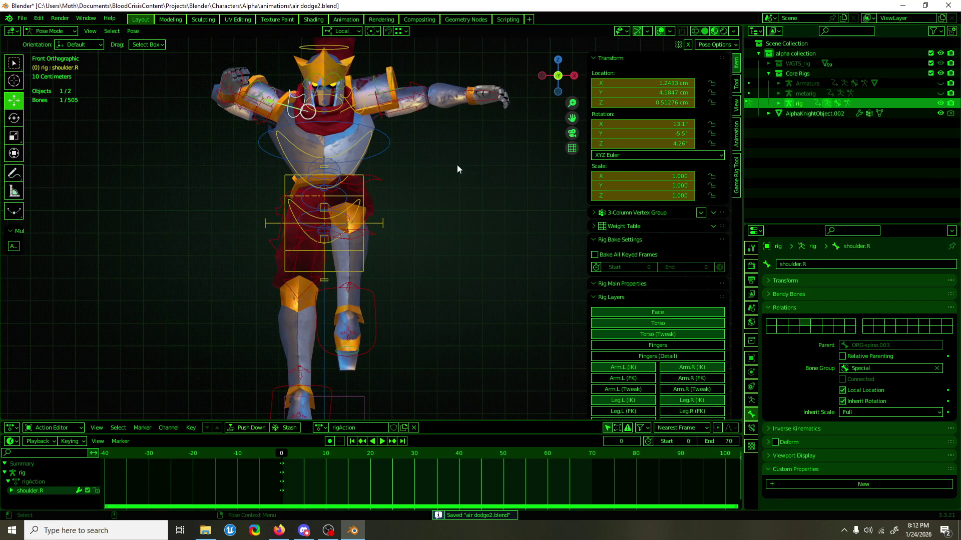
Save, then open air dodge.blend and copy the shoulder.R pose.
{"action": "key", "text": "ctrl+s"}
{"action": "left_click", "coordinate": [22, 18]}
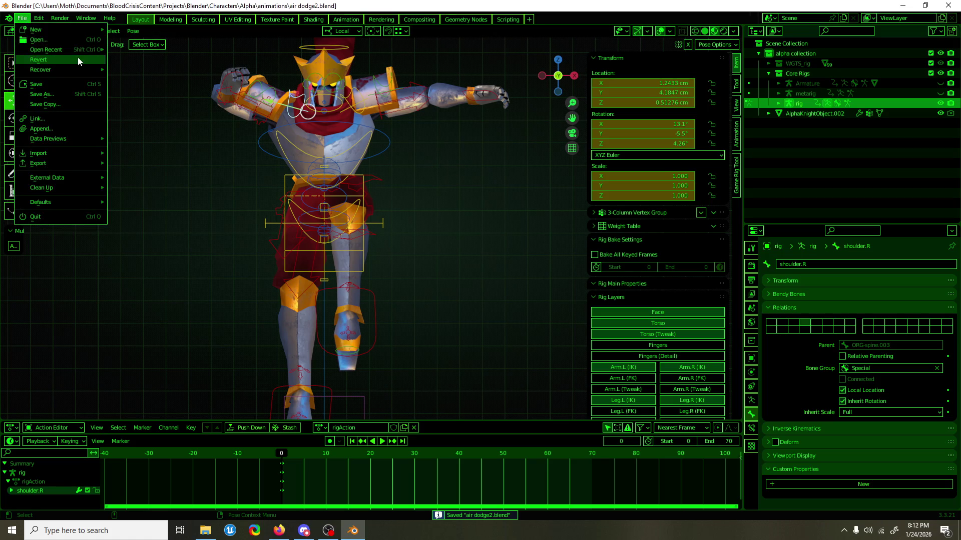
{"action": "mouse_move", "coordinate": [77, 50]}
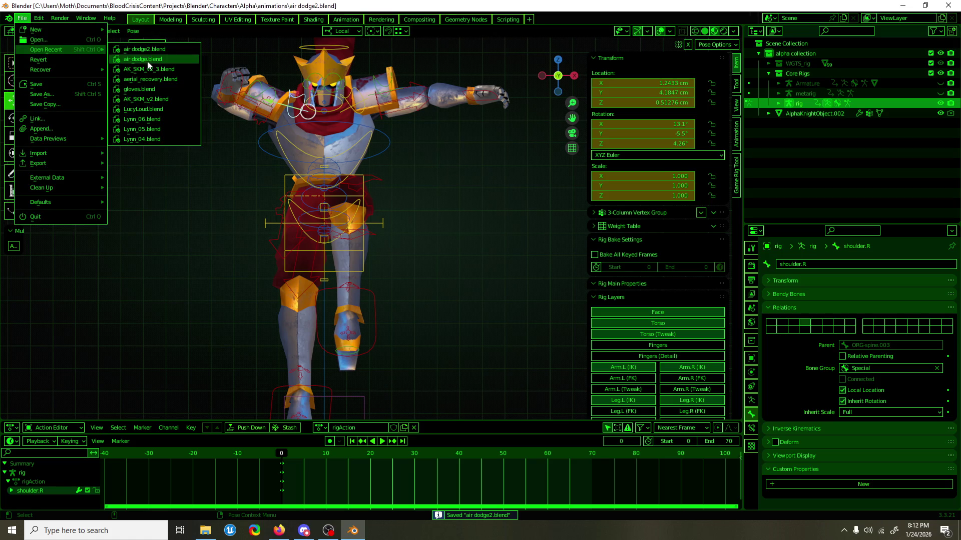
{"action": "left_click", "coordinate": [176, 57]}
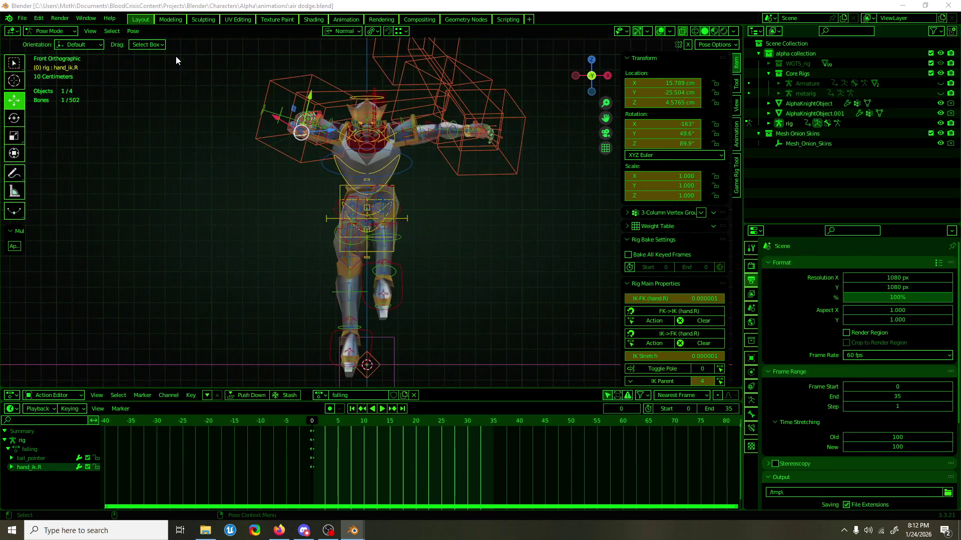
{"action": "scroll", "coordinate": [413, 145], "scroll_direction": "up", "scroll_amount": 2}
{"action": "middle_click_drag", "start_coordinate": [389, 170], "coordinate": [375, 256], "text": "shift"}
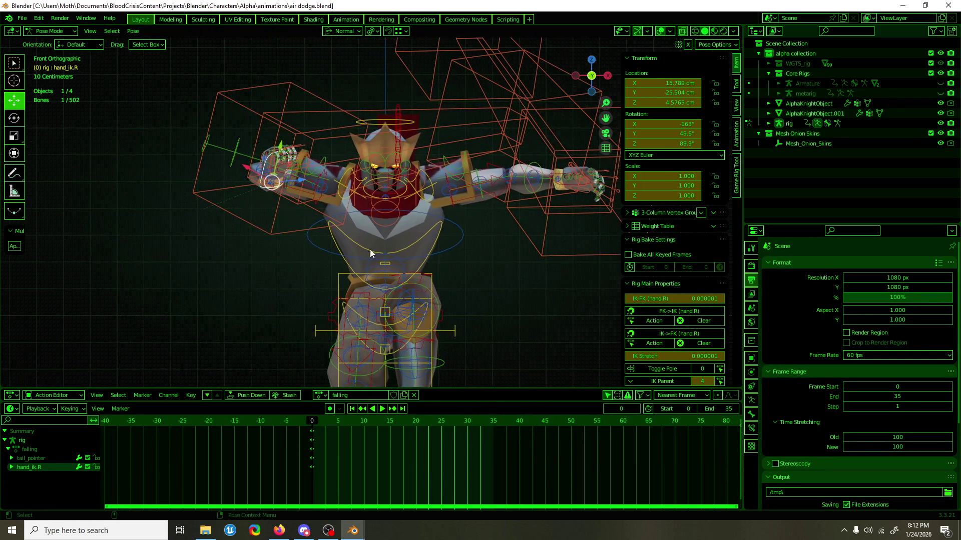
{"action": "left_click", "coordinate": [340, 173]}
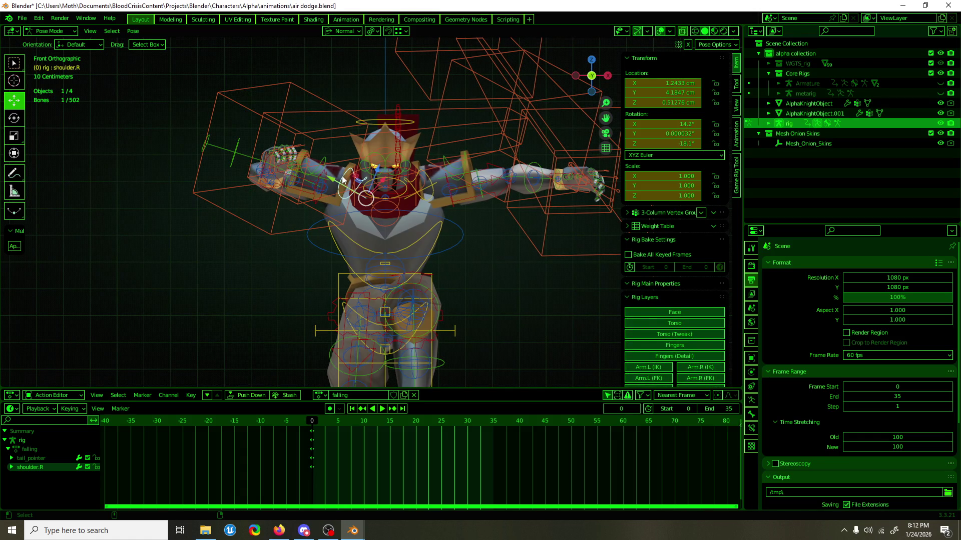
{"action": "key", "text": "ctrl+c"}
Reopen air dodge2.blend without saving, paste the shoulder.R pose and key it at frame 0.
{"action": "left_click", "coordinate": [23, 18]}
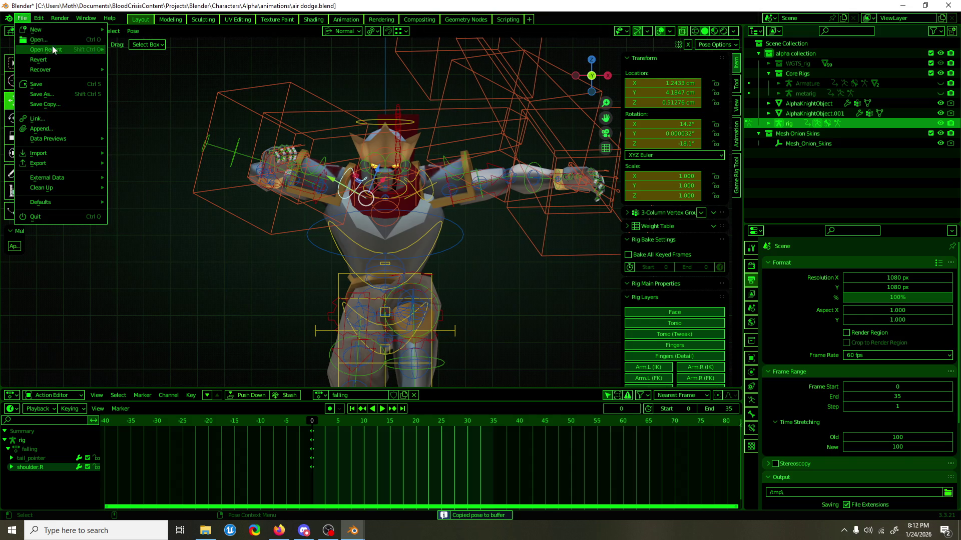
{"action": "mouse_move", "coordinate": [54, 50]}
{"action": "left_click", "coordinate": [139, 61]}
{"action": "left_click", "coordinate": [491, 287]}
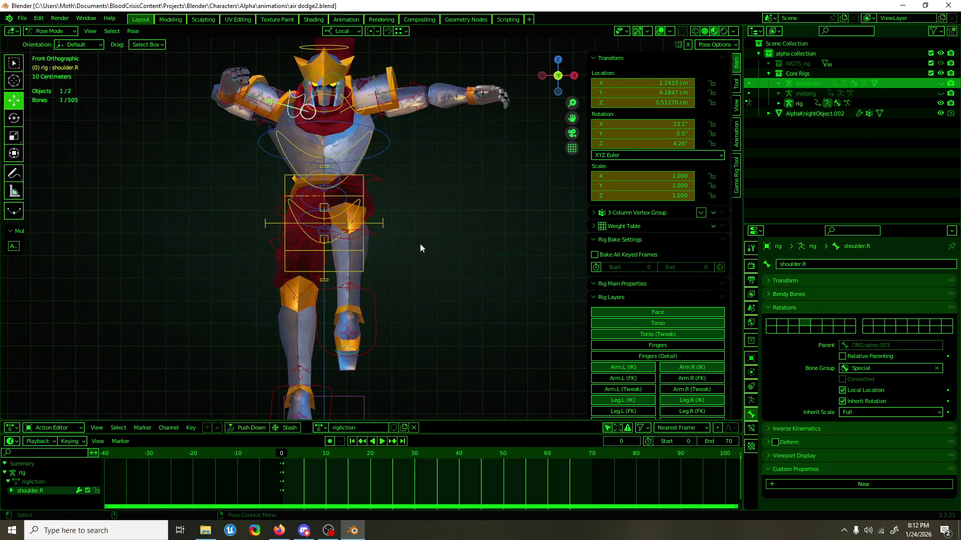
{"action": "key", "text": "ctrl+v"}
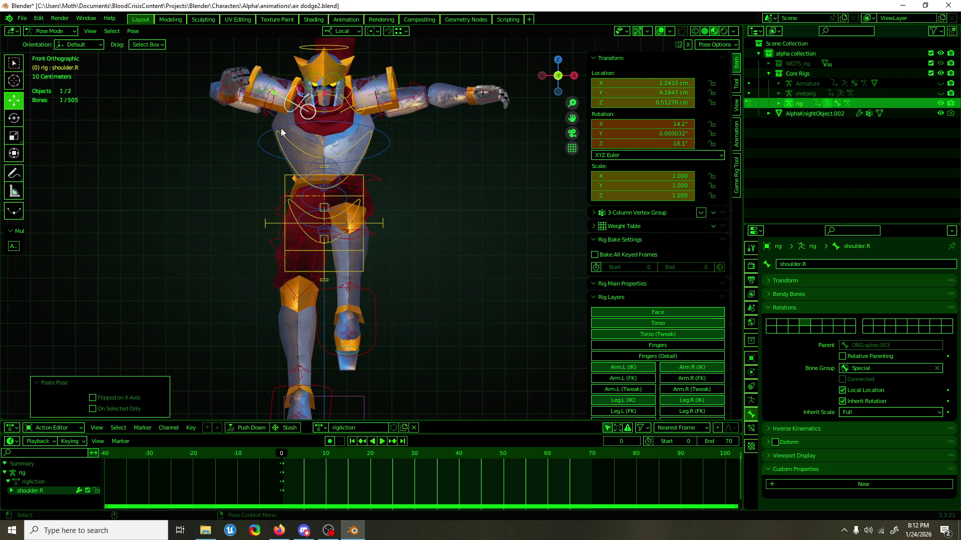
{"action": "key", "text": "i"}
{"action": "mouse_move", "coordinate": [277, 110]}
{"action": "middle_mouse_down", "text": "shift"}
{"action": "mouse_move", "coordinate": [317, 209]}
{"action": "mouse_move", "coordinate": [440, 230]}
{"action": "mouse_move", "coordinate": [315, 221]}
{"action": "middle_mouse_up", "text": "shift"}
{"action": "scroll", "coordinate": [317, 209], "scroll_direction": "up", "scroll_amount": 3}
{"action": "key", "text": "KP_1"}
{"action": "scroll", "coordinate": [296, 185], "scroll_direction": "down", "scroll_amount": 3}
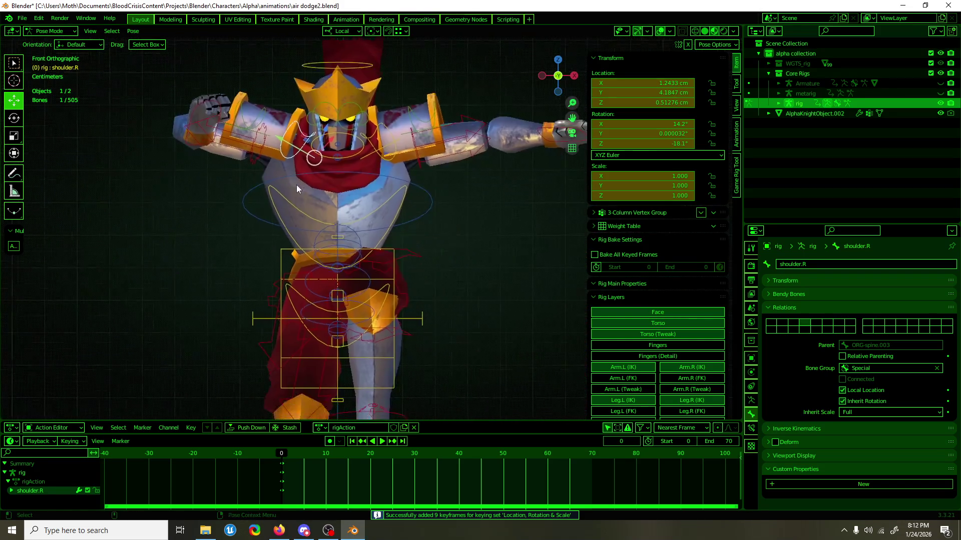
{"action": "mouse_move", "coordinate": [362, 256]}
{"action": "middle_mouse_down", "text": "shift"}
{"action": "mouse_move", "coordinate": [346, 188]}
{"action": "mouse_move", "coordinate": [338, 209]}
{"action": "mouse_move", "coordinate": [176, 206]}
{"action": "mouse_move", "coordinate": [422, 209]}
{"action": "middle_mouse_up", "text": "shift"}
Save air dodge2.blend with the new shoulder.R keyframes.
{"action": "key", "text": "ctrl+s"}
{"action": "scroll", "coordinate": [193, 210], "scroll_direction": "up", "scroll_amount": 2}
{"action": "key", "text": "KP_1"}
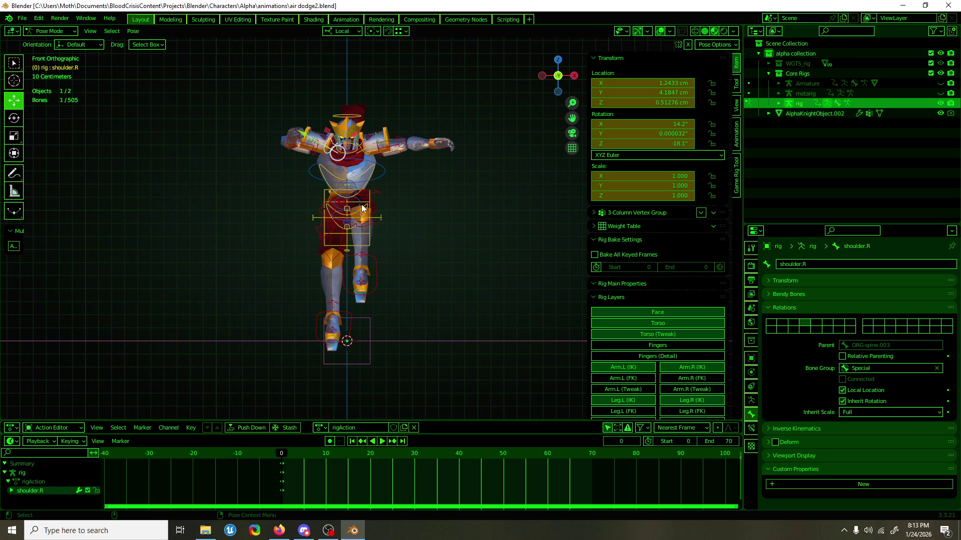
{"action": "key", "text": "ctrl+s"}
{"action": "mouse_move", "coordinate": [404, 303]}
{"action": "middle_mouse_down"}
{"action": "mouse_move", "coordinate": [287, 310]}
{"action": "mouse_move", "coordinate": [535, 320]}
{"action": "mouse_move", "coordinate": [415, 324]}
{"action": "middle_mouse_up"}
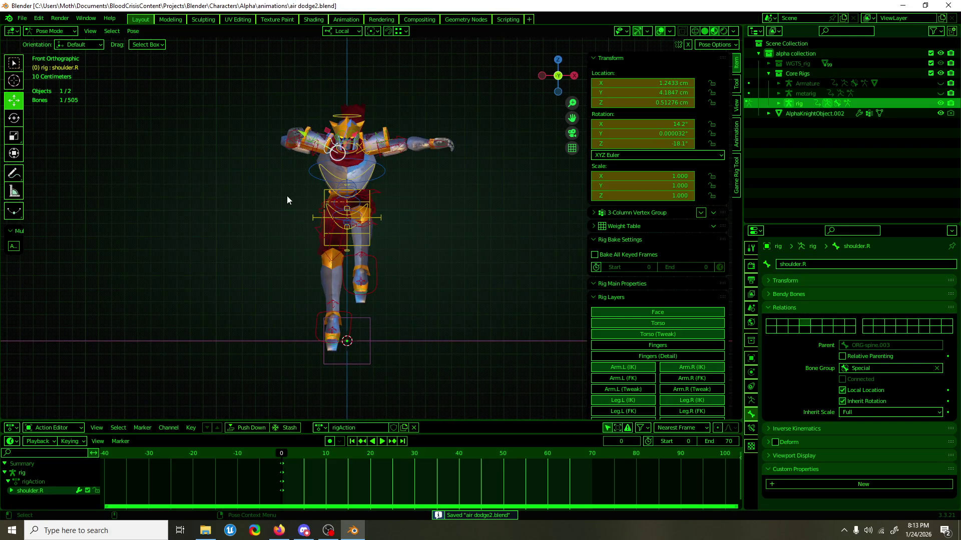
Reload air dodge2.blend from recent files and inspect the pose from several angles.
{"action": "left_click", "coordinate": [22, 18]}
{"action": "mouse_move", "coordinate": [45, 51]}
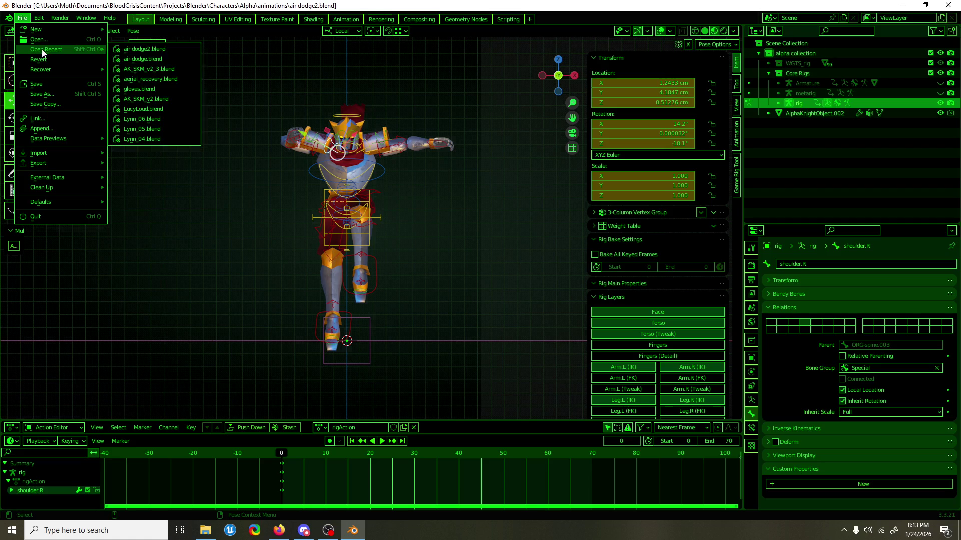
{"action": "left_click", "coordinate": [140, 52]}
{"action": "mouse_move", "coordinate": [400, 165]}
{"action": "middle_mouse_down"}
{"action": "mouse_move", "coordinate": [465, 173]}
{"action": "mouse_move", "coordinate": [359, 178]}
{"action": "middle_mouse_up"}
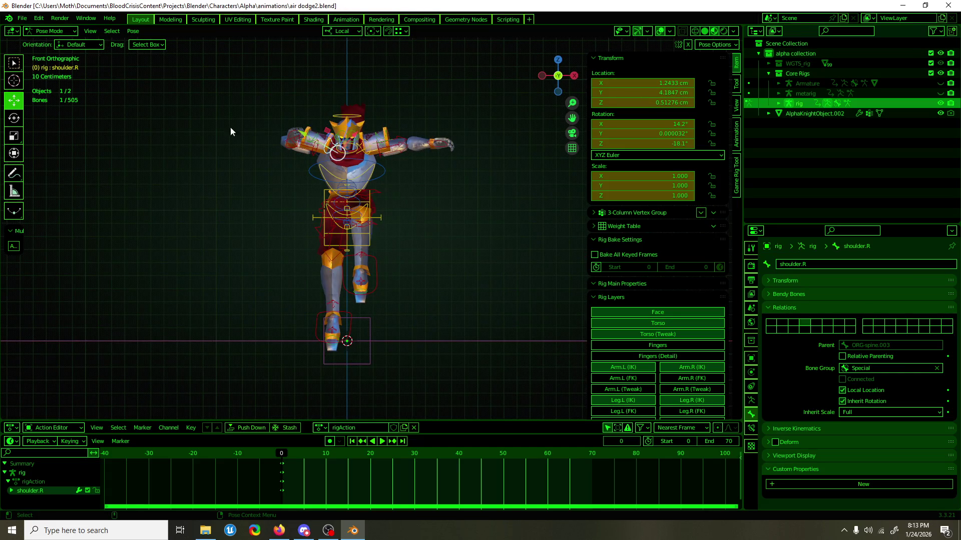
{"action": "mouse_move", "coordinate": [280, 138]}
{"action": "middle_mouse_down", "text": "alt"}
{"action": "mouse_move", "coordinate": [380, 145]}
{"action": "mouse_move", "coordinate": [357, 139]}
{"action": "mouse_move", "coordinate": [373, 136]}
{"action": "mouse_move", "coordinate": [338, 138]}
{"action": "mouse_move", "coordinate": [434, 205]}
{"action": "mouse_move", "coordinate": [195, 188]}
{"action": "middle_mouse_up", "text": "alt"}
{"action": "key", "text": "ctrl+s"}
Rotate the right foot IK control around its local X axis.
{"action": "left_click", "coordinate": [275, 282]}
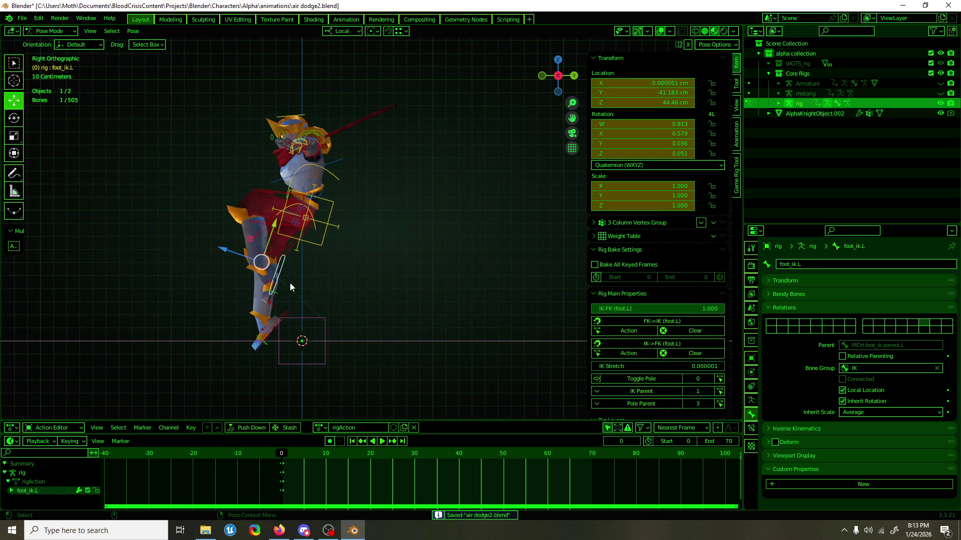
{"action": "left_click", "coordinate": [287, 312]}
{"action": "key", "text": "r"}
{"action": "key", "text": "x"}
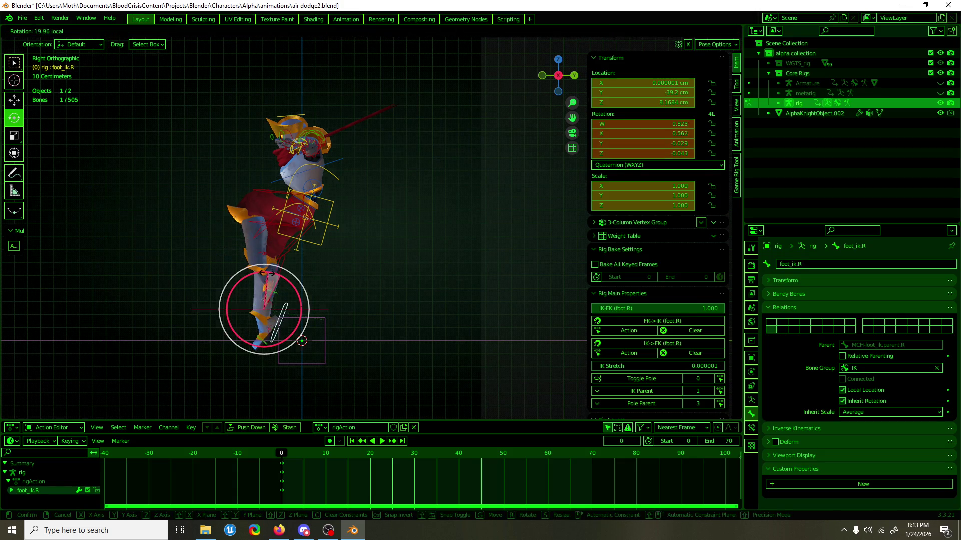
{"action": "left_click", "coordinate": [264, 283]}
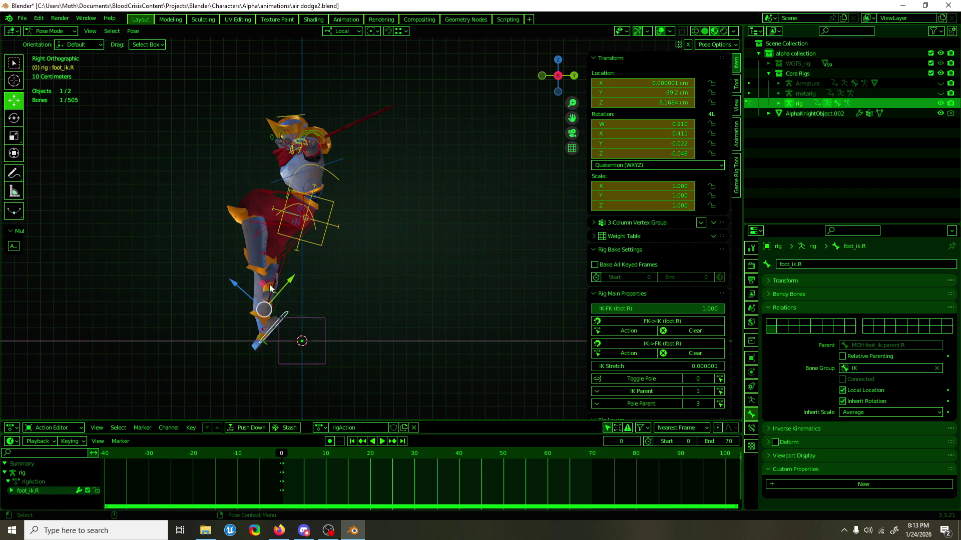
{"action": "key", "text": "g"}
{"action": "key", "text": "Escape"}
{"action": "middle_click_drag", "start_coordinate": [271, 288], "coordinate": [536, 265]}
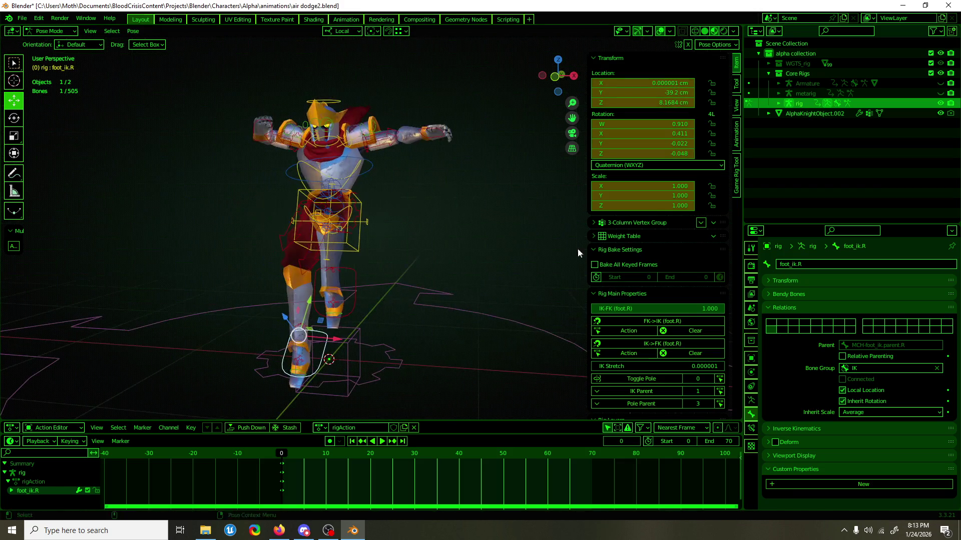
Set the IK-FK blend of both foot IK controls to 0.
{"action": "left_click_drag", "start_coordinate": [674, 310], "coordinate": [500, 329]}
{"action": "left_click", "coordinate": [360, 271]}
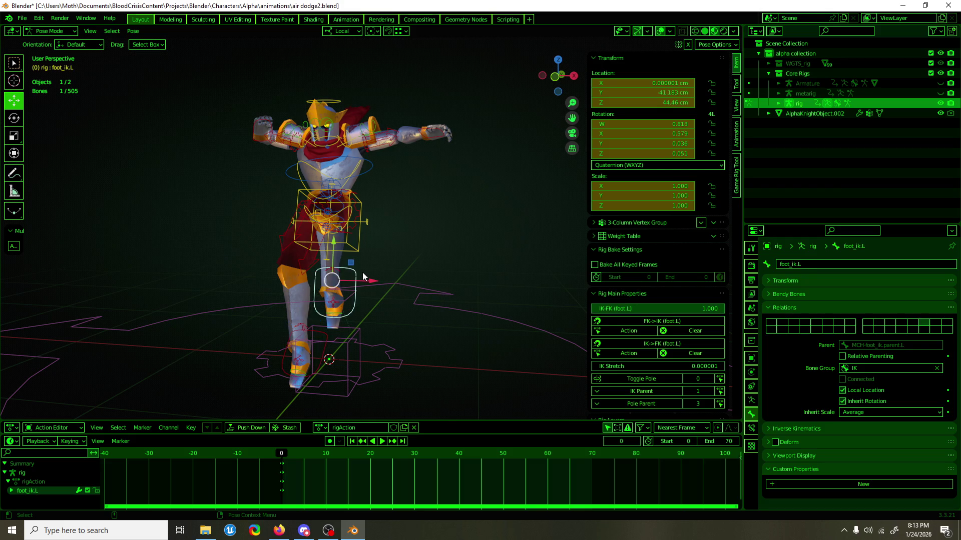
{"action": "left_click_drag", "start_coordinate": [720, 309], "coordinate": [591, 311]}
{"action": "key", "text": "KP_1"}
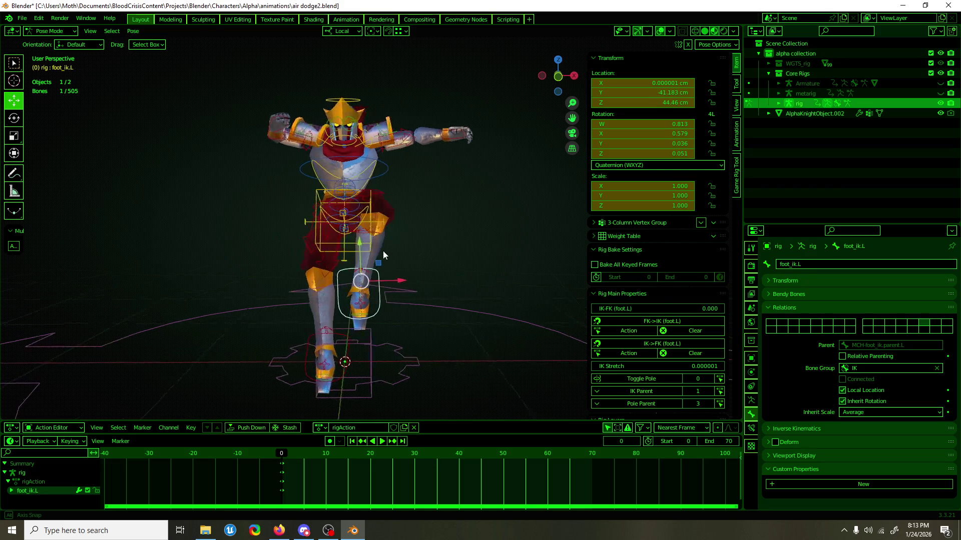
Adjust the thigh IK Y rotations, settling the right thigh at -12.3°.
{"action": "left_click", "coordinate": [362, 189]}
{"action": "mouse_move", "coordinate": [645, 134]}
{"action": "left_mouse_down"}
{"action": "mouse_move", "coordinate": [671, 133]}
{"action": "mouse_move", "coordinate": [616, 133]}
{"action": "left_mouse_up"}
{"action": "left_click", "coordinate": [337, 256]}
{"action": "middle_click_drag", "start_coordinate": [500, 195], "coordinate": [405, 208]}
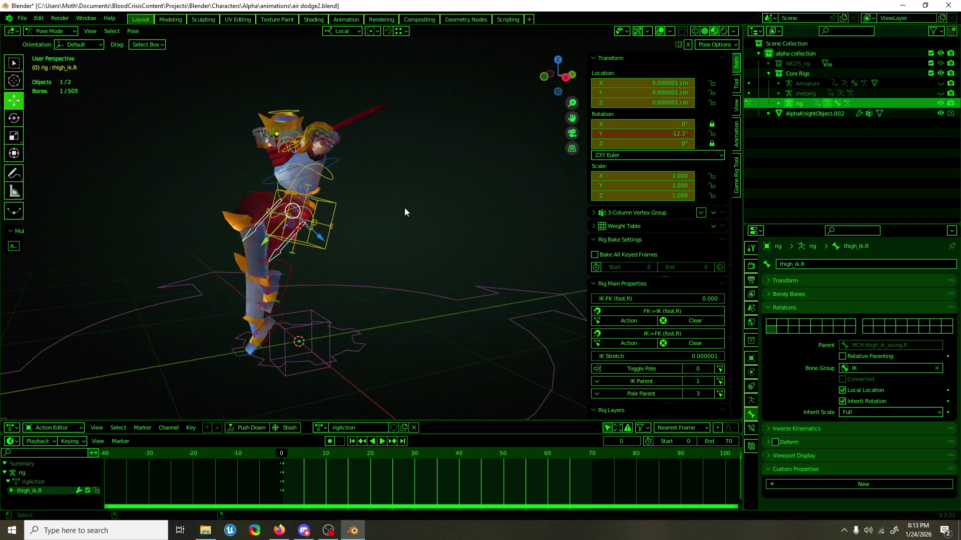
Save the file and move the current frame to frame 3.
{"action": "key", "text": "a"}
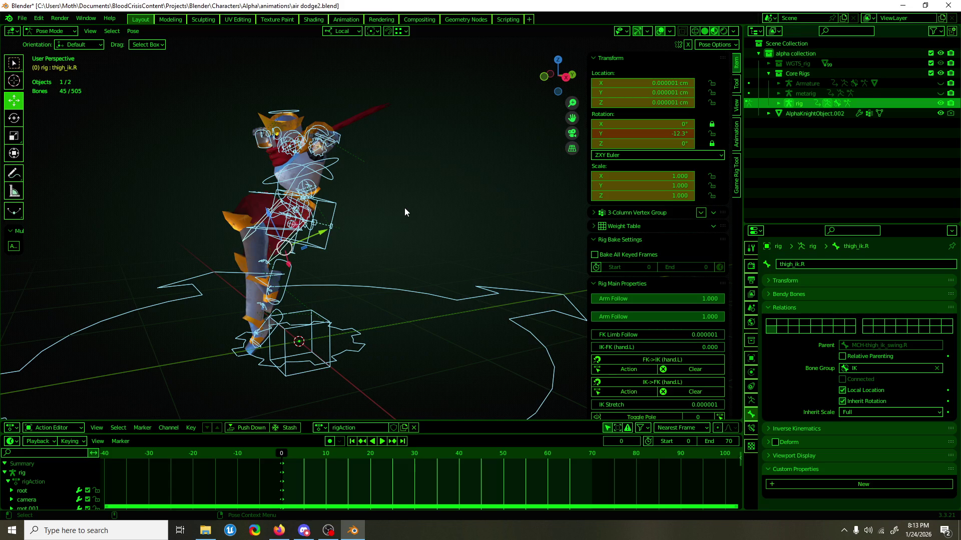
{"action": "key", "text": "ctrl+s"}
{"action": "key", "text": "alt+a"}
{"action": "left_click_drag", "start_coordinate": [287, 456], "coordinate": [296, 455]}
{"action": "mouse_move", "coordinate": [347, 361]}
{"action": "middle_mouse_down"}
{"action": "mouse_move", "coordinate": [269, 299]}
{"action": "mouse_move", "coordinate": [438, 260]}
{"action": "mouse_move", "coordinate": [388, 268]}
{"action": "mouse_move", "coordinate": [500, 165]}
{"action": "mouse_move", "coordinate": [531, 153]}
{"action": "mouse_move", "coordinate": [459, 176]}
{"action": "middle_mouse_up"}
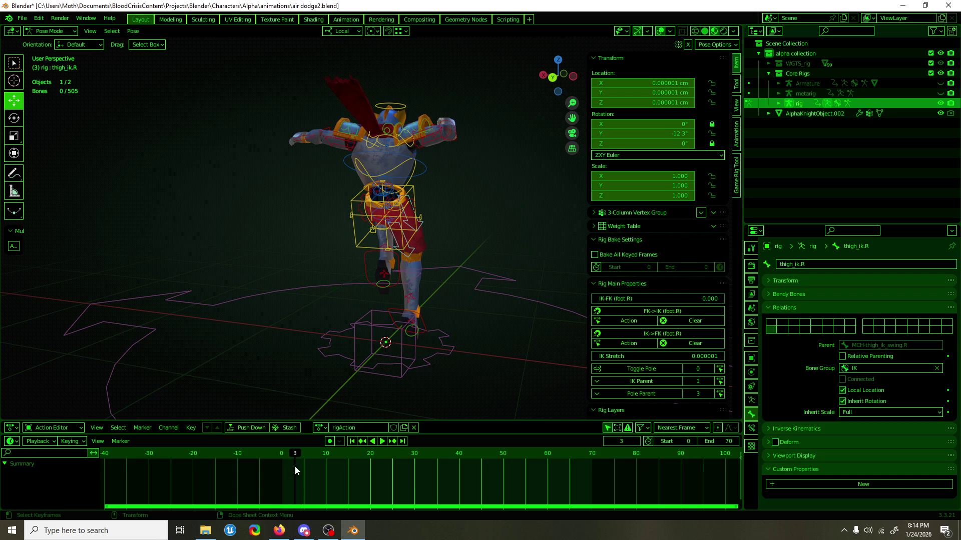
Duplicate the frame-0 keys to frame 60 and set the scene end frame to 60.
{"action": "key", "text": "a"}
{"action": "mouse_move", "coordinate": [283, 465]}
{"action": "left_mouse_down"}
{"action": "mouse_move", "coordinate": [600, 473]}
{"action": "mouse_move", "coordinate": [453, 479]}
{"action": "mouse_move", "coordinate": [550, 473]}
{"action": "left_mouse_up"}
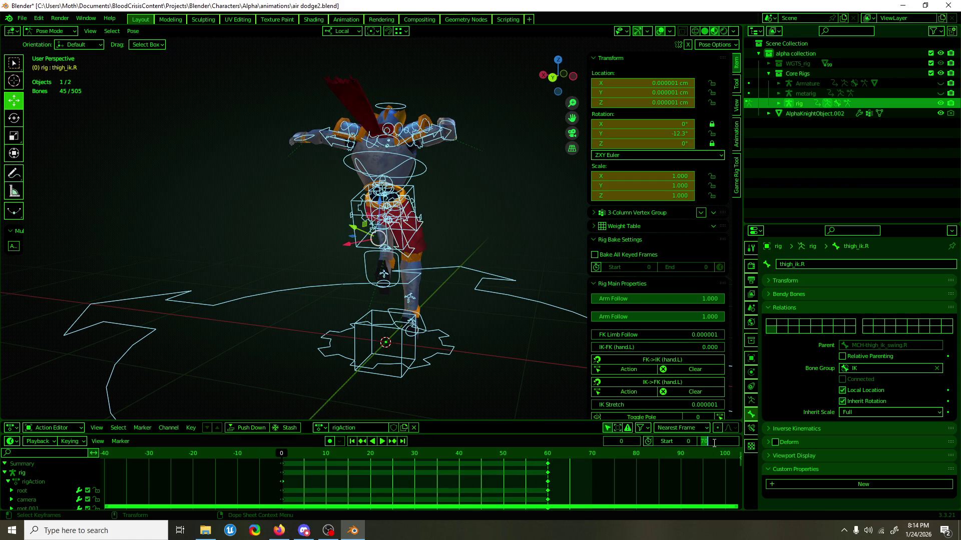
{"action": "type", "text": "60"}
{"action": "key", "text": "Return"}
{"action": "mouse_move", "coordinate": [471, 190]}
{"action": "middle_mouse_down"}
{"action": "mouse_move", "coordinate": [407, 389]}
{"action": "mouse_move", "coordinate": [425, 328]}
{"action": "mouse_move", "coordinate": [224, 331]}
{"action": "middle_mouse_up"}
{"action": "key", "text": "alt+a"}
Parent the right and left foot IK controls to root.001.
{"action": "left_click", "coordinate": [395, 332]}
{"action": "scroll", "coordinate": [344, 243], "scroll_direction": "up", "scroll_amount": 3}
{"action": "scroll", "coordinate": [343, 243], "scroll_direction": "down", "scroll_amount": 3}
{"action": "middle_click_drag", "start_coordinate": [343, 244], "coordinate": [392, 270]}
{"action": "left_click", "coordinate": [647, 389]}
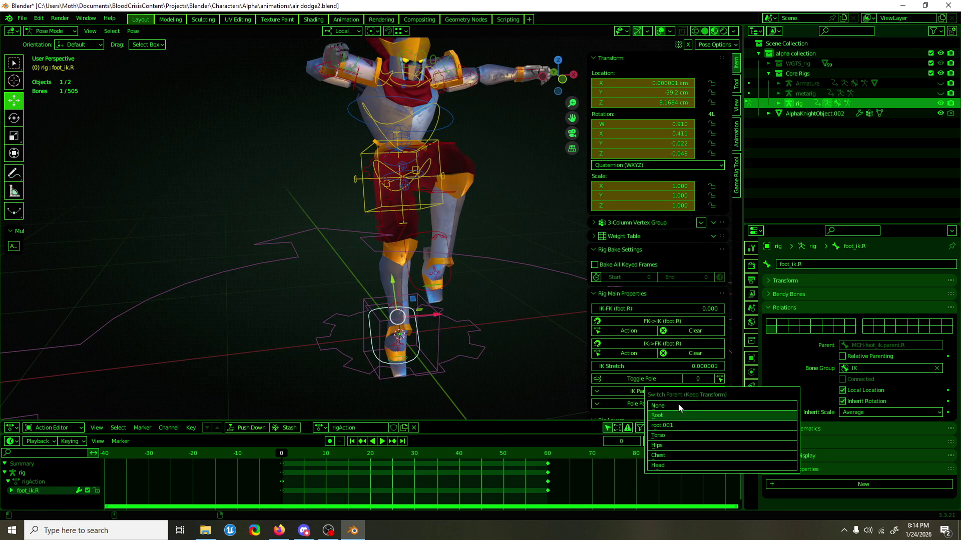
{"action": "left_click", "coordinate": [684, 425]}
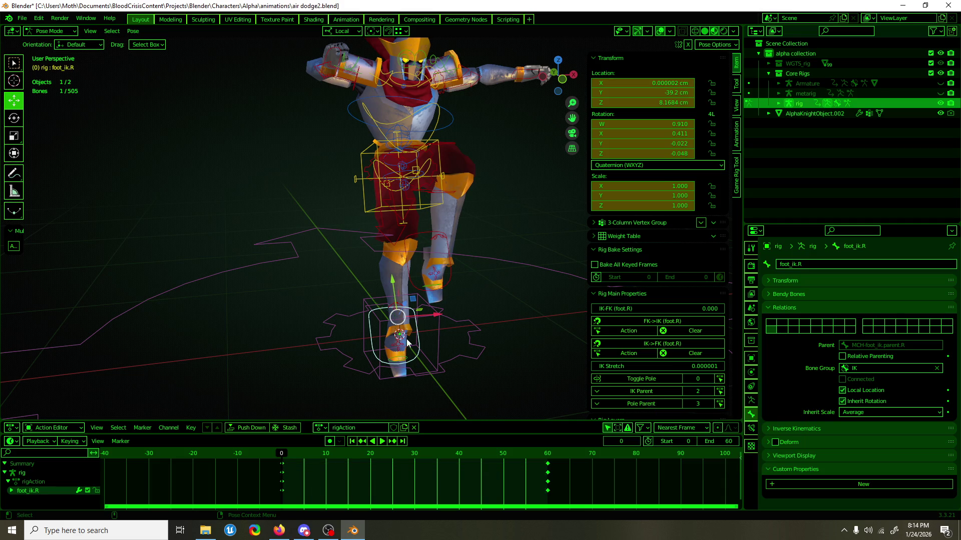
{"action": "left_click", "coordinate": [447, 281]}
{"action": "left_click", "coordinate": [637, 391]}
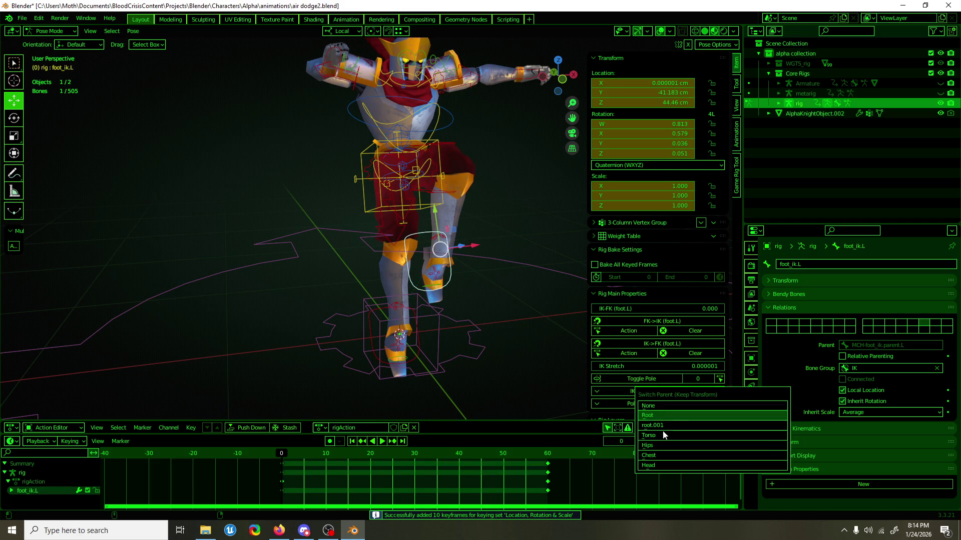
{"action": "left_click", "coordinate": [665, 432]}
Parent the left and right hand IK controls to root.001.
{"action": "left_click", "coordinate": [543, 75]}
{"action": "mouse_move", "coordinate": [529, 189]}
{"action": "middle_mouse_down"}
{"action": "mouse_move", "coordinate": [527, 154]}
{"action": "mouse_move", "coordinate": [560, 161]}
{"action": "middle_mouse_up"}
{"action": "left_click", "coordinate": [637, 382]}
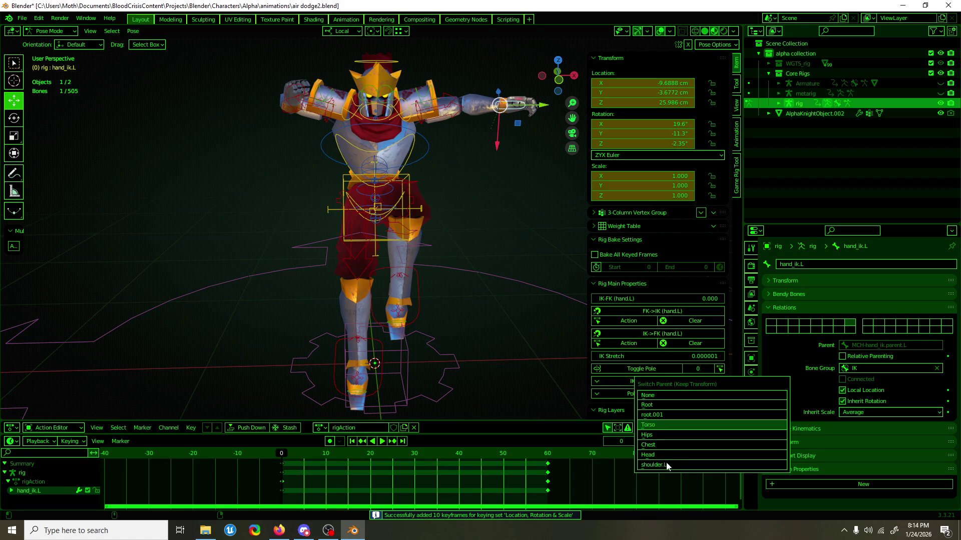
{"action": "left_click", "coordinate": [674, 417]}
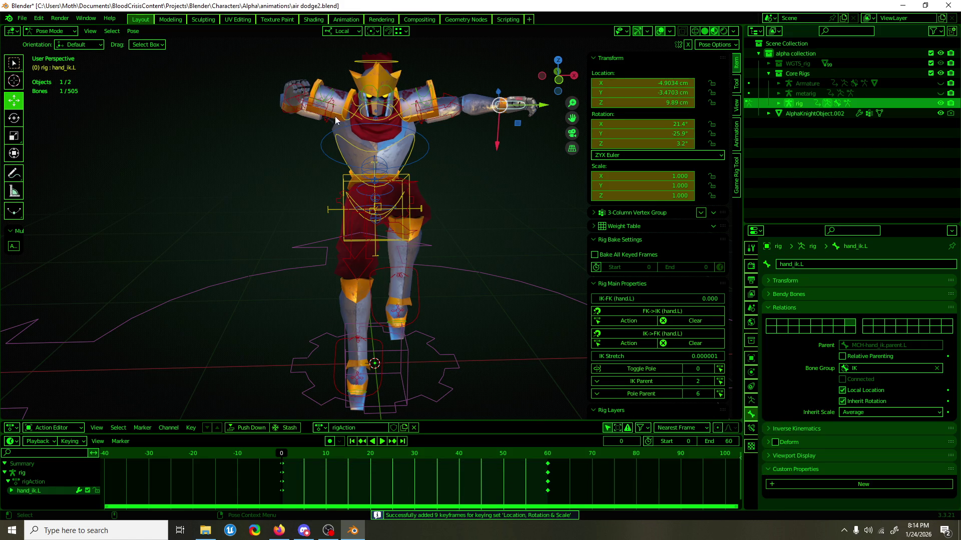
{"action": "left_click", "coordinate": [295, 110]}
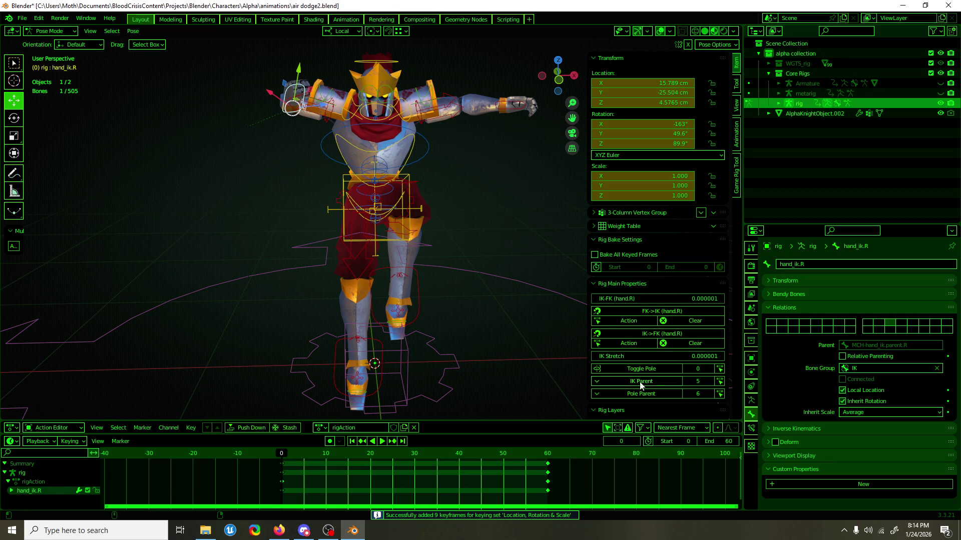
{"action": "left_click", "coordinate": [657, 383]}
{"action": "left_click", "coordinate": [690, 417]}
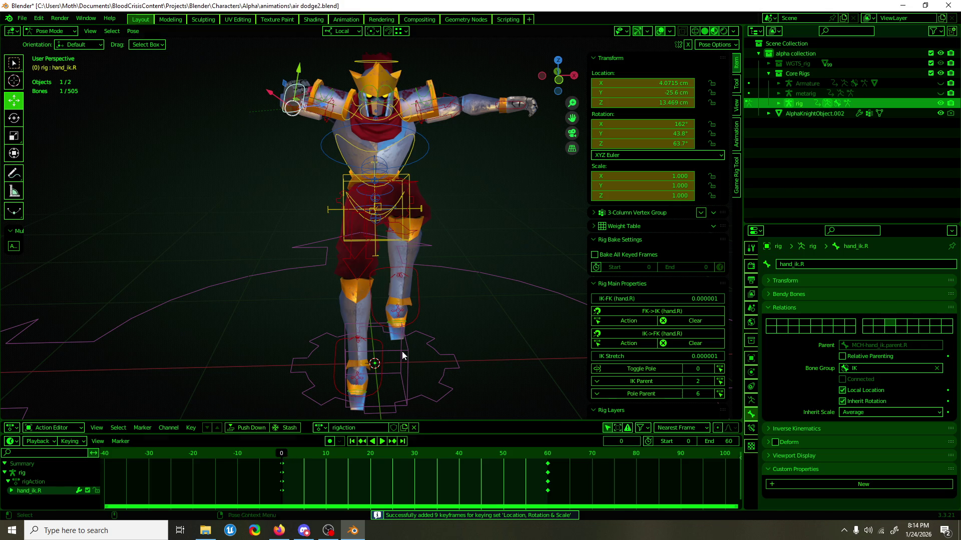
Select the keys across frames 0–60, play back, and trial a root.001 rotation before cancelling.
{"action": "key", "text": "a"}
{"action": "left_click_drag", "start_coordinate": [283, 467], "coordinate": [552, 483]}
{"action": "key", "text": "space"}
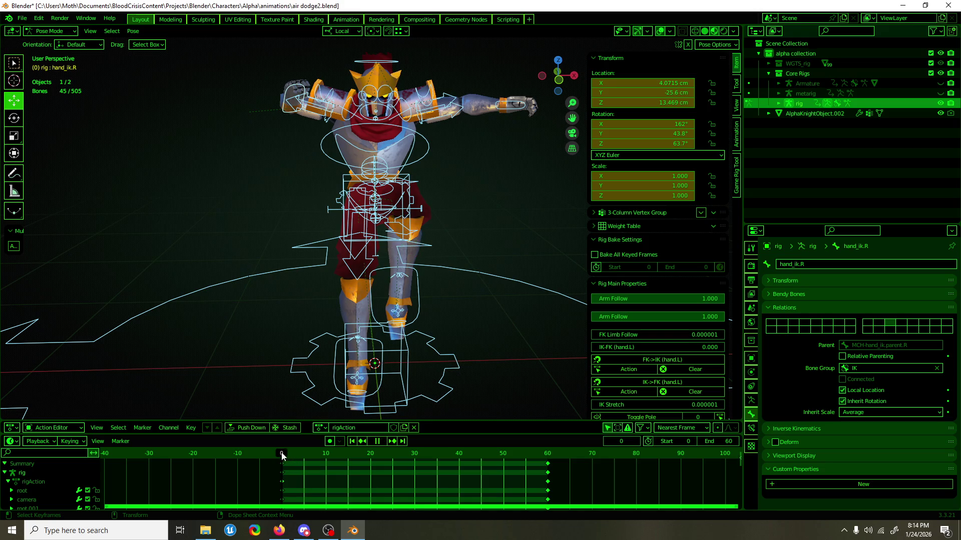
{"action": "key", "text": "Escape"}
{"action": "key", "text": "shift+space"}
{"action": "key", "text": "r"}
{"action": "left_click", "coordinate": [406, 383]}
{"action": "left_click_drag", "start_coordinate": [407, 383], "coordinate": [392, 378]}
{"action": "key", "text": "Escape"}
{"action": "key", "text": "shift+space"}
{"action": "key", "text": "g"}
Parent the torso to root.001, key it, and move its keys to frame 60.
{"action": "left_click", "coordinate": [352, 242]}
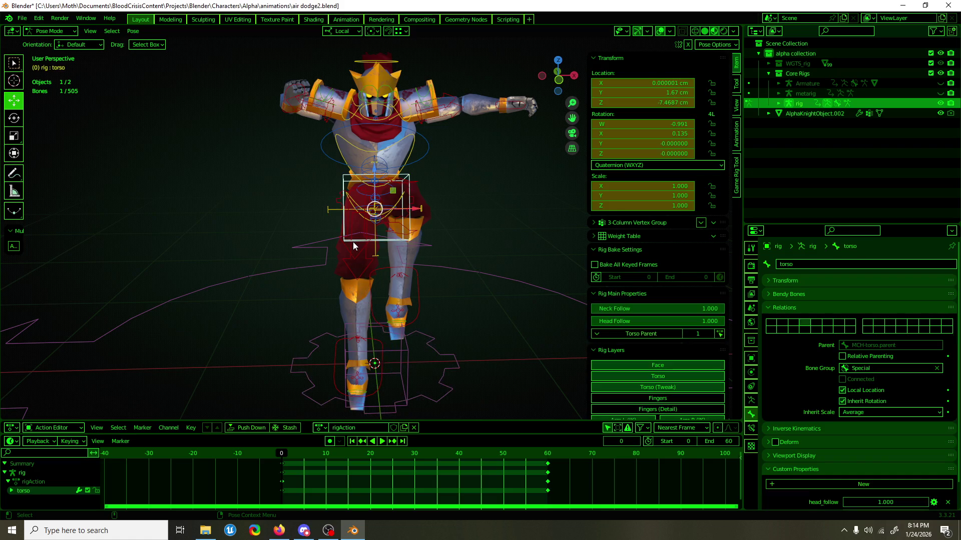
{"action": "middle_click_drag", "start_coordinate": [352, 241], "coordinate": [368, 250]}
{"action": "left_click", "coordinate": [638, 338]}
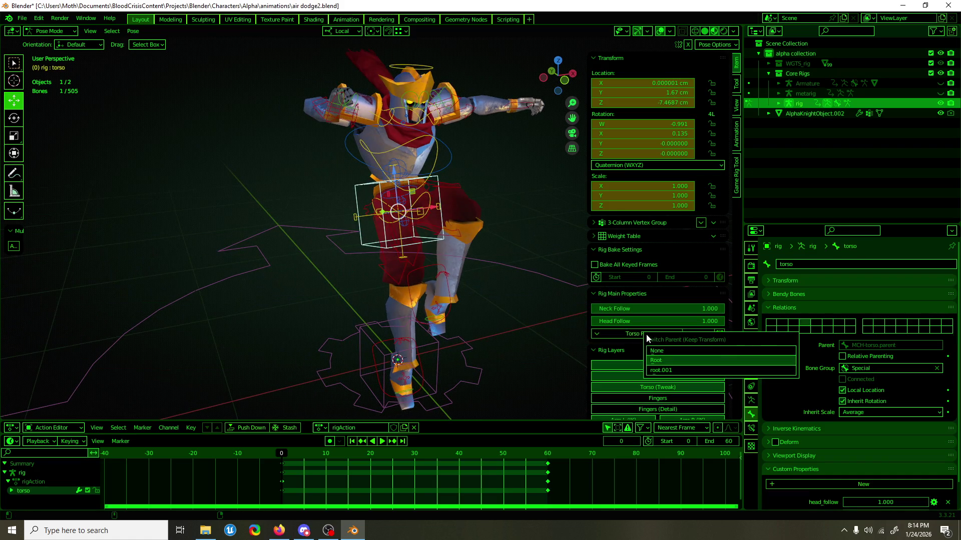
{"action": "left_click", "coordinate": [681, 375]}
{"action": "key", "text": "i"}
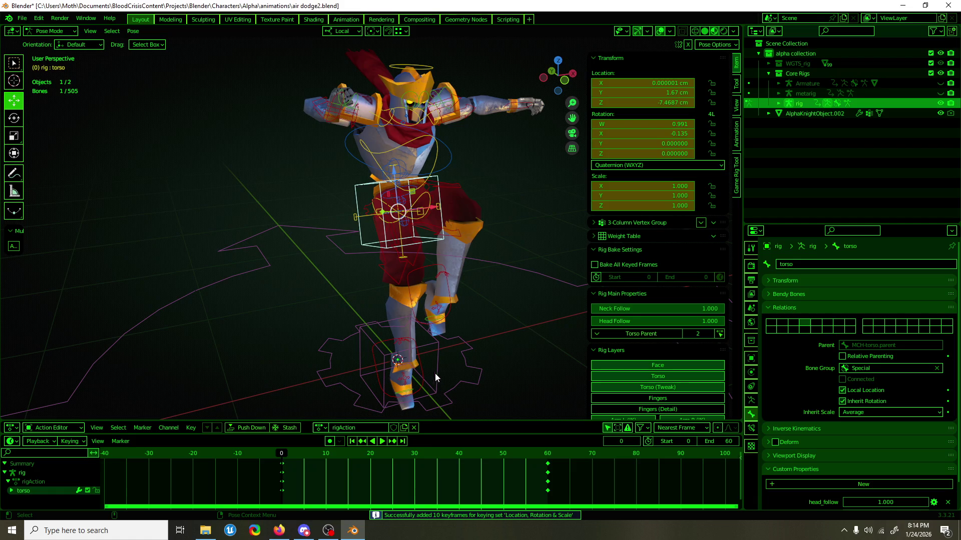
{"action": "key", "text": "g"}
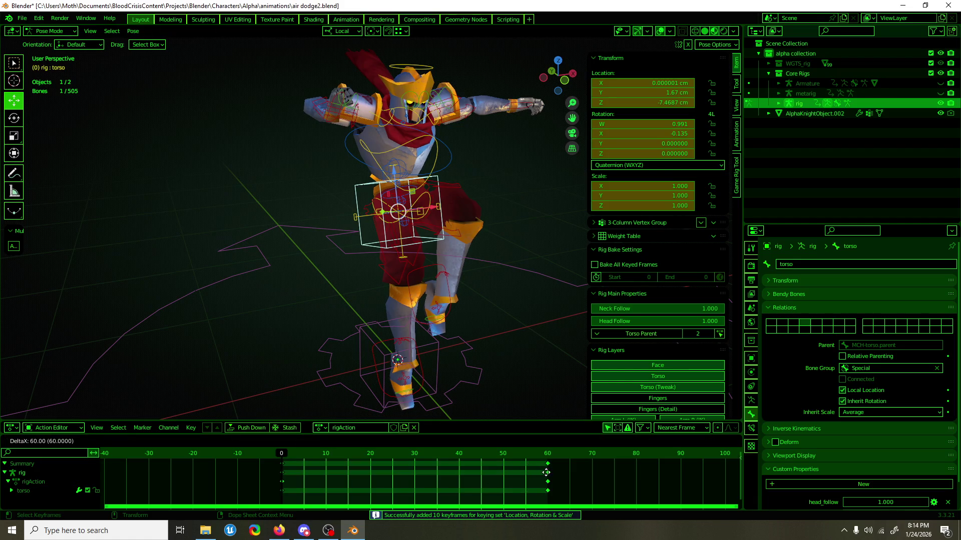
{"action": "left_click", "coordinate": [547, 472]}
{"action": "left_click", "coordinate": [374, 408]}
{"action": "key", "text": "shift+space"}
{"action": "key", "text": "r"}
{"action": "key", "text": "r"}
{"action": "key", "text": "r"}
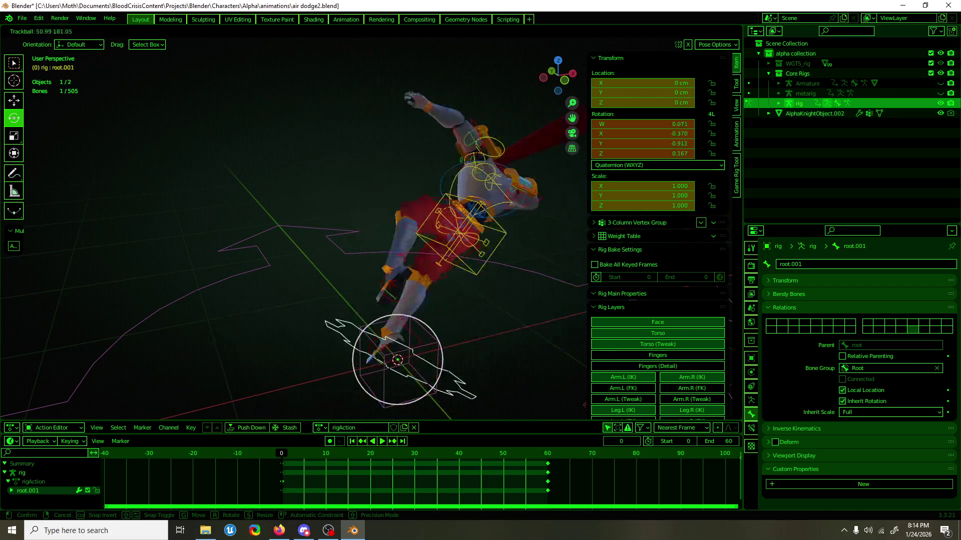
Cancel root.001's rotations, leaving it at rest (W 1, X/Y/Z 0).
{"action": "key", "text": "Escape"}
{"action": "key", "text": "r"}
{"action": "key", "text": "r"}
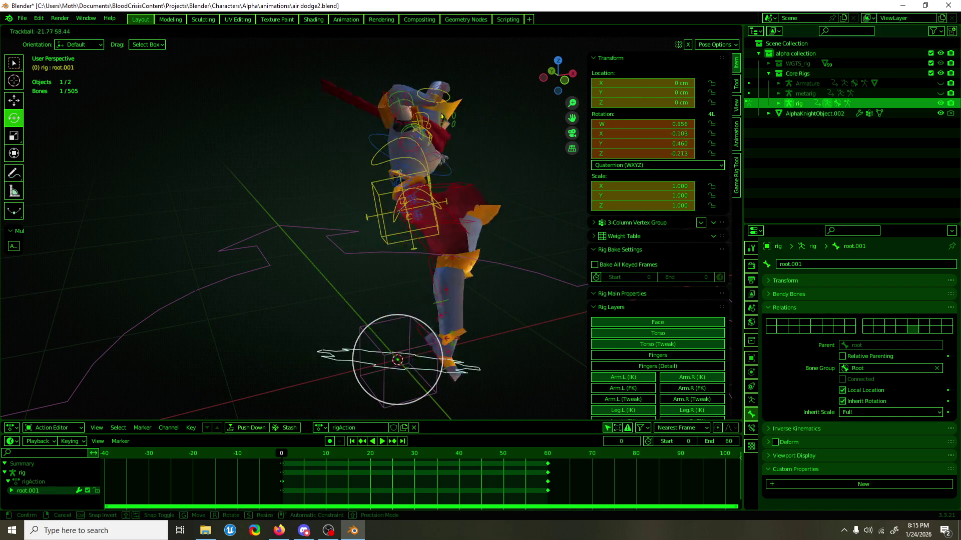
{"action": "key", "text": "Escape"}
{"action": "scroll", "coordinate": [390, 368], "scroll_direction": "down", "scroll_amount": 2}
{"action": "key", "text": "shift+space"}
{"action": "key", "text": "g"}
{"action": "mouse_move", "coordinate": [391, 370]}
{"action": "middle_mouse_down"}
{"action": "mouse_move", "coordinate": [396, 345]}
{"action": "mouse_move", "coordinate": [383, 328]}
{"action": "middle_mouse_up"}
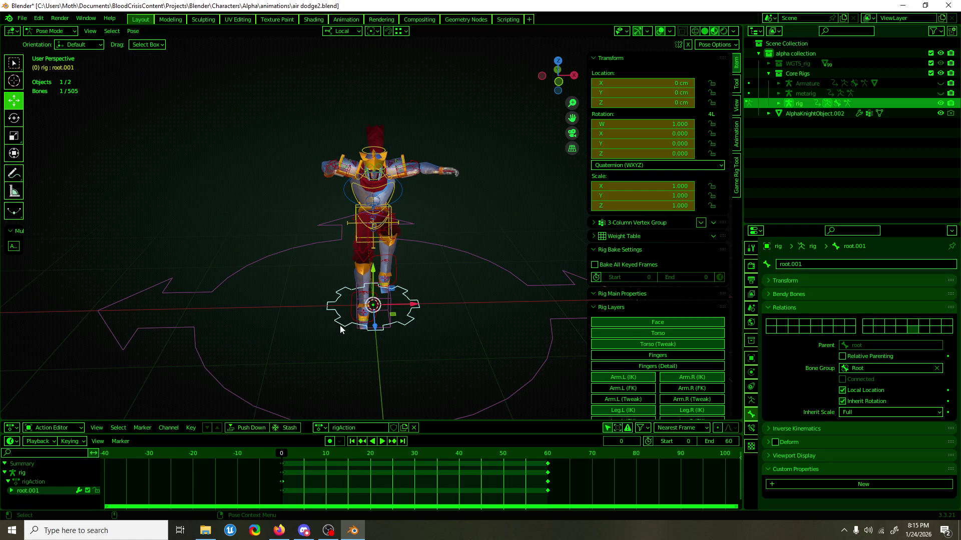
Save air dodge2.blend and reselect the root.001 control.
{"action": "key", "text": "ctrl+s"}
{"action": "mouse_move", "coordinate": [341, 326]}
{"action": "middle_mouse_down"}
{"action": "mouse_move", "coordinate": [464, 312]}
{"action": "mouse_move", "coordinate": [354, 284]}
{"action": "middle_mouse_up"}
{"action": "scroll", "coordinate": [464, 312], "scroll_direction": "up", "scroll_amount": 2}
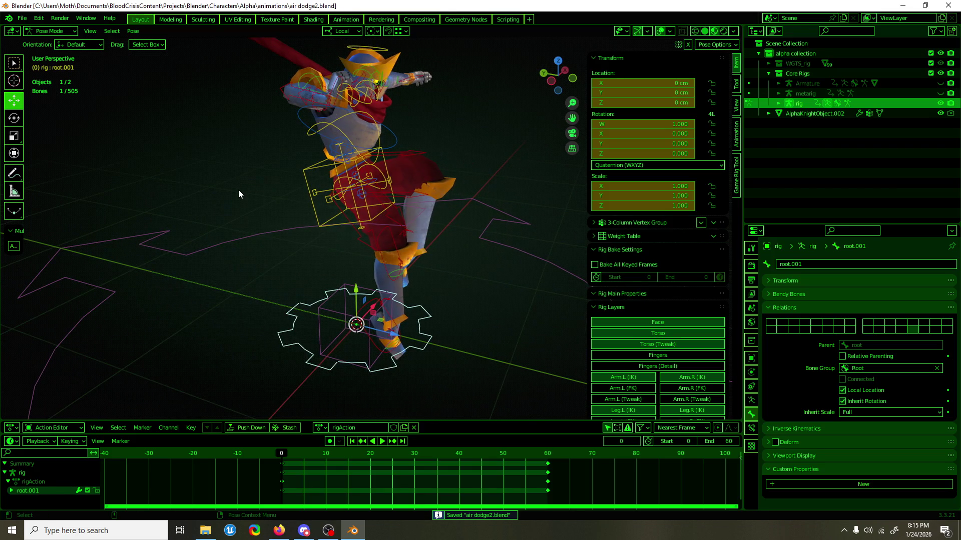
{"action": "middle_click_drag", "start_coordinate": [358, 263], "coordinate": [298, 320]}
{"action": "left_click", "coordinate": [296, 323]}
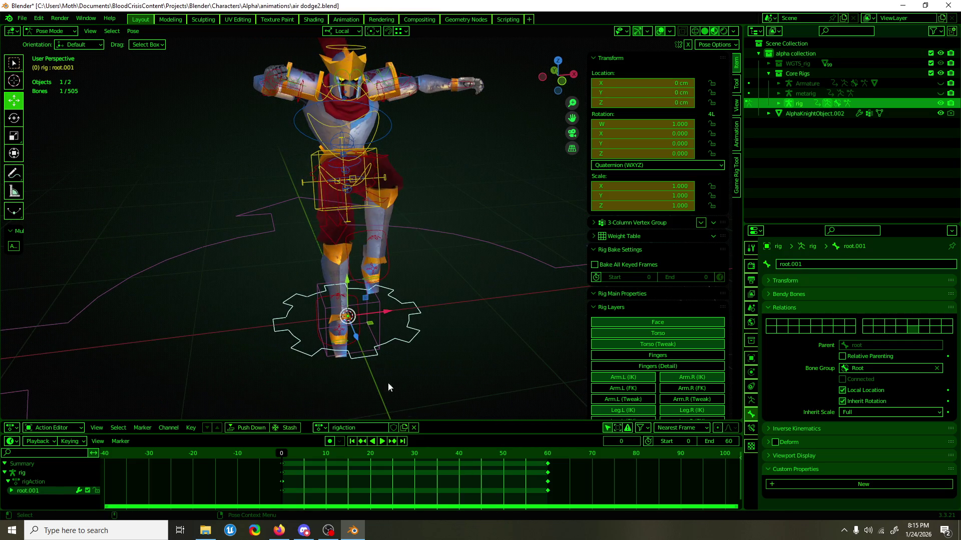
Switch root.001 to XYZ Euler rotation and key its current pose.
{"action": "left_click", "coordinate": [638, 166]}
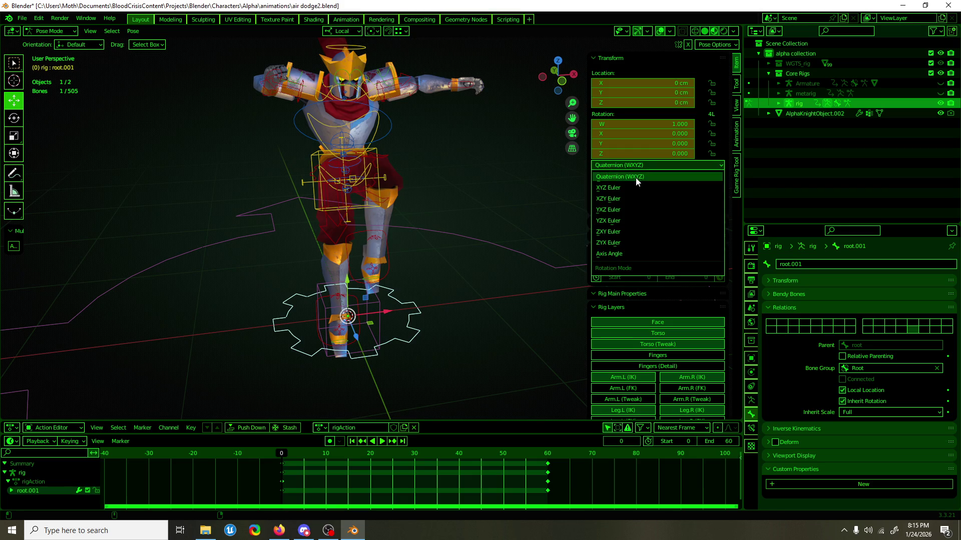
{"action": "left_click", "coordinate": [634, 185]}
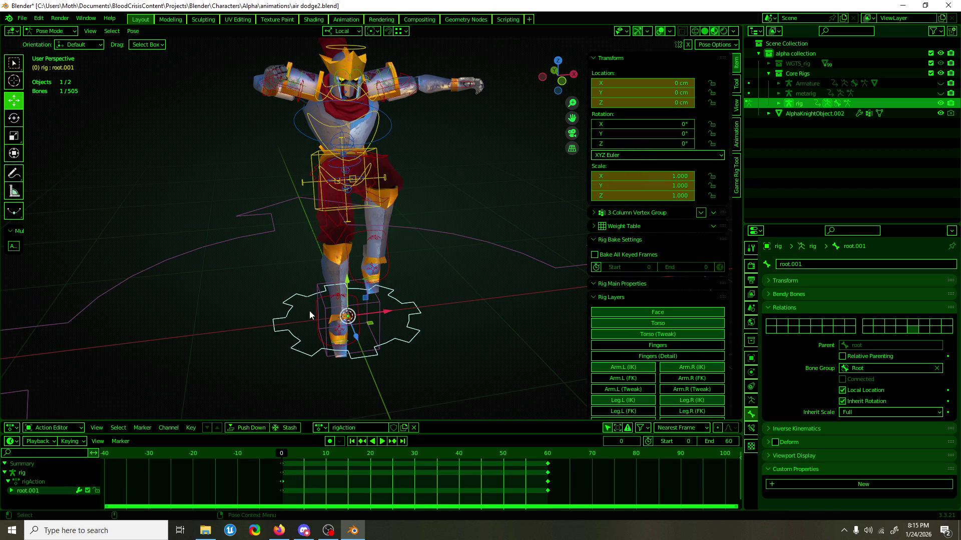
{"action": "key", "text": "i"}
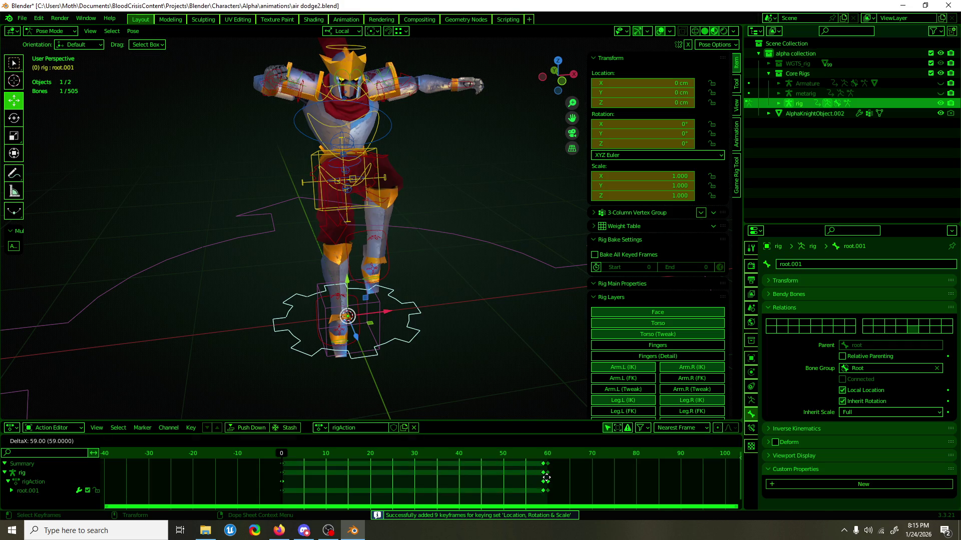
{"action": "left_click", "coordinate": [500, 454]}
{"action": "key", "text": "space"}
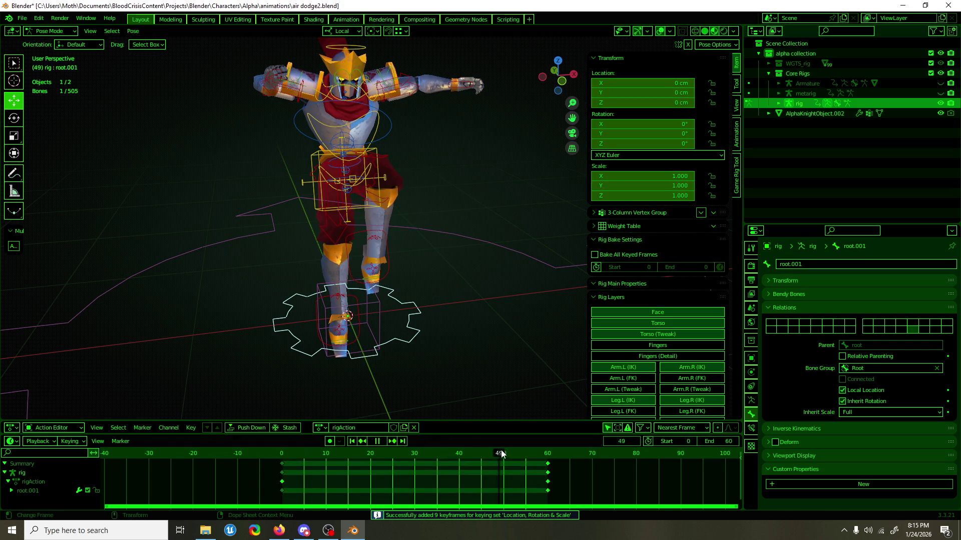
{"action": "key", "text": "space"}
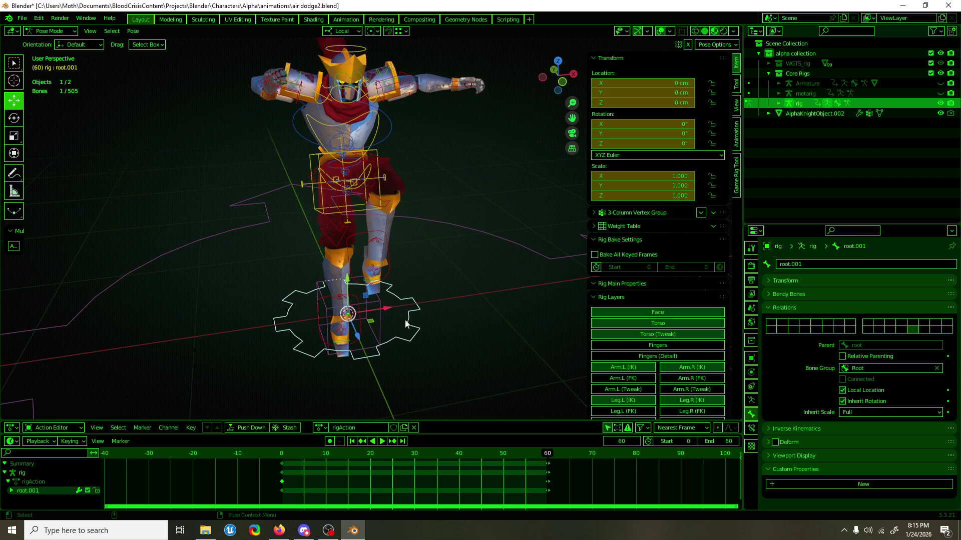
Spin root.001 to exactly 1080° around Y and key it at frame 60.
{"action": "key", "text": "r"}
{"action": "mouse_move", "coordinate": [374, 332]}
{"action": "left_mouse_down"}
{"action": "mouse_move", "coordinate": [315, 320]}
{"action": "mouse_move", "coordinate": [380, 305]}
{"action": "mouse_move", "coordinate": [350, 346]}
{"action": "left_mouse_up"}
{"action": "mouse_move", "coordinate": [325, 303]}
{"action": "left_mouse_down"}
{"action": "mouse_move", "coordinate": [373, 320]}
{"action": "mouse_move", "coordinate": [326, 325]}
{"action": "mouse_move", "coordinate": [366, 301]}
{"action": "mouse_move", "coordinate": [357, 326]}
{"action": "mouse_move", "coordinate": [350, 320]}
{"action": "left_mouse_up"}
{"action": "left_click", "coordinate": [637, 132]}
{"action": "type", "text": "80"}
{"action": "key", "text": "Return"}
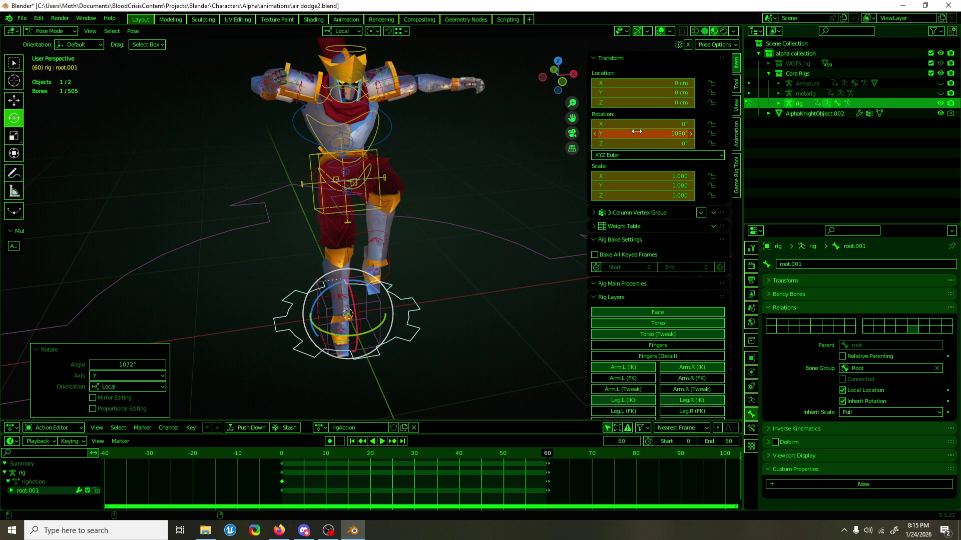
{"action": "key", "text": "shift+space"}
{"action": "key", "text": "g"}
{"action": "scroll", "coordinate": [404, 203], "scroll_direction": "down", "scroll_amount": 2}
{"action": "middle_click_drag", "start_coordinate": [404, 203], "coordinate": [394, 209]}
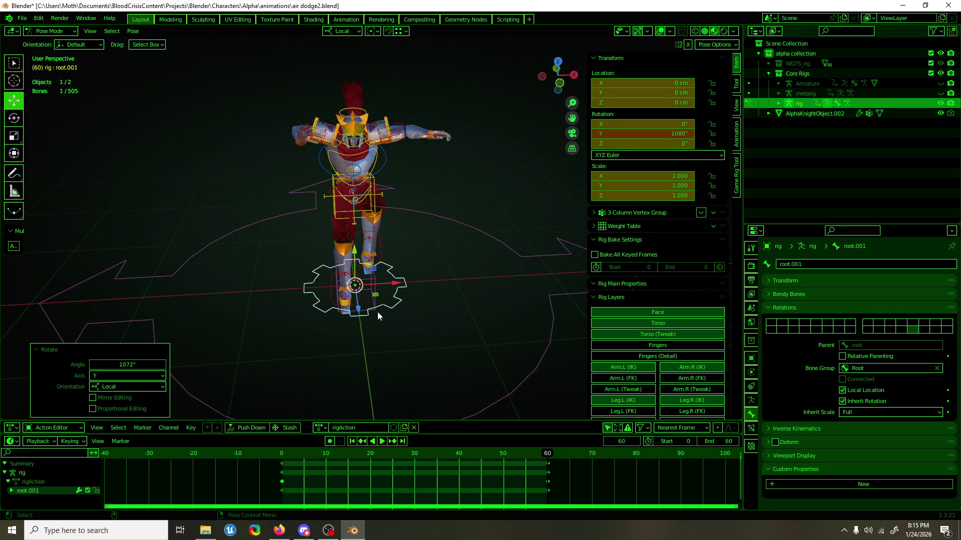
{"action": "key", "text": "i"}
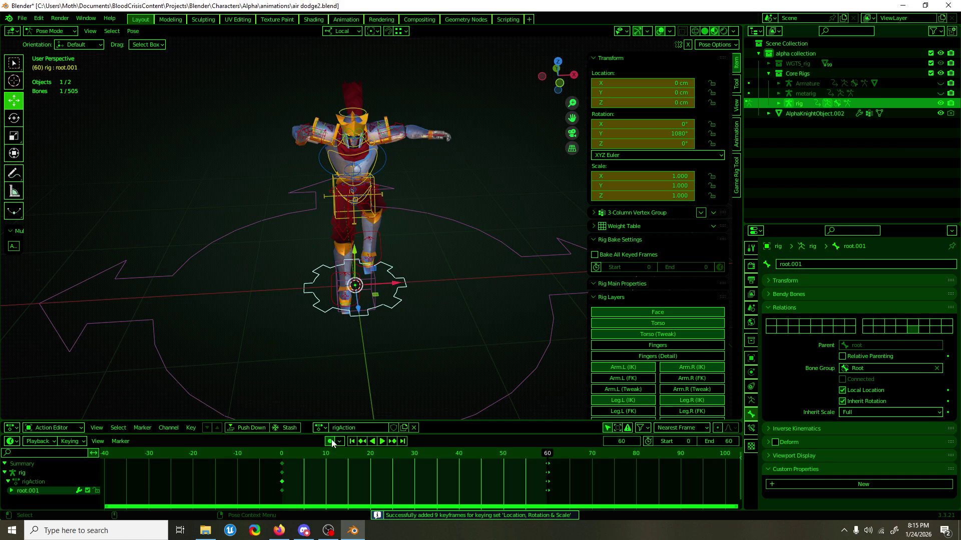
Play the spin back from frame 0 and save air dodge2.blend.
{"action": "left_click", "coordinate": [288, 455]}
{"action": "key", "text": "space"}
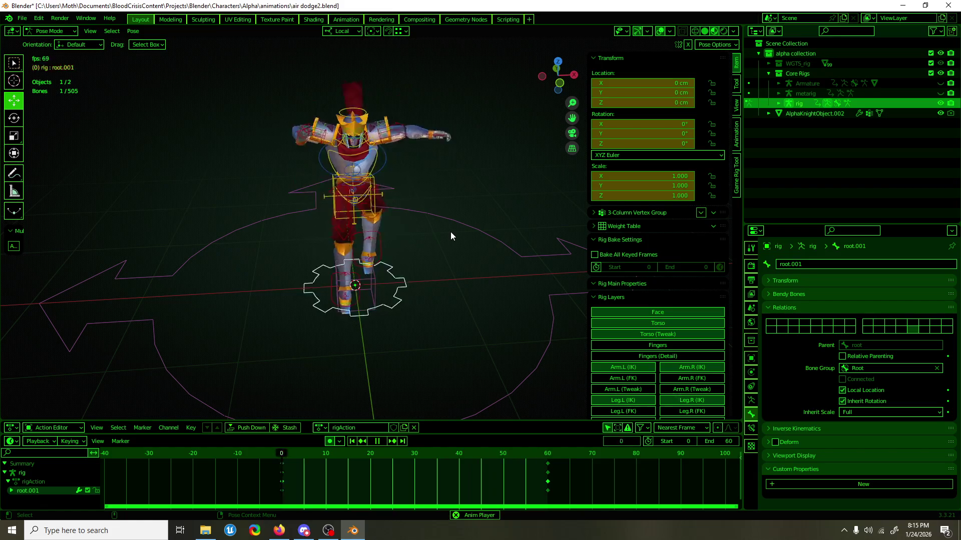
{"action": "left_click", "coordinate": [278, 455]}
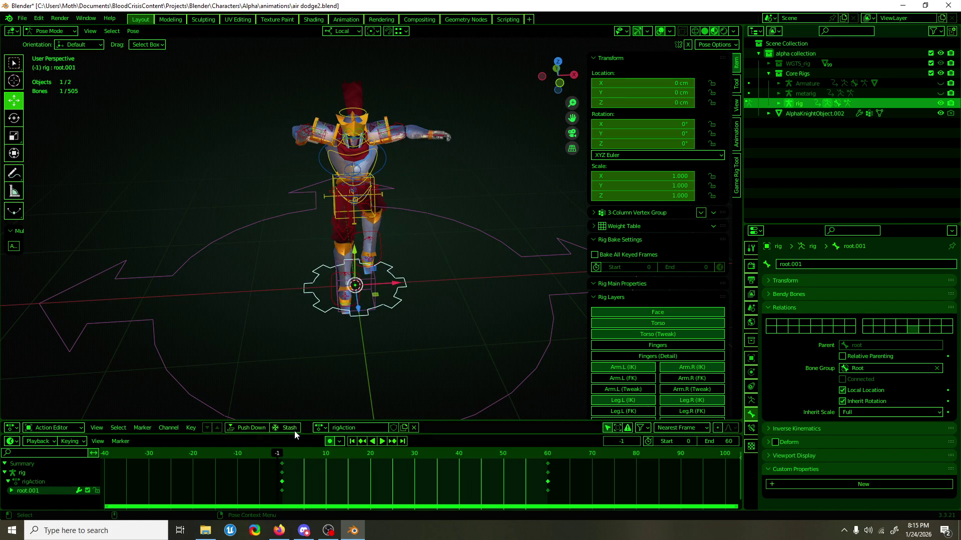
{"action": "key", "text": "Escape"}
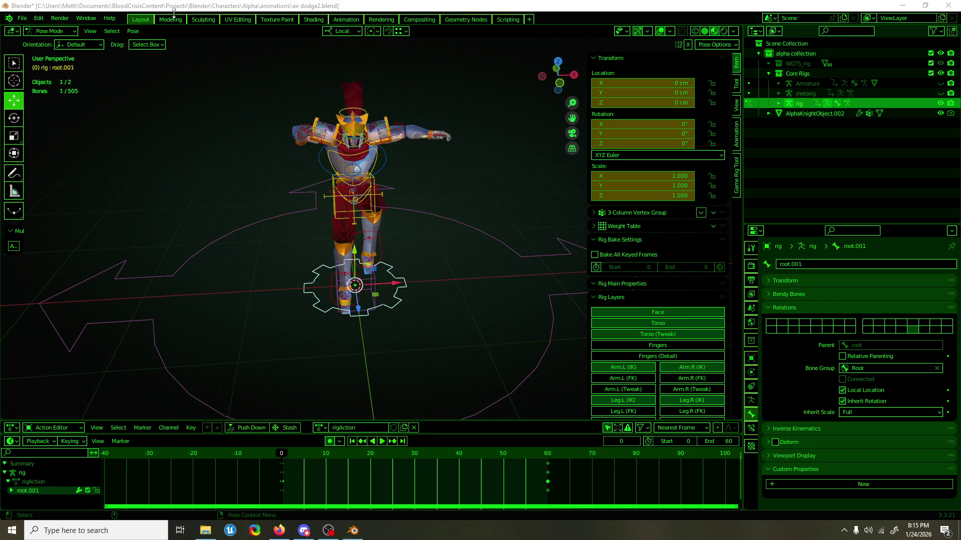
{"action": "key", "text": "ctrl+s"}
{"action": "left_click", "coordinate": [38, 18]}
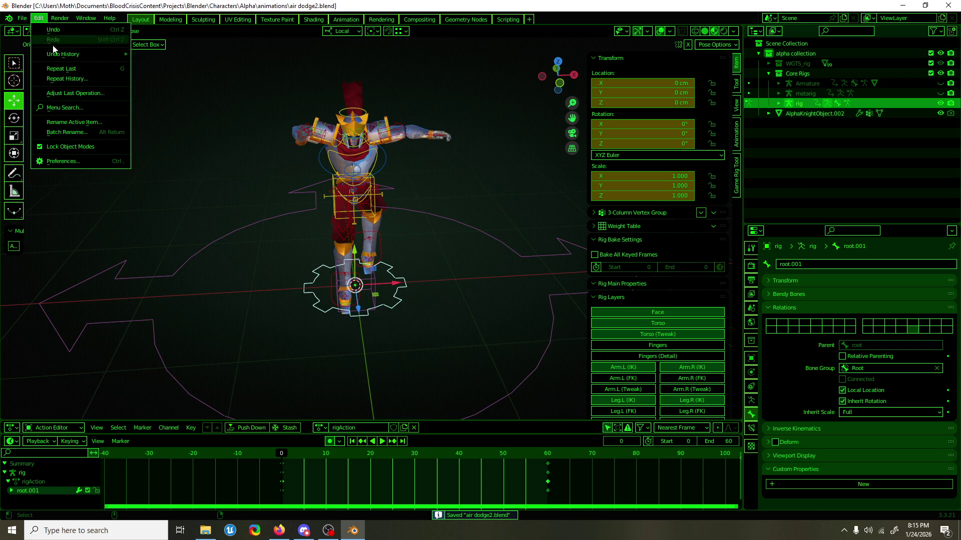
Open a second Blender window set to the Graph Editor.
{"action": "left_click", "coordinate": [86, 18]}
{"action": "left_click", "coordinate": [95, 31]}
{"action": "left_click", "coordinate": [40, 45]}
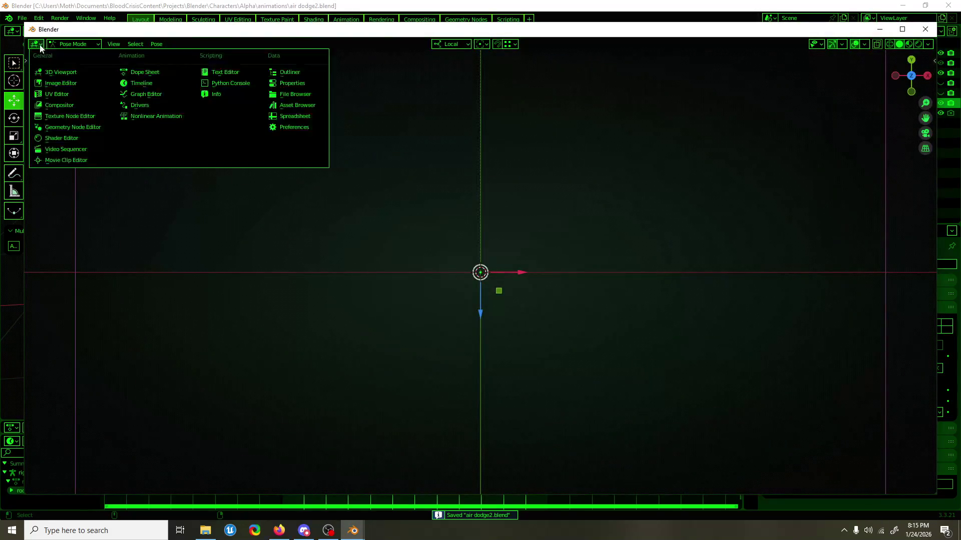
{"action": "left_click", "coordinate": [166, 94]}
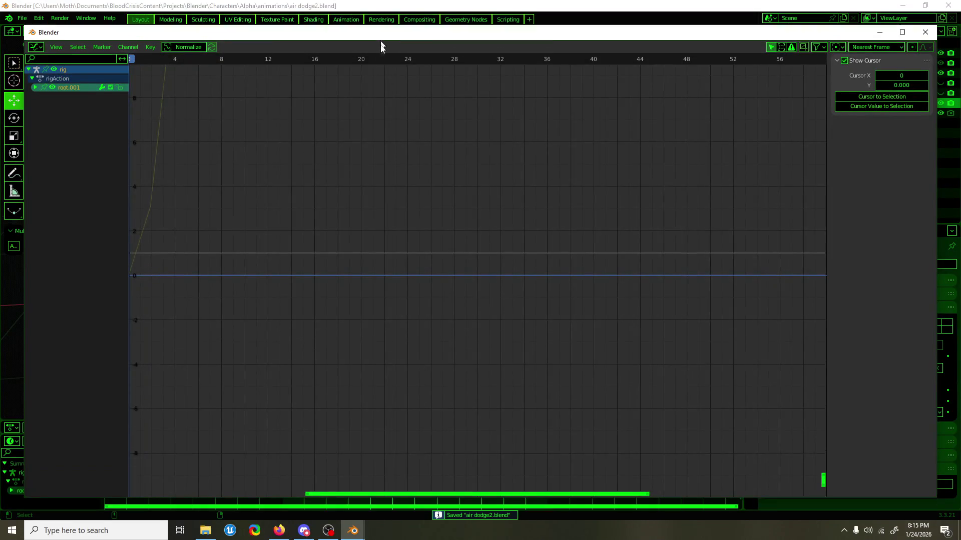
Select the frame-60 keys, preview the spin playback, and maximize the curve window.
{"action": "left_click_drag", "start_coordinate": [380, 37], "coordinate": [0, 30]}
{"action": "key", "text": "k"}
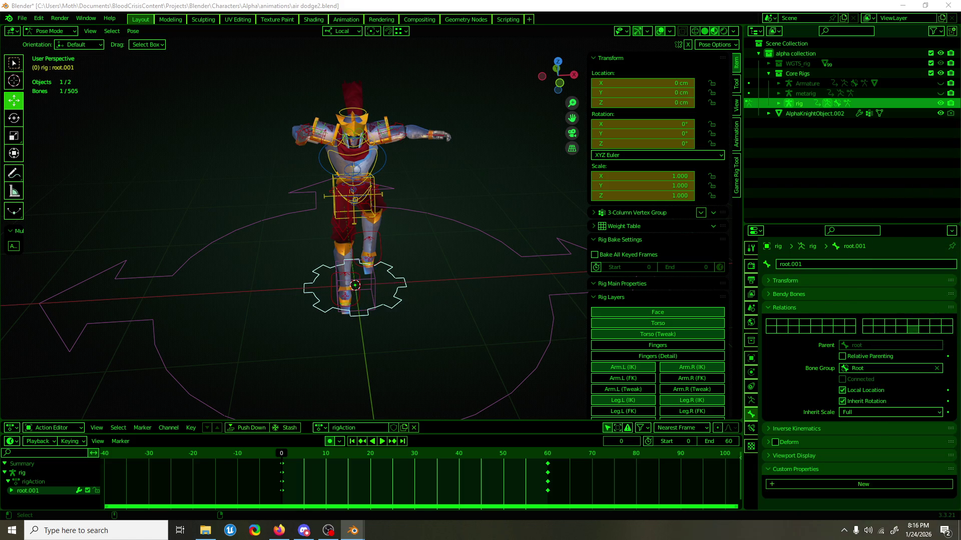
{"action": "key", "text": "super+Up"}
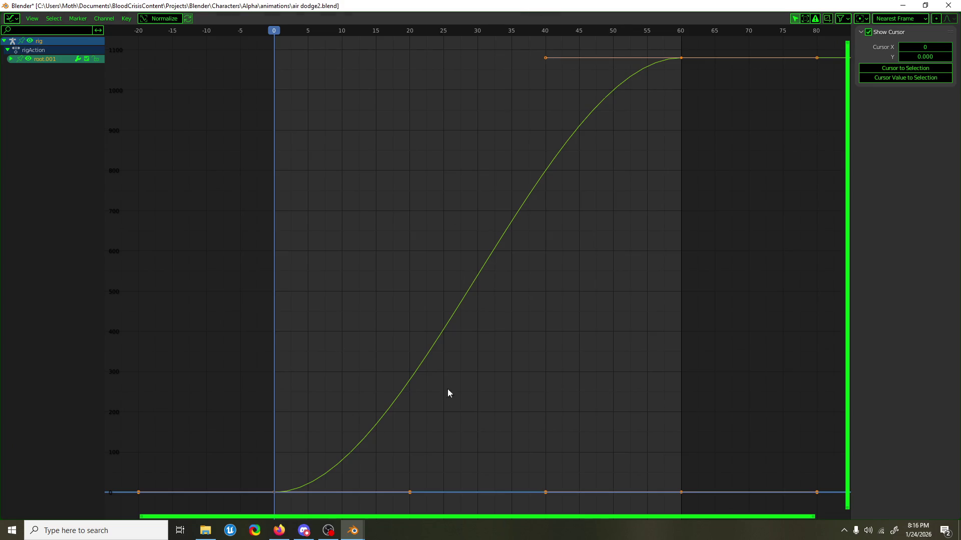
{"action": "key", "text": "super+Down"}
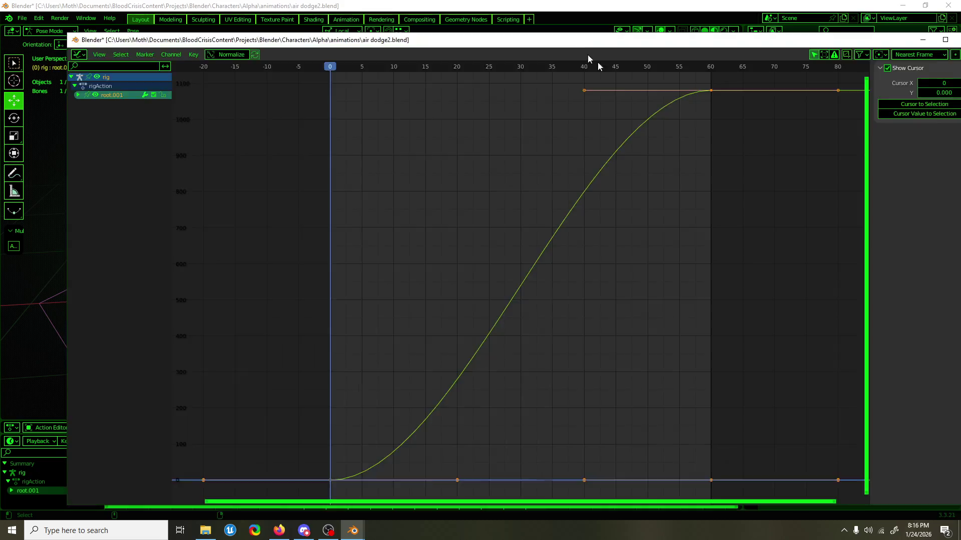
{"action": "key", "text": "super+Down"}
{"action": "key", "text": "space"}
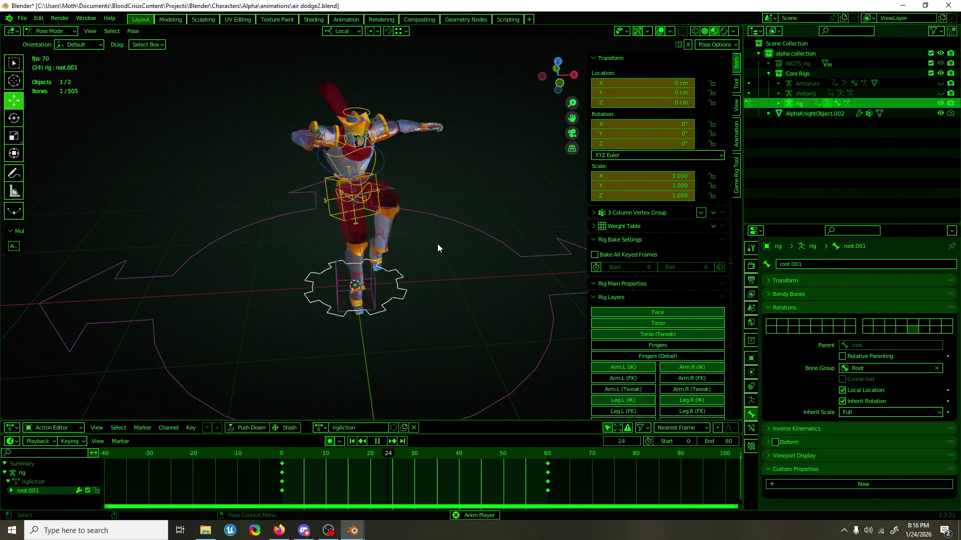
{"action": "key", "text": "space"}
{"action": "key", "text": "alt+Tab"}
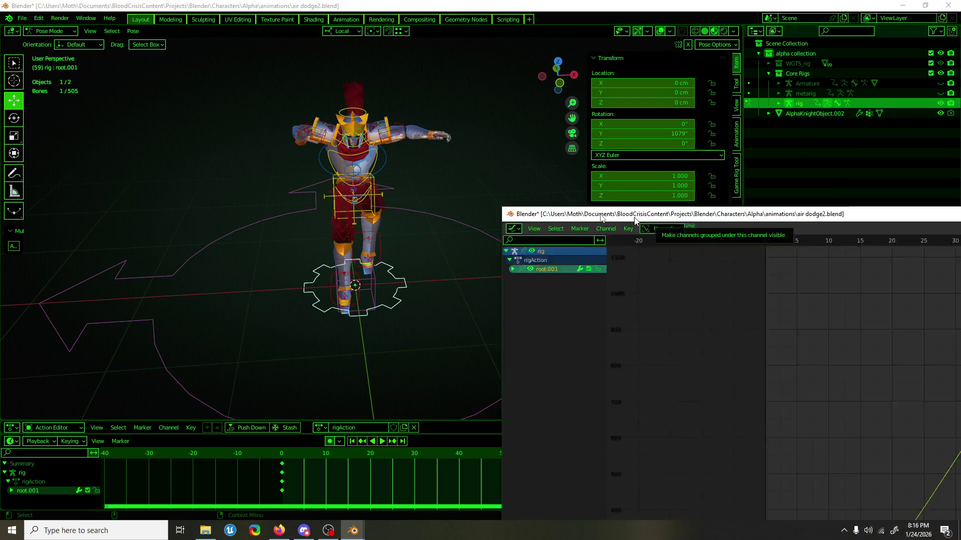
{"action": "key", "text": "super+Up"}
Show keyframes of only selected curves and select the frame-0 key.
{"action": "left_click", "coordinate": [275, 494]}
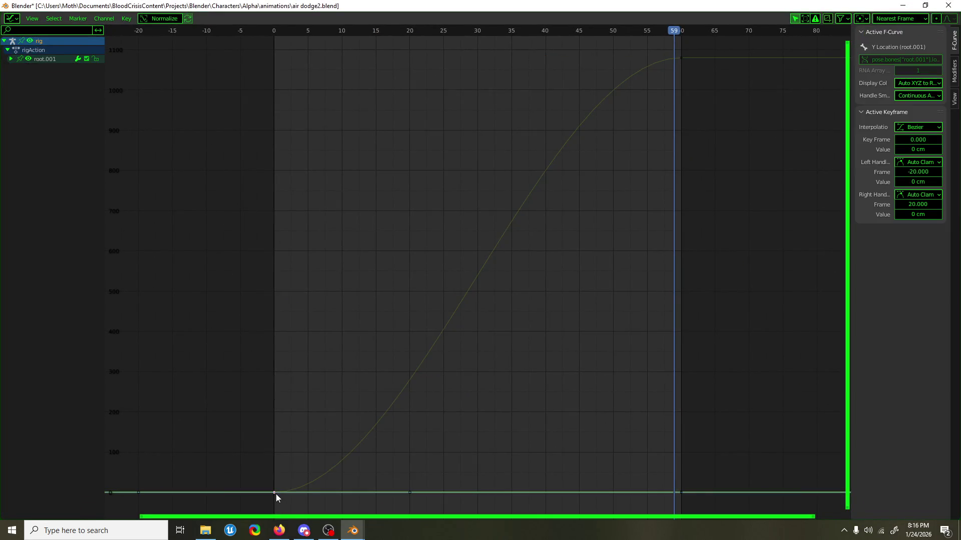
{"action": "left_click", "coordinate": [273, 492]}
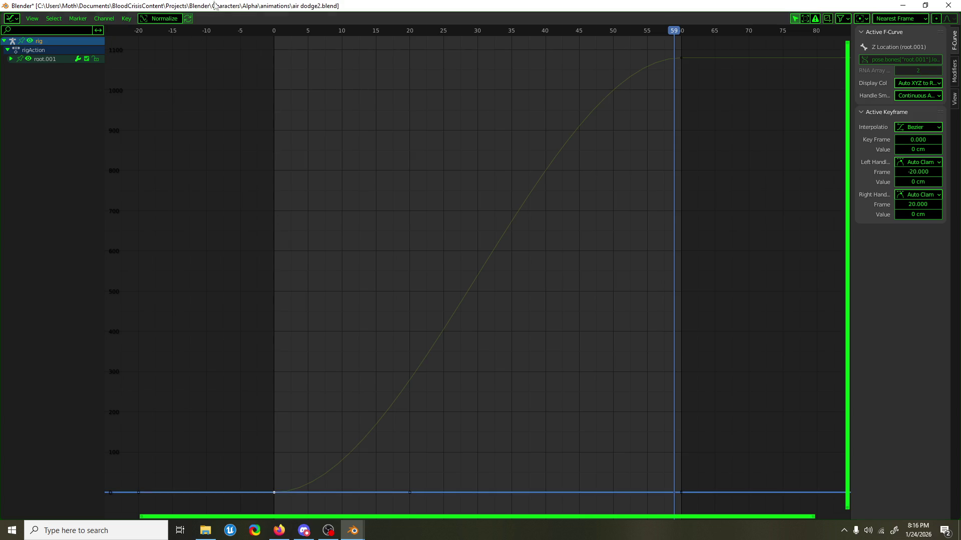
{"action": "double_click", "coordinate": [215, 5]}
{"action": "left_click", "coordinate": [39, 18]}
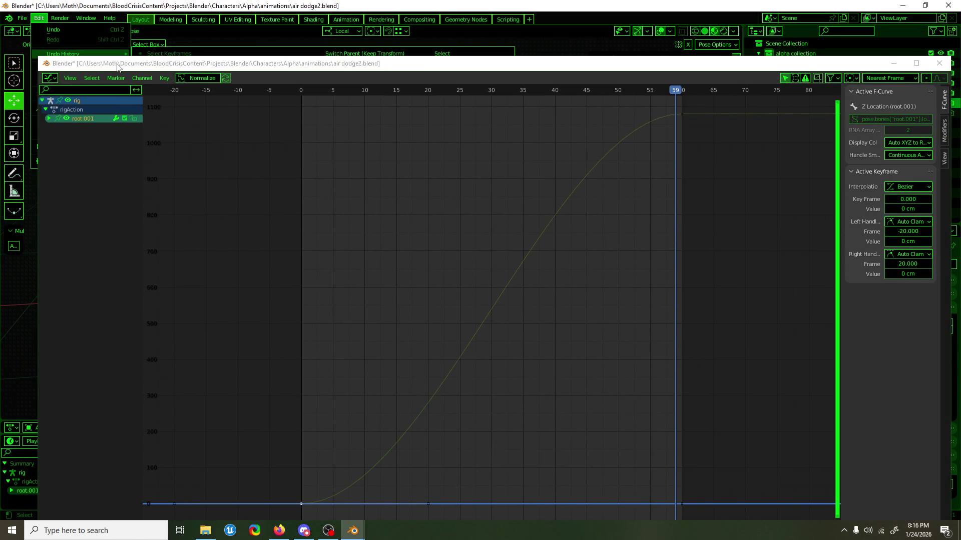
{"action": "double_click", "coordinate": [118, 64]}
{"action": "left_click", "coordinate": [23, 16]}
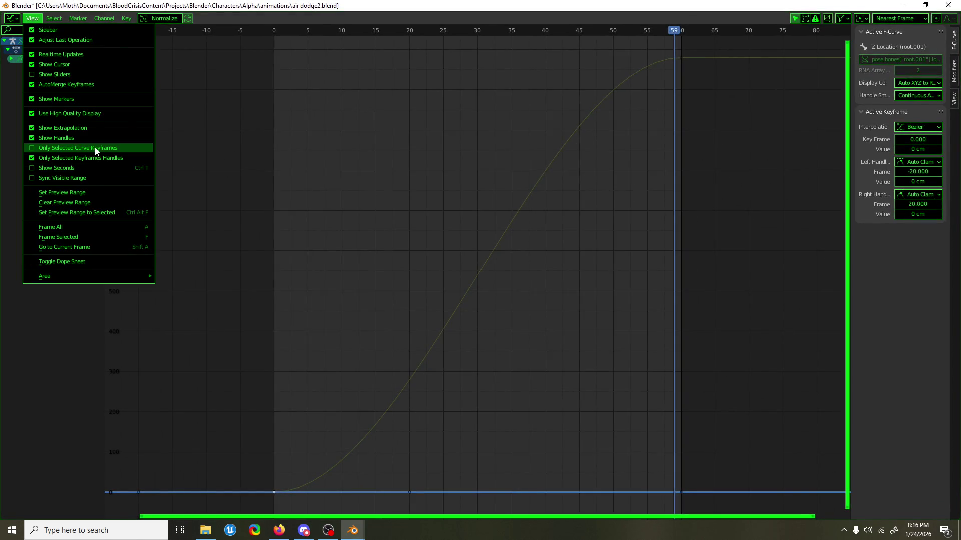
{"action": "left_click", "coordinate": [97, 145]}
{"action": "left_click_drag", "start_coordinate": [414, 344], "coordinate": [472, 407]}
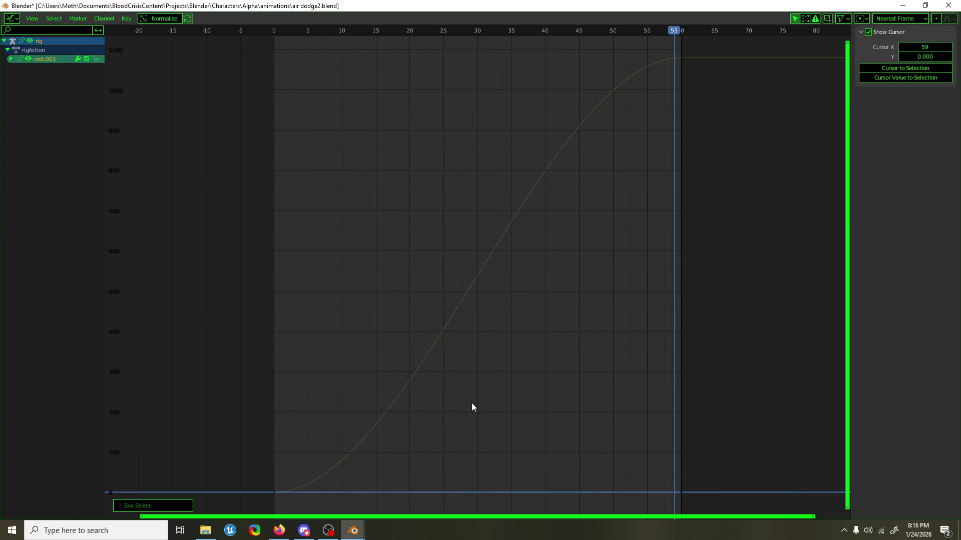
{"action": "left_click", "coordinate": [276, 495]}
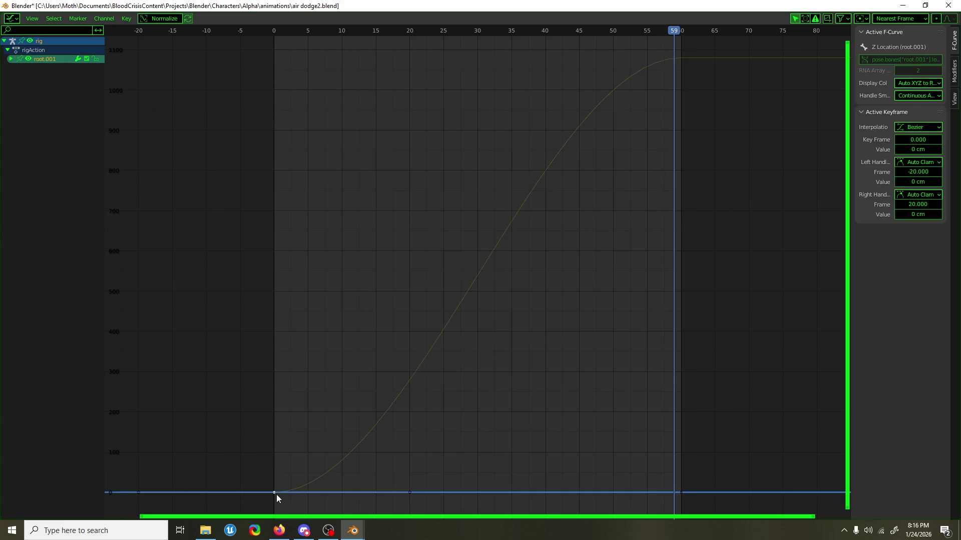
On root.001's Y Euler Rotation curve, raise the frame-0 handle to steepen the spin's start.
{"action": "left_click", "coordinate": [11, 59]}
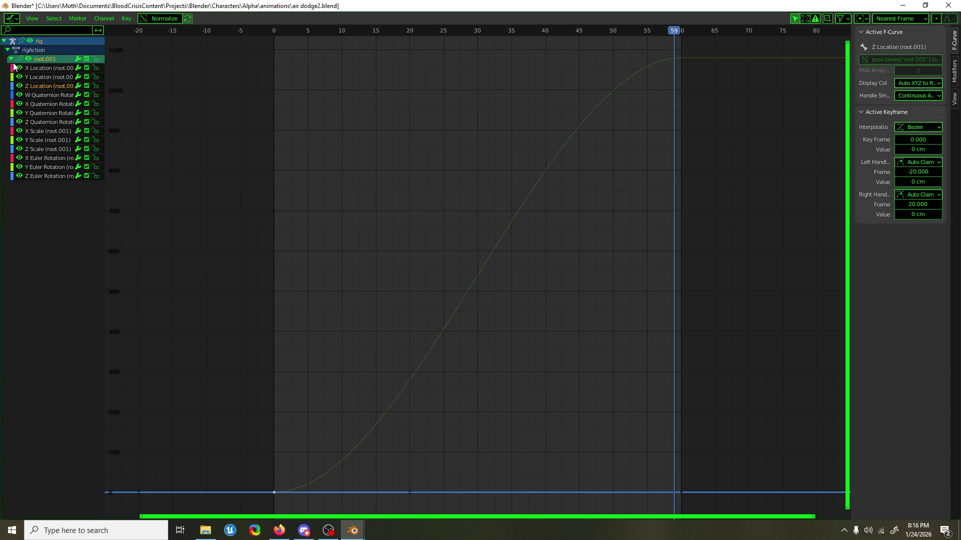
{"action": "left_click", "coordinate": [49, 86]}
{"action": "left_click", "coordinate": [52, 132]}
{"action": "left_click", "coordinate": [51, 168]}
{"action": "left_click", "coordinate": [274, 495]}
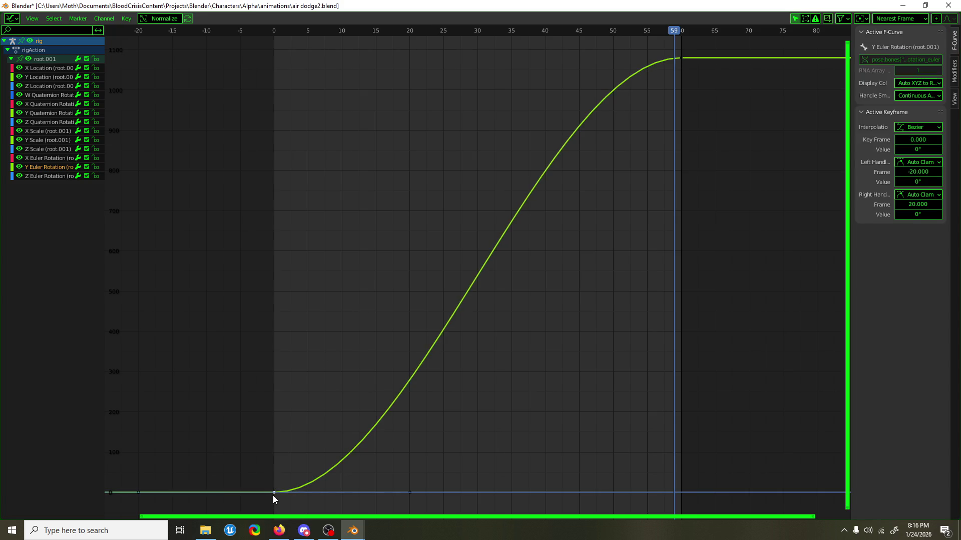
{"action": "key", "text": "g"}
{"action": "right_click", "coordinate": [391, 489]}
{"action": "mouse_move", "coordinate": [409, 493]}
{"action": "left_mouse_down"}
{"action": "mouse_move", "coordinate": [392, 337]}
{"action": "mouse_move", "coordinate": [354, 291]}
{"action": "mouse_move", "coordinate": [334, 285]}
{"action": "left_mouse_up"}
Check the pose at frame 40, then scrub the curve window to frame 49.
{"action": "left_click", "coordinate": [902, 7]}
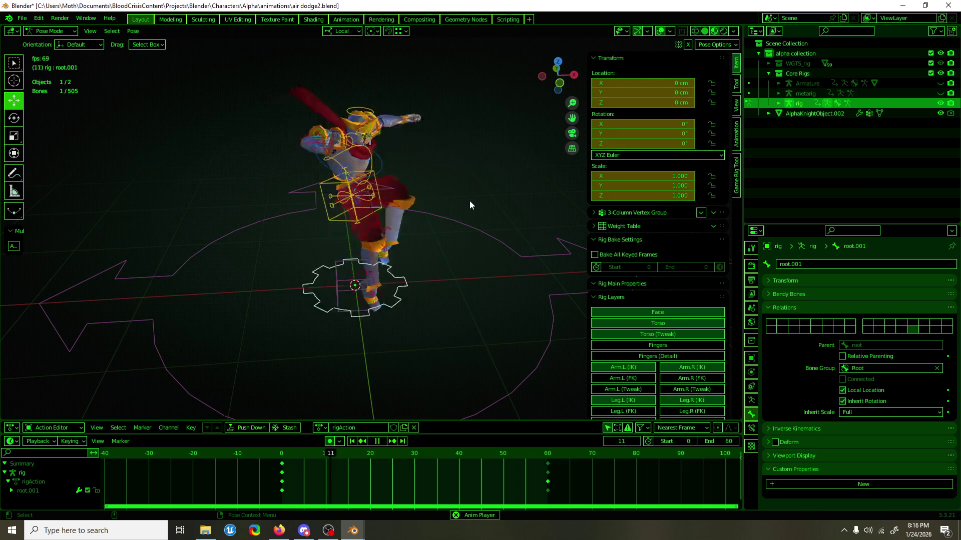
{"action": "key", "text": "space"}
{"action": "left_click", "coordinate": [459, 455]}
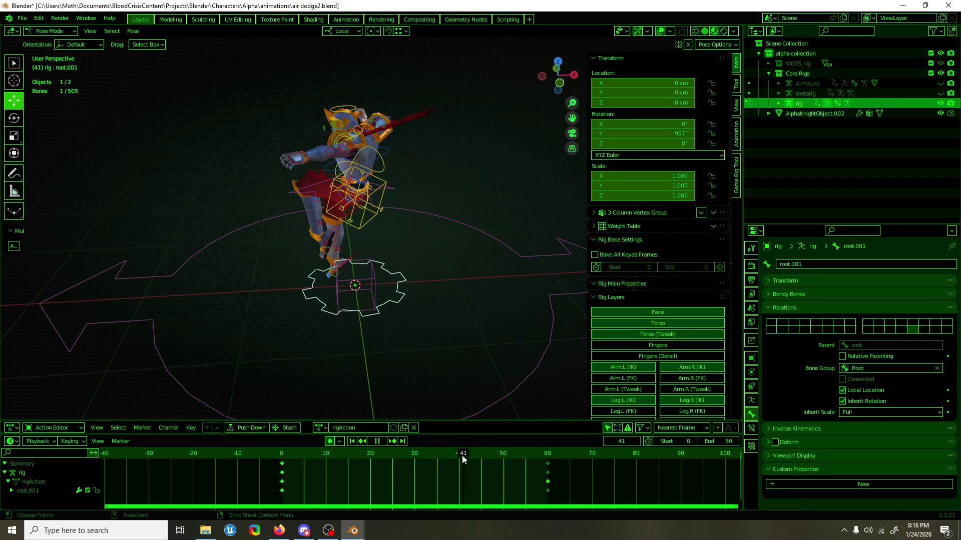
{"action": "mouse_move", "coordinate": [369, 525]}
{"action": "left_click", "coordinate": [399, 504]}
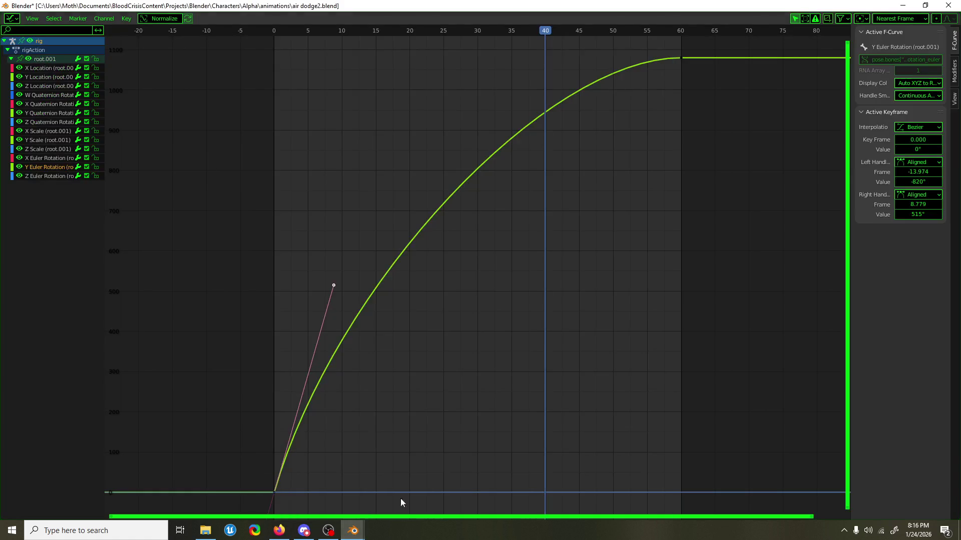
{"action": "left_click_drag", "start_coordinate": [517, 36], "coordinate": [606, 50]}
Make the handles Aligned and pull the frame-60 left handle back to frame 18 along X.
{"action": "key", "text": "v"}
{"action": "left_click", "coordinate": [545, 56]}
{"action": "key", "text": "g"}
{"action": "key", "text": "x"}
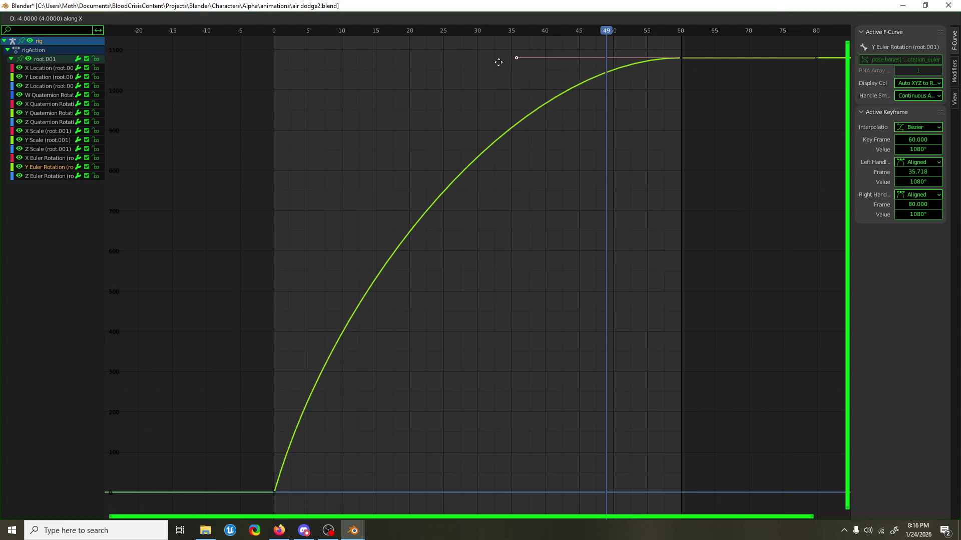
{"action": "left_click", "coordinate": [385, 60]}
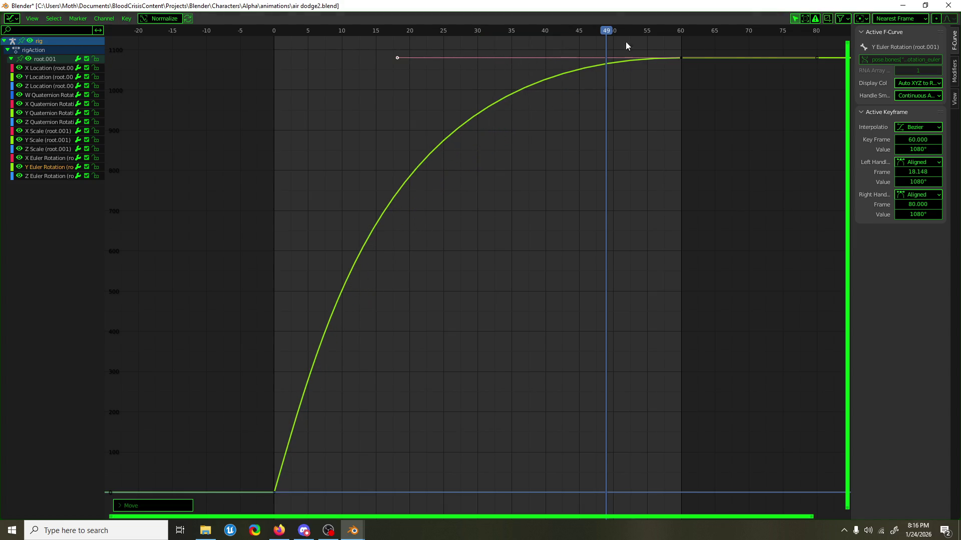
{"action": "key", "text": "ctrl+alt+space"}
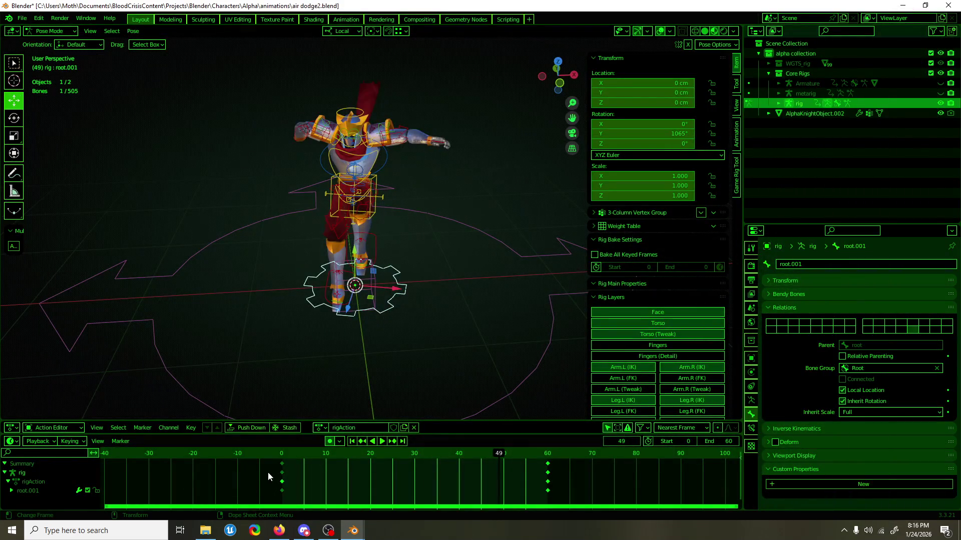
Play back the eased spin, save the file, and return to frame 0.
{"action": "key", "text": "space"}
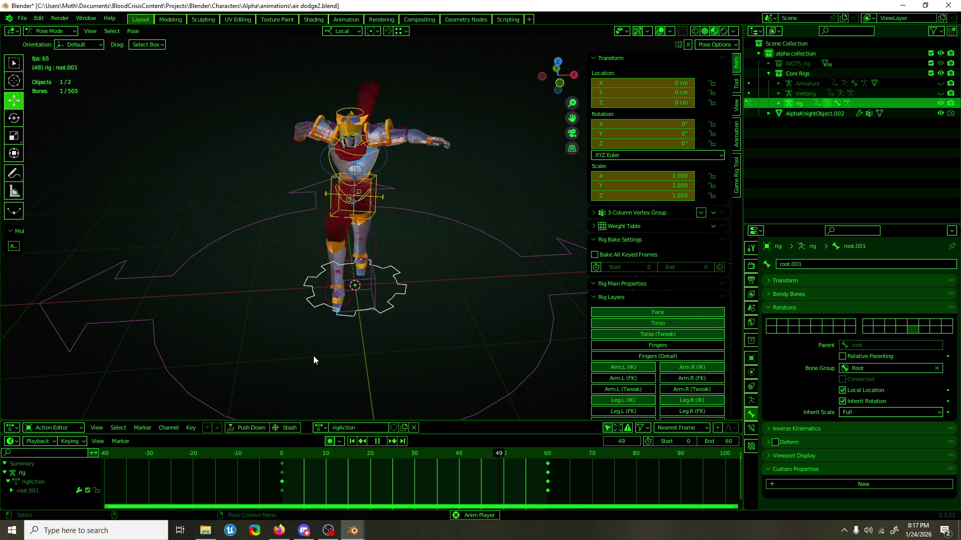
{"action": "key", "text": "Escape"}
{"action": "key", "text": "ctrl+s"}
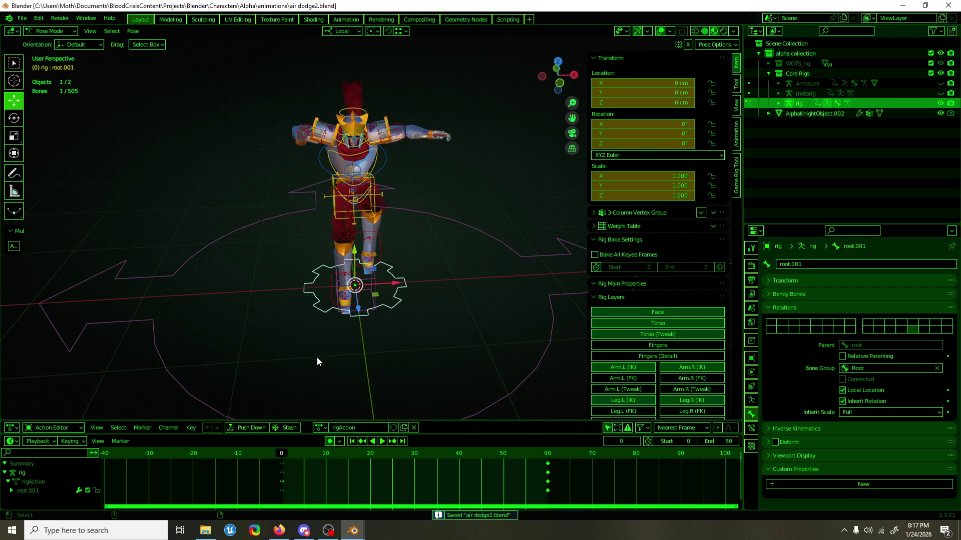
{"action": "left_click_drag", "start_coordinate": [292, 454], "coordinate": [283, 454]}
{"action": "scroll", "coordinate": [393, 285], "scroll_direction": "up", "scroll_amount": 2}
{"action": "mouse_move", "coordinate": [393, 285]}
{"action": "middle_mouse_down"}
{"action": "mouse_move", "coordinate": [479, 261]}
{"action": "mouse_move", "coordinate": [410, 265]}
{"action": "middle_mouse_up"}
{"action": "left_click", "coordinate": [286, 458]}
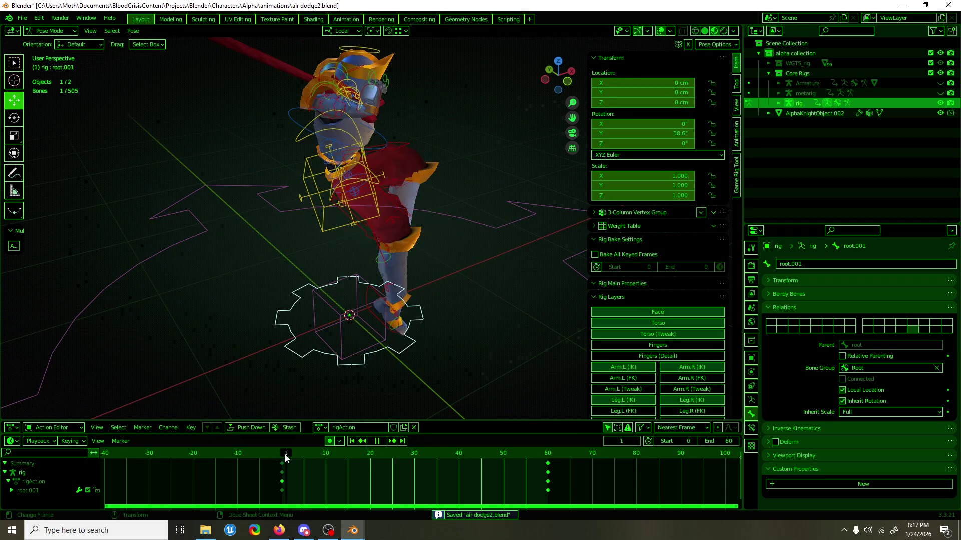
{"action": "left_click", "coordinate": [283, 453]}
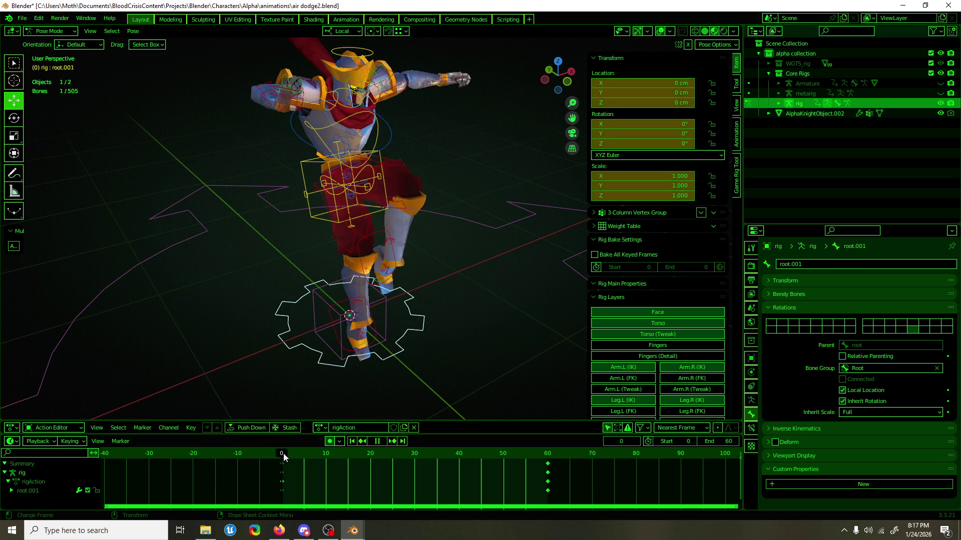
Rotate the right foot IK control about 46.7° and shift it sideways.
{"action": "left_click", "coordinate": [348, 317]}
{"action": "mouse_move", "coordinate": [348, 316]}
{"action": "middle_mouse_down"}
{"action": "mouse_move", "coordinate": [398, 291]}
{"action": "mouse_move", "coordinate": [413, 255]}
{"action": "mouse_move", "coordinate": [417, 265]}
{"action": "middle_mouse_up"}
{"action": "key", "text": "shift+space"}
{"action": "key", "text": "r"}
{"action": "left_click_drag", "start_coordinate": [453, 280], "coordinate": [334, 281]}
{"action": "key", "text": "shift+space"}
{"action": "key", "text": "g"}
{"action": "left_click", "coordinate": [334, 281]}
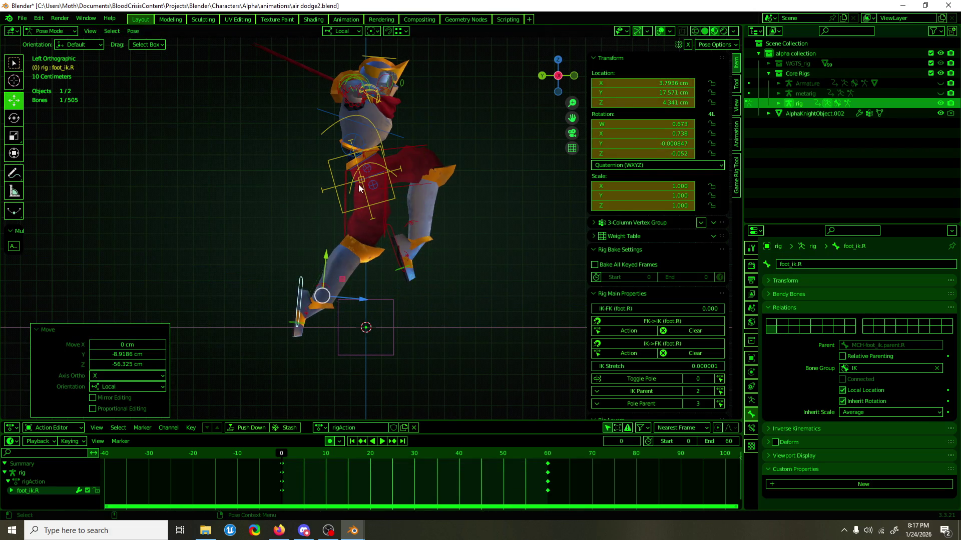
{"action": "left_click", "coordinate": [354, 178]}
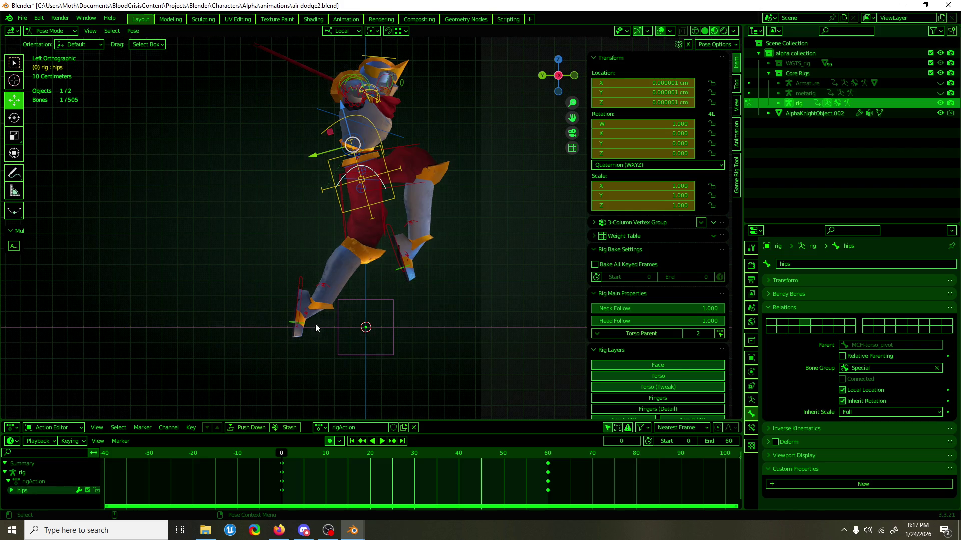
{"action": "left_click", "coordinate": [297, 293]}
{"action": "left_click_drag", "start_coordinate": [341, 275], "coordinate": [381, 273]}
Move the left foot IK control to a new position.
{"action": "left_click", "coordinate": [404, 265]}
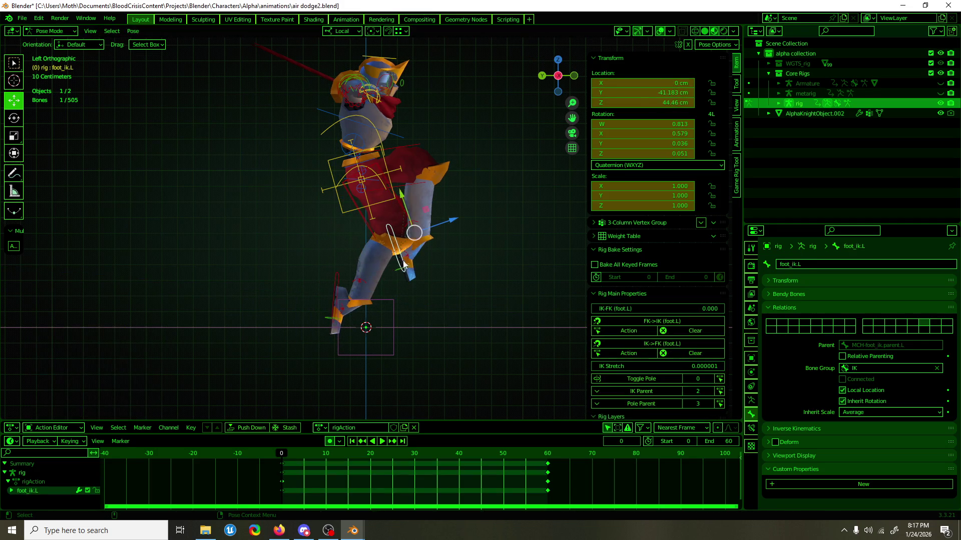
{"action": "key", "text": "g"}
{"action": "left_click", "coordinate": [370, 240]}
{"action": "mouse_move", "coordinate": [370, 240]}
{"action": "middle_mouse_down"}
{"action": "mouse_move", "coordinate": [257, 233]}
{"action": "mouse_move", "coordinate": [308, 160]}
{"action": "mouse_move", "coordinate": [494, 128]}
{"action": "mouse_move", "coordinate": [551, 141]}
{"action": "mouse_move", "coordinate": [518, 147]}
{"action": "middle_mouse_up"}
Select the root gear and show its curves in a full-screen Graph Editor.
{"action": "left_click", "coordinate": [446, 119]}
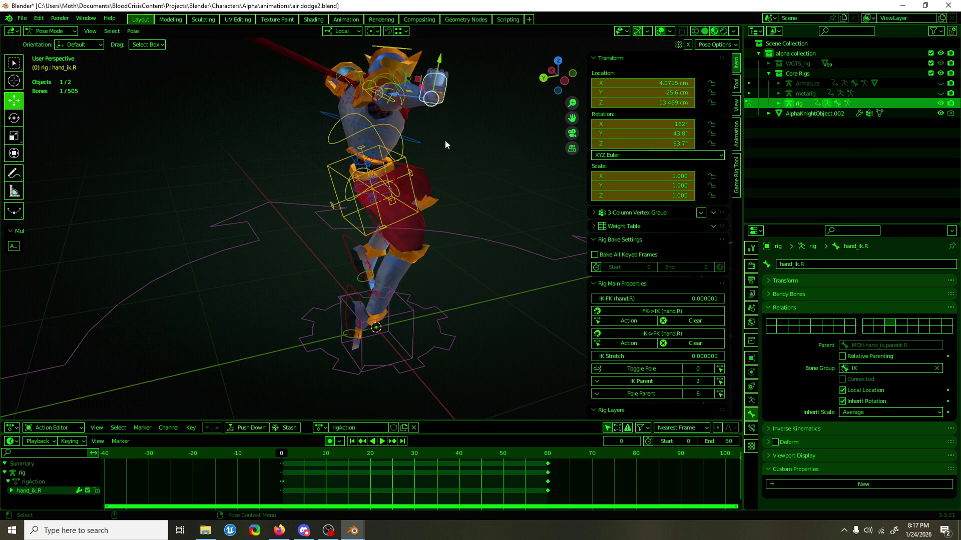
{"action": "key", "text": "space"}
{"action": "left_click", "coordinate": [269, 455]}
{"action": "left_click", "coordinate": [432, 367]}
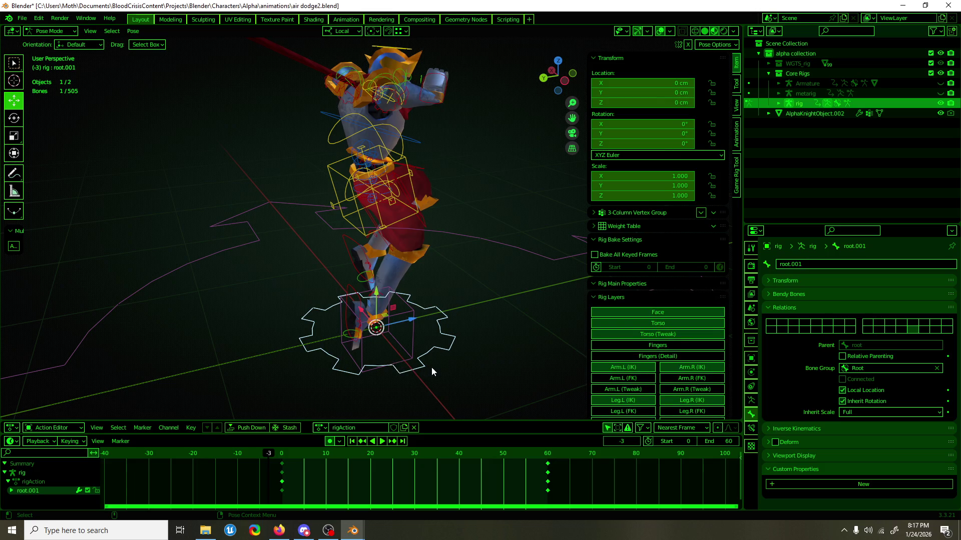
{"action": "key", "text": "ctrl+Tab"}
{"action": "key", "text": "ctrl+space"}
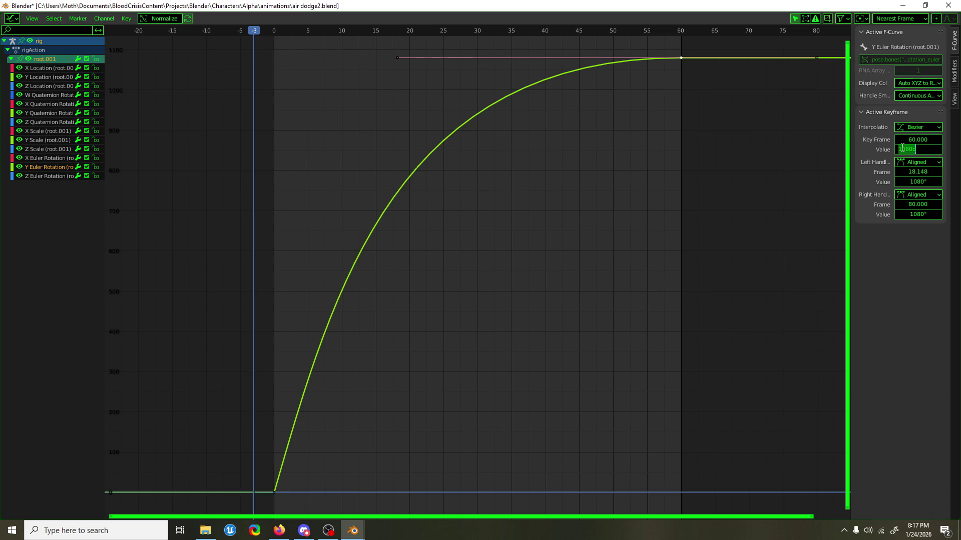
Set the frame-60 key value to -1080° and the frame-0 right handle to -515°.
{"action": "type", "text": "-"}
{"action": "key", "text": "Return"}
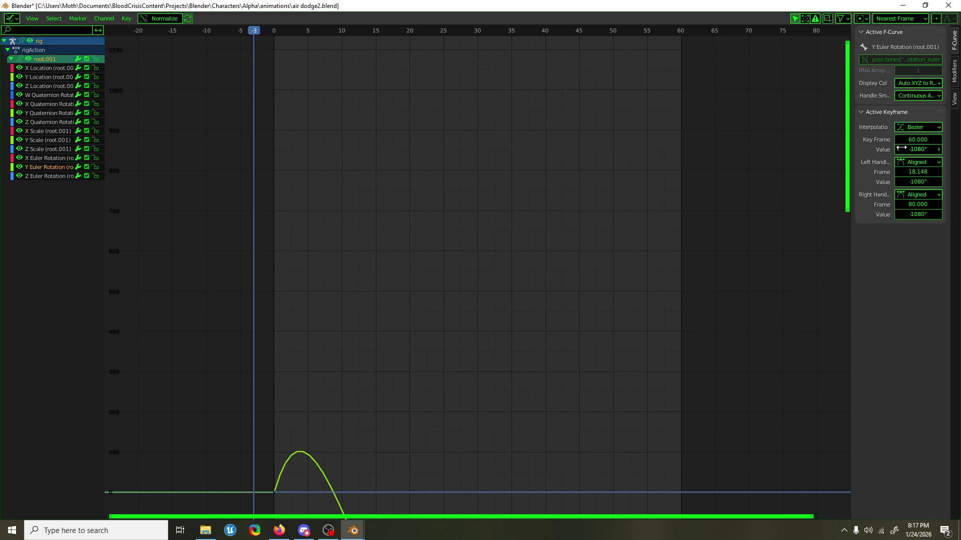
{"action": "scroll", "coordinate": [388, 415], "scroll_direction": "down", "scroll_amount": 2}
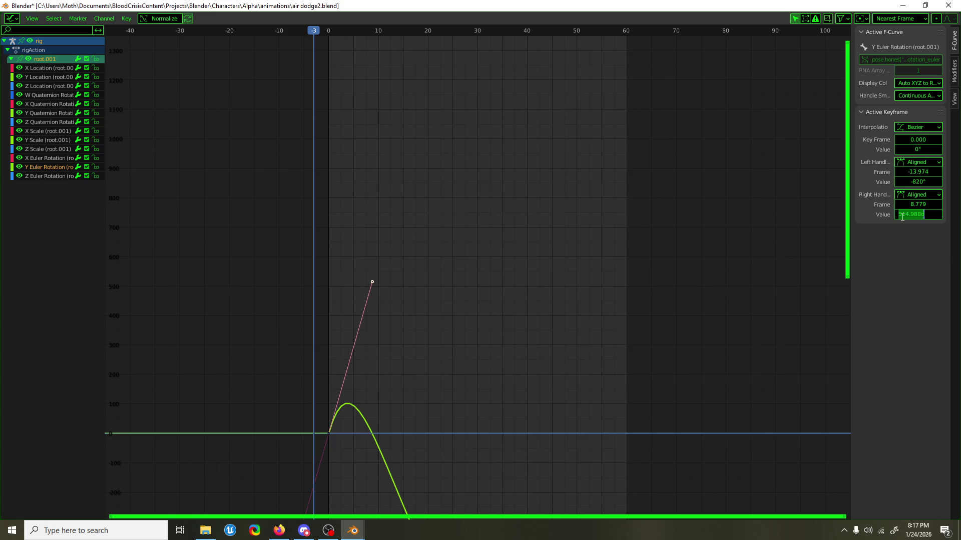
{"action": "type", "text": "-"}
{"action": "key", "text": "Return"}
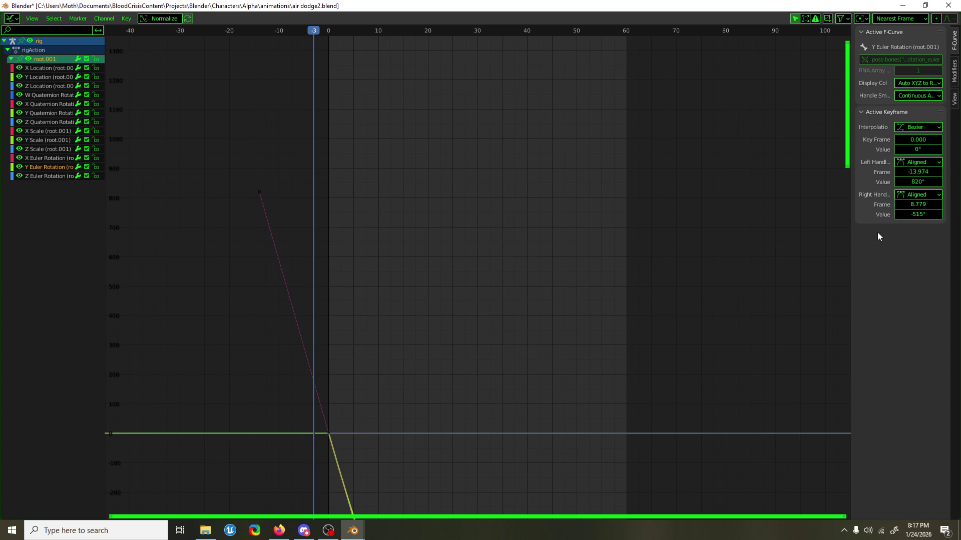
{"action": "scroll", "coordinate": [397, 321], "scroll_direction": "down", "scroll_amount": 3}
{"action": "mouse_move", "coordinate": [407, 359]}
{"action": "middle_mouse_down"}
{"action": "mouse_move", "coordinate": [359, 189]}
{"action": "mouse_move", "coordinate": [373, 167]}
{"action": "mouse_move", "coordinate": [419, 206]}
{"action": "middle_mouse_up"}
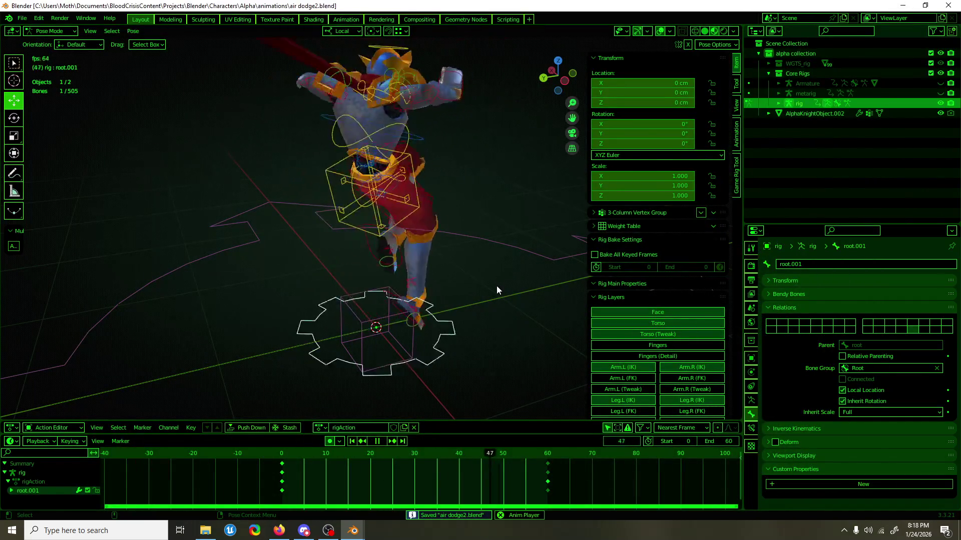
At frame 0, turn the right hand IK control 91.9° about its local Z.
{"action": "mouse_move", "coordinate": [493, 286]}
{"action": "middle_mouse_down"}
{"action": "mouse_move", "coordinate": [469, 286]}
{"action": "mouse_move", "coordinate": [452, 330]}
{"action": "middle_mouse_up"}
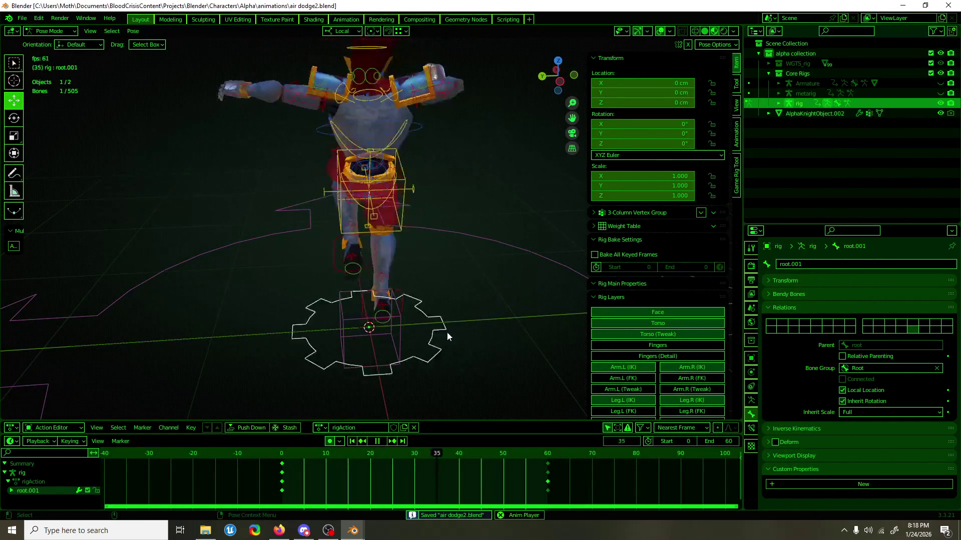
{"action": "key", "text": "Escape"}
{"action": "mouse_move", "coordinate": [438, 163]}
{"action": "middle_mouse_down"}
{"action": "mouse_move", "coordinate": [440, 100]}
{"action": "mouse_move", "coordinate": [478, 120]}
{"action": "mouse_move", "coordinate": [409, 208]}
{"action": "mouse_move", "coordinate": [422, 180]}
{"action": "middle_mouse_up"}
{"action": "left_click", "coordinate": [440, 100]}
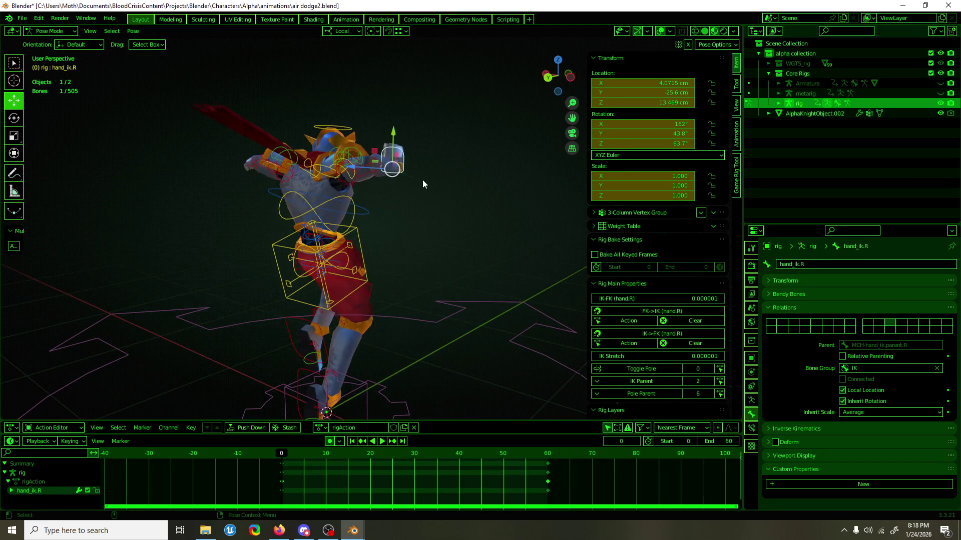
{"action": "middle_click_drag", "start_coordinate": [412, 236], "coordinate": [395, 244]}
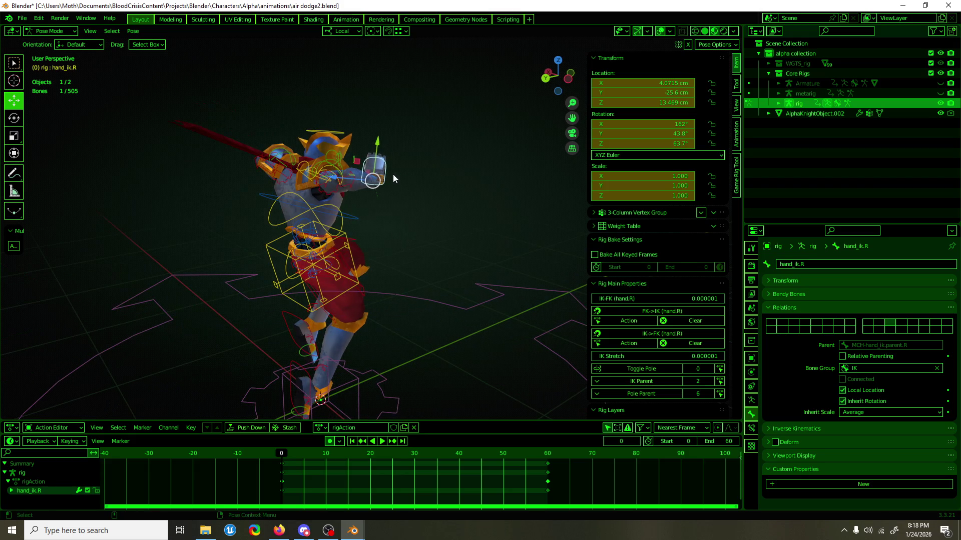
{"action": "key", "text": "r"}
{"action": "key", "text": "r"}
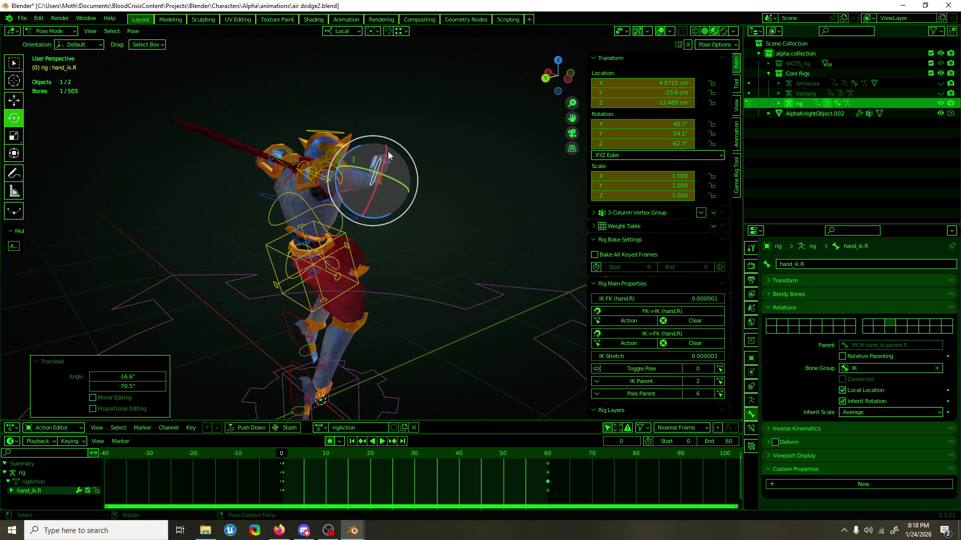
{"action": "key", "text": "z"}
{"action": "key", "text": "z"}
{"action": "left_click", "coordinate": [389, 153]}
Move the right hand IK control out to the side.
{"action": "middle_click_drag", "start_coordinate": [389, 153], "coordinate": [250, 197]}
{"action": "key", "text": "KP_1"}
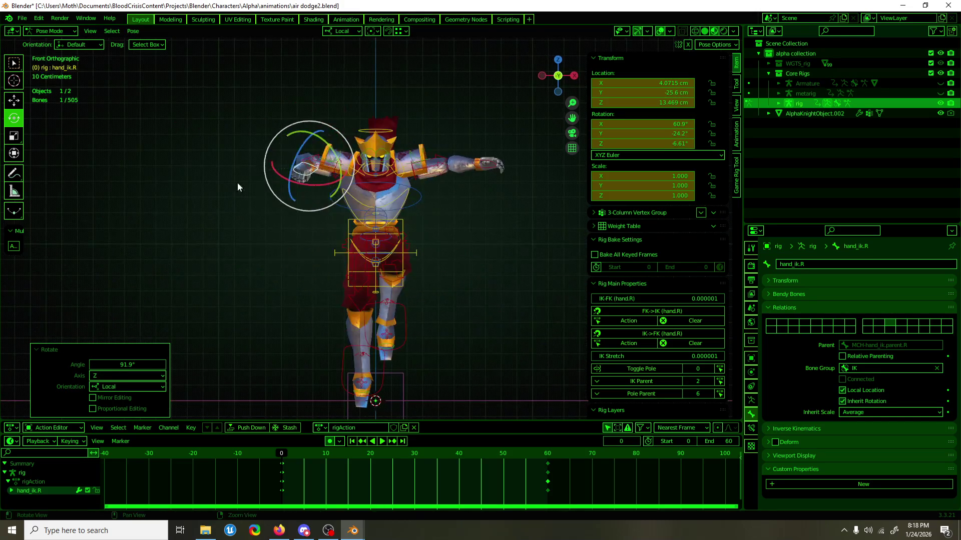
{"action": "key", "text": "shift+space"}
{"action": "key", "text": "g"}
{"action": "mouse_move", "coordinate": [326, 161]}
{"action": "left_mouse_down"}
{"action": "mouse_move", "coordinate": [289, 206]}
{"action": "mouse_move", "coordinate": [295, 199]}
{"action": "left_mouse_up"}
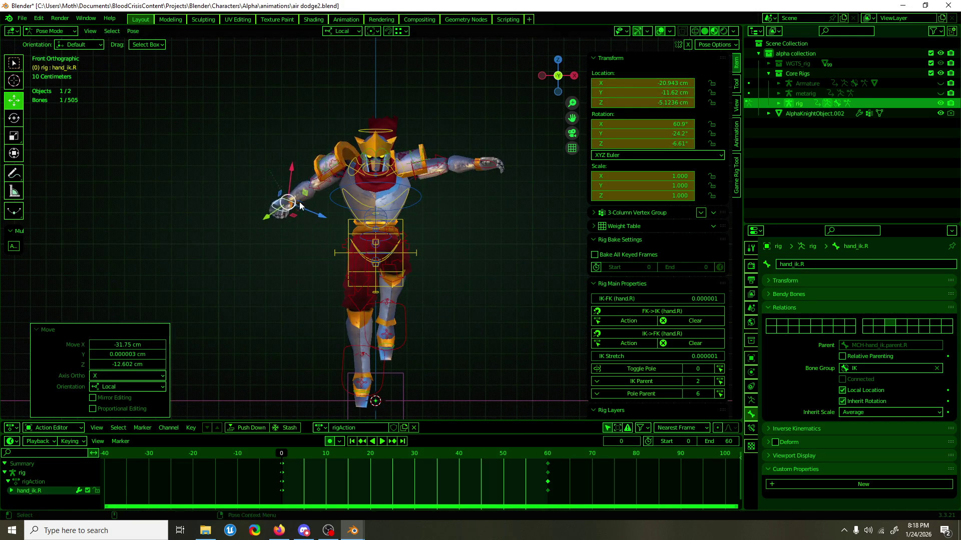
Rotate the right hand IK control 71° about local Z.
{"action": "middle_click_drag", "start_coordinate": [295, 199], "coordinate": [386, 224]}
{"action": "key", "text": "shift+space"}
{"action": "key", "text": "r"}
{"action": "left_click_drag", "start_coordinate": [283, 223], "coordinate": [203, 207]}
{"action": "key", "text": "shift+space"}
{"action": "key", "text": "g"}
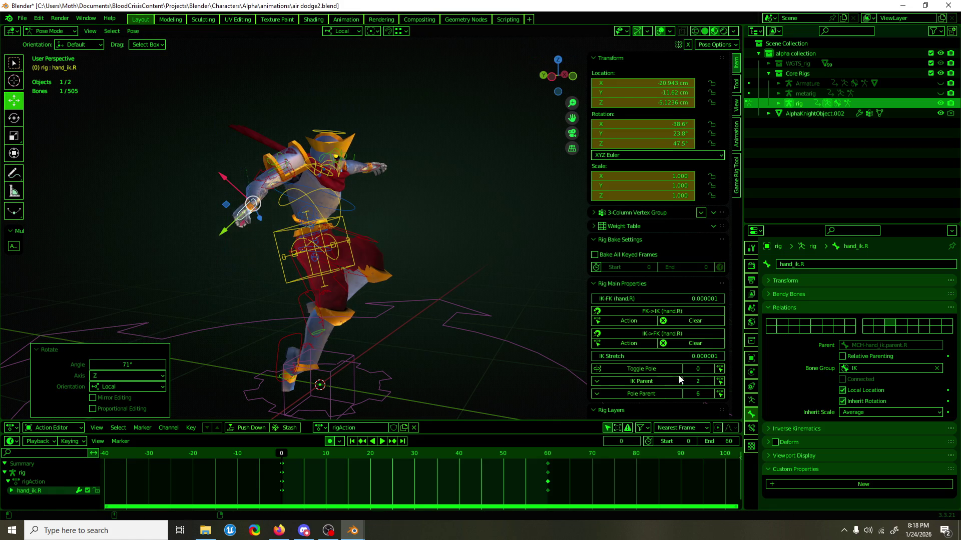
Show the Weapons bone layer and hide two extra weapon bones.
{"action": "scroll", "coordinate": [665, 361], "scroll_direction": "down", "scroll_amount": 8}
{"action": "left_click", "coordinate": [704, 378]}
{"action": "mouse_move", "coordinate": [500, 320]}
{"action": "middle_mouse_down"}
{"action": "mouse_move", "coordinate": [366, 301]}
{"action": "mouse_move", "coordinate": [474, 126]}
{"action": "middle_mouse_up"}
{"action": "left_click", "coordinate": [474, 126]}
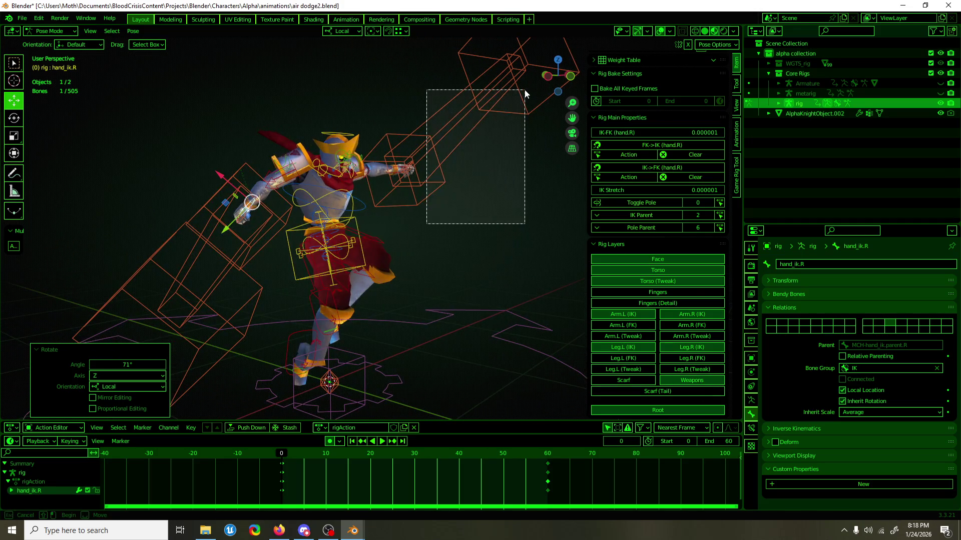
{"action": "left_click", "coordinate": [525, 92], "text": "shift"}
{"action": "key", "text": "h"}
{"action": "middle_click_drag", "start_coordinate": [420, 206], "coordinate": [350, 216], "text": "alt"}
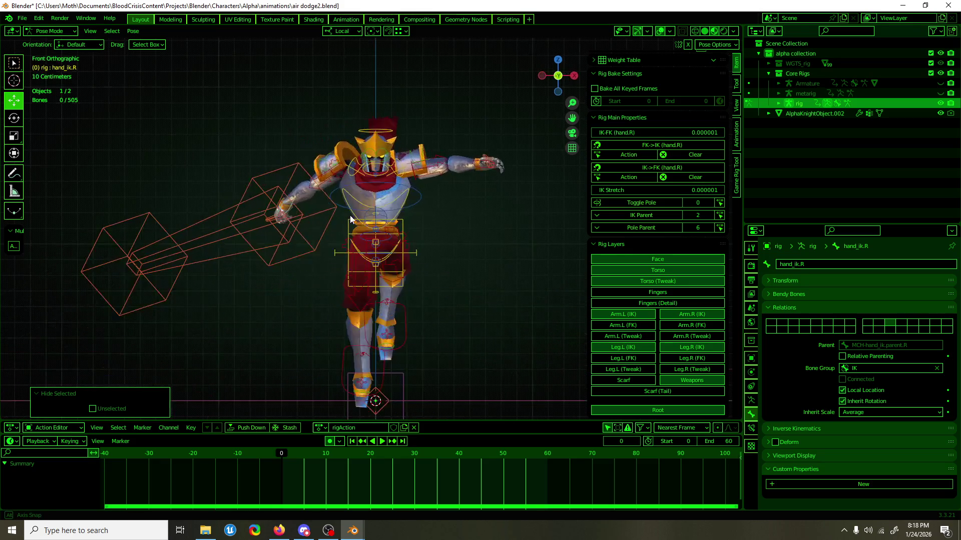
{"action": "left_click", "coordinate": [294, 199]}
{"action": "mouse_move", "coordinate": [295, 200]}
{"action": "middle_mouse_down", "text": "alt"}
{"action": "mouse_move", "coordinate": [497, 229]}
{"action": "mouse_move", "coordinate": [518, 223]}
{"action": "mouse_move", "coordinate": [478, 222]}
{"action": "middle_mouse_up", "text": "alt"}
Rotate the right hand -21° about local Y and 18.8° about local X.
{"action": "key", "text": "e"}
{"action": "left_click", "coordinate": [463, 191]}
{"action": "mouse_move", "coordinate": [471, 185]}
{"action": "left_mouse_down"}
{"action": "mouse_move", "coordinate": [484, 191]}
{"action": "mouse_move", "coordinate": [463, 170]}
{"action": "mouse_move", "coordinate": [470, 175]}
{"action": "mouse_move", "coordinate": [440, 220]}
{"action": "left_mouse_up"}
{"action": "key", "text": "w"}
{"action": "mouse_move", "coordinate": [441, 220]}
{"action": "middle_mouse_down"}
{"action": "mouse_move", "coordinate": [309, 238]}
{"action": "mouse_move", "coordinate": [230, 227]}
{"action": "mouse_move", "coordinate": [240, 227]}
{"action": "middle_mouse_up"}
Select the left hand IK control and play the animation.
{"action": "left_click", "coordinate": [485, 156]}
{"action": "mouse_move", "coordinate": [485, 156]}
{"action": "middle_mouse_down"}
{"action": "mouse_move", "coordinate": [401, 171]}
{"action": "mouse_move", "coordinate": [420, 181]}
{"action": "mouse_move", "coordinate": [413, 190]}
{"action": "middle_mouse_up"}
{"action": "key", "text": "space"}
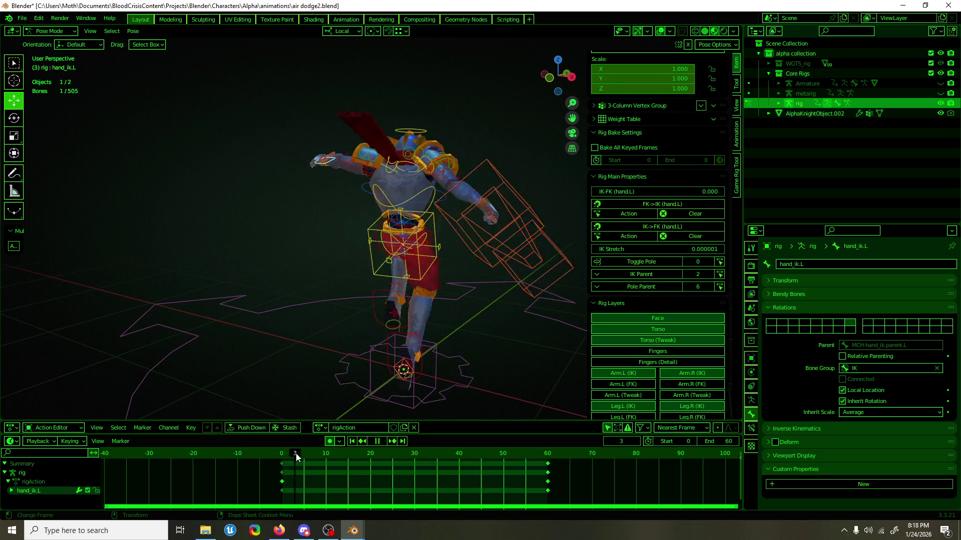
Return to frame 0 and rotate the hips slightly about their local axis.
{"action": "key", "text": "Escape"}
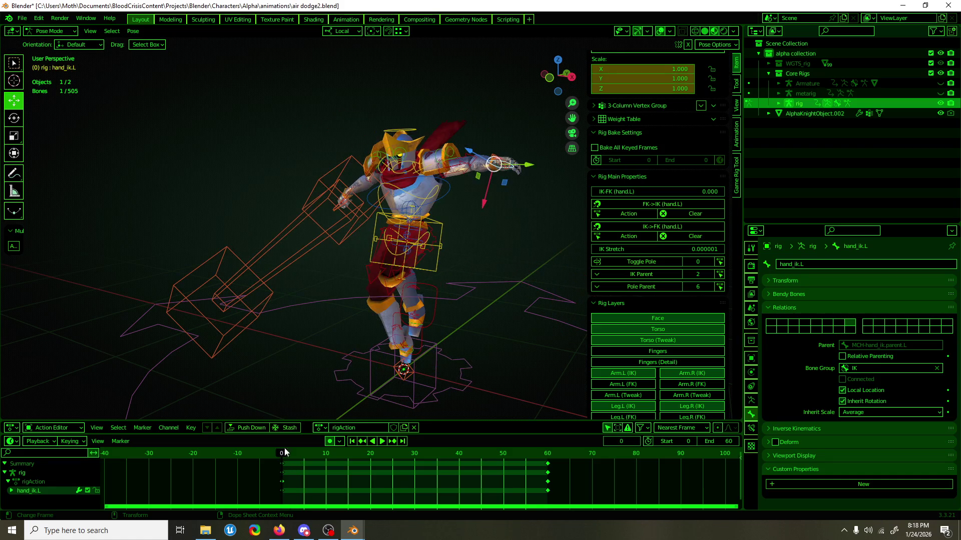
{"action": "left_click", "coordinate": [399, 313]}
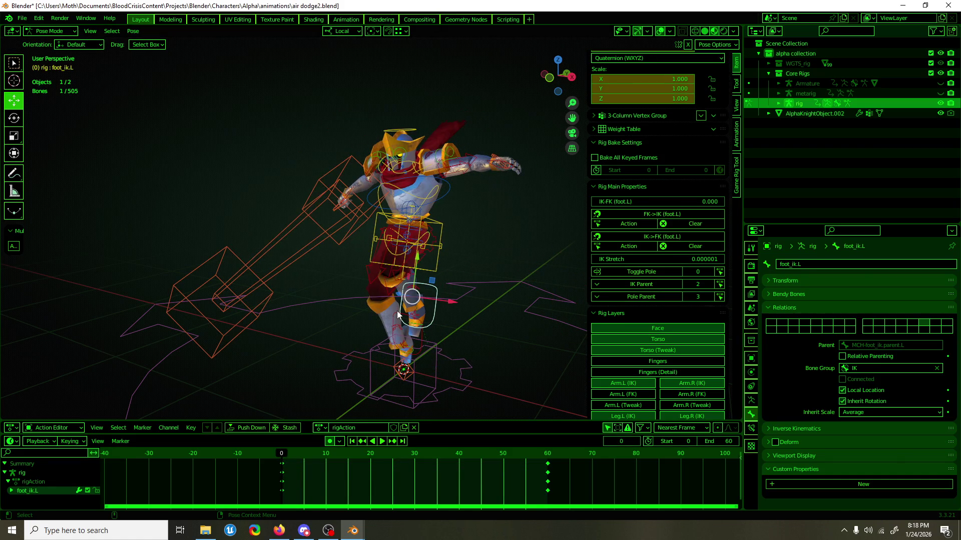
{"action": "left_click", "coordinate": [395, 312]}
{"action": "mouse_move", "coordinate": [400, 312]}
{"action": "middle_mouse_down"}
{"action": "mouse_move", "coordinate": [216, 321]}
{"action": "mouse_move", "coordinate": [367, 359]}
{"action": "mouse_move", "coordinate": [503, 355]}
{"action": "mouse_move", "coordinate": [439, 229]}
{"action": "middle_mouse_up"}
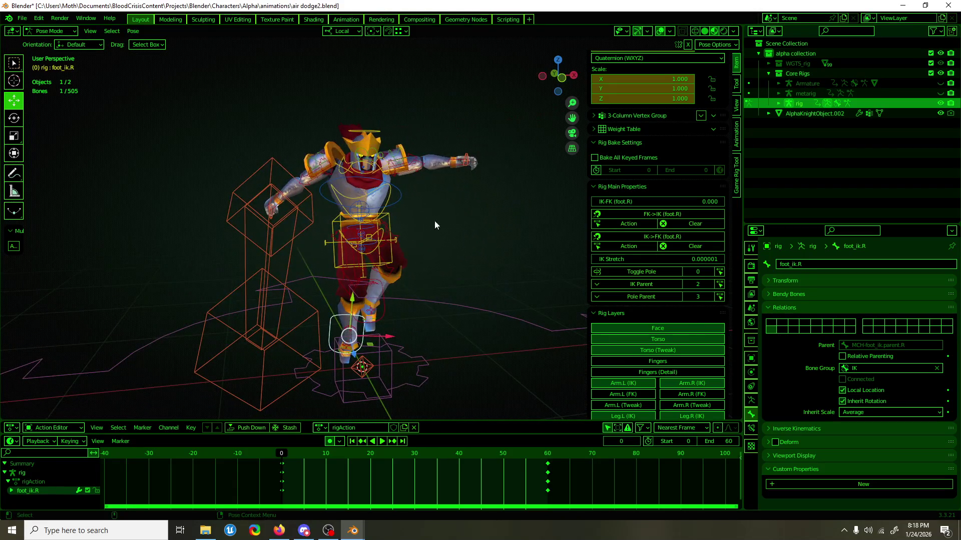
{"action": "left_click", "coordinate": [403, 202]}
{"action": "mouse_move", "coordinate": [403, 203]}
{"action": "middle_mouse_down"}
{"action": "mouse_move", "coordinate": [413, 236]}
{"action": "mouse_move", "coordinate": [351, 247]}
{"action": "mouse_move", "coordinate": [383, 260]}
{"action": "middle_mouse_up"}
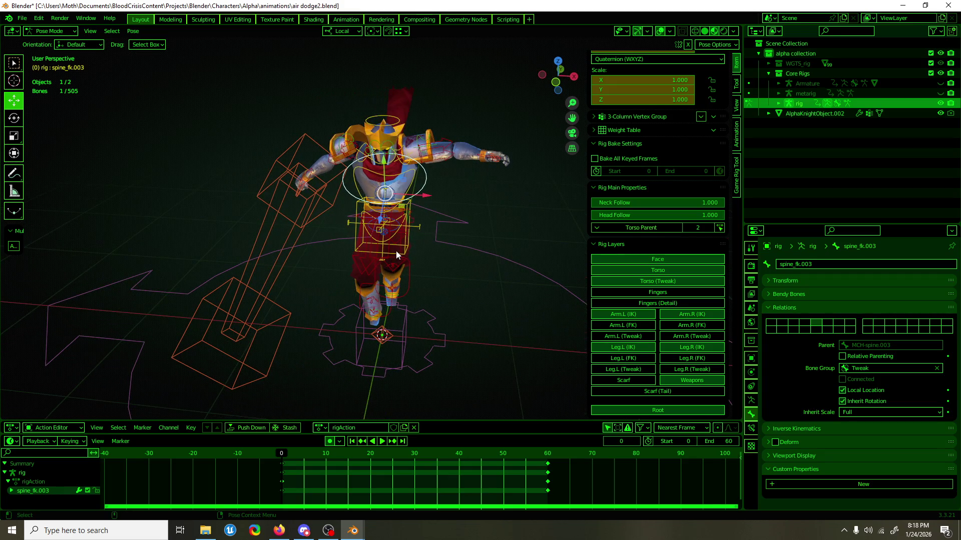
{"action": "left_click", "coordinate": [389, 242]}
{"action": "left_click", "coordinate": [390, 244]}
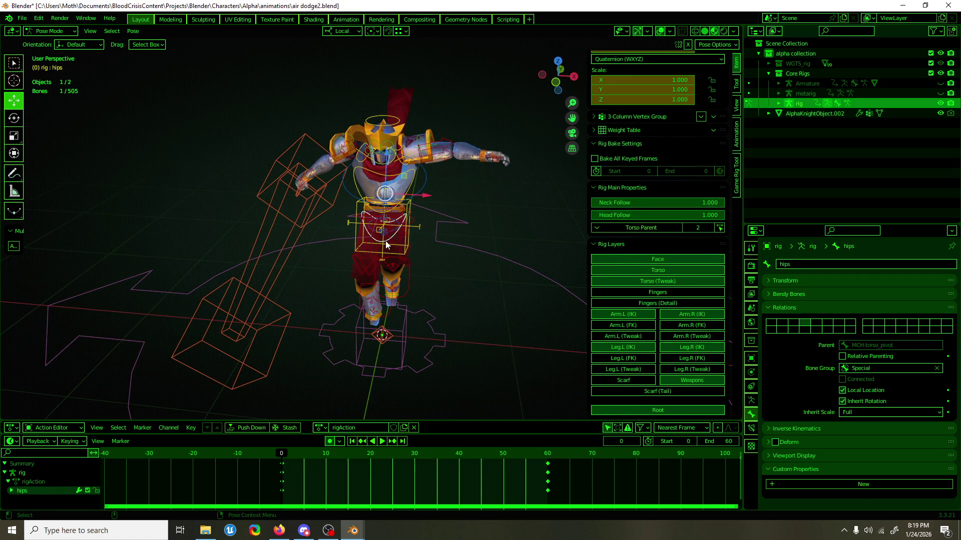
{"action": "key", "text": "r"}
{"action": "mouse_move", "coordinate": [410, 196]}
{"action": "left_mouse_down"}
{"action": "mouse_move", "coordinate": [401, 199]}
{"action": "mouse_move", "coordinate": [421, 193]}
{"action": "mouse_move", "coordinate": [425, 178]}
{"action": "left_mouse_up"}
{"action": "left_click", "coordinate": [425, 178]}
Raise the right foot IK control, undoing an unwanted left-foot move.
{"action": "mouse_move", "coordinate": [425, 177]}
{"action": "middle_mouse_down"}
{"action": "mouse_move", "coordinate": [410, 268]}
{"action": "mouse_move", "coordinate": [359, 305]}
{"action": "middle_mouse_up"}
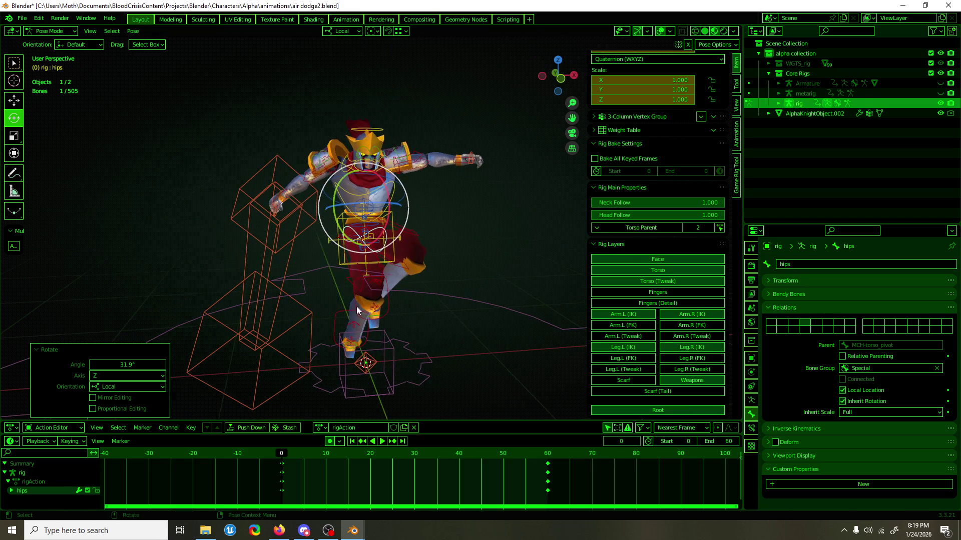
{"action": "left_click", "coordinate": [370, 350]}
{"action": "key", "text": "g"}
{"action": "left_click", "coordinate": [393, 340]}
{"action": "middle_click_drag", "start_coordinate": [392, 340], "coordinate": [378, 304]}
{"action": "left_click", "coordinate": [379, 304]}
{"action": "left_click_drag", "start_coordinate": [368, 275], "coordinate": [384, 317]}
{"action": "left_click", "coordinate": [384, 316]}
{"action": "key", "text": "ctrl+z"}
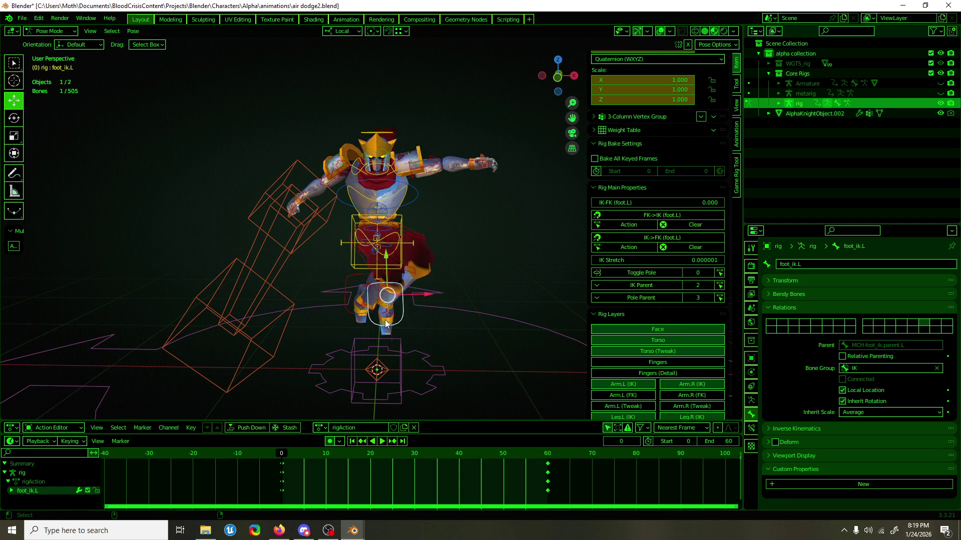
{"action": "left_click", "coordinate": [386, 324]}
{"action": "mouse_move", "coordinate": [387, 328]}
{"action": "middle_mouse_down"}
{"action": "mouse_move", "coordinate": [457, 331]}
{"action": "mouse_move", "coordinate": [349, 338]}
{"action": "mouse_move", "coordinate": [376, 342]}
{"action": "middle_mouse_up"}
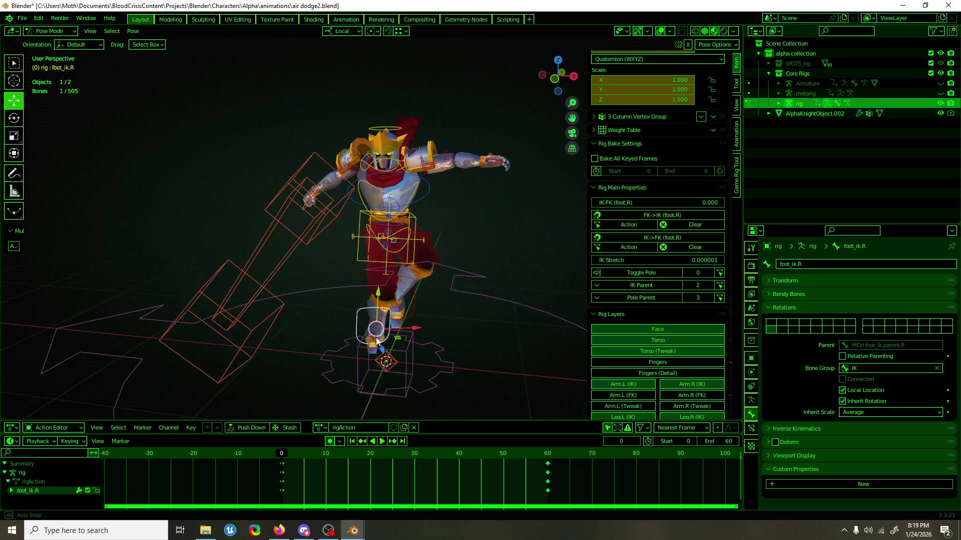
Preview the animation, return to frame 0 and tilt the torso with the lower spine.
{"action": "key", "text": "space"}
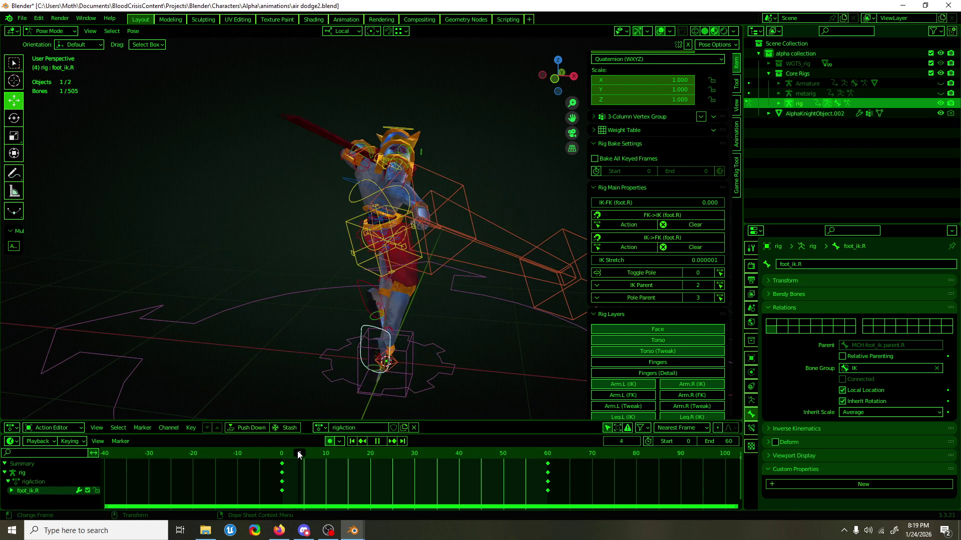
{"action": "left_click_drag", "start_coordinate": [296, 454], "coordinate": [283, 456]}
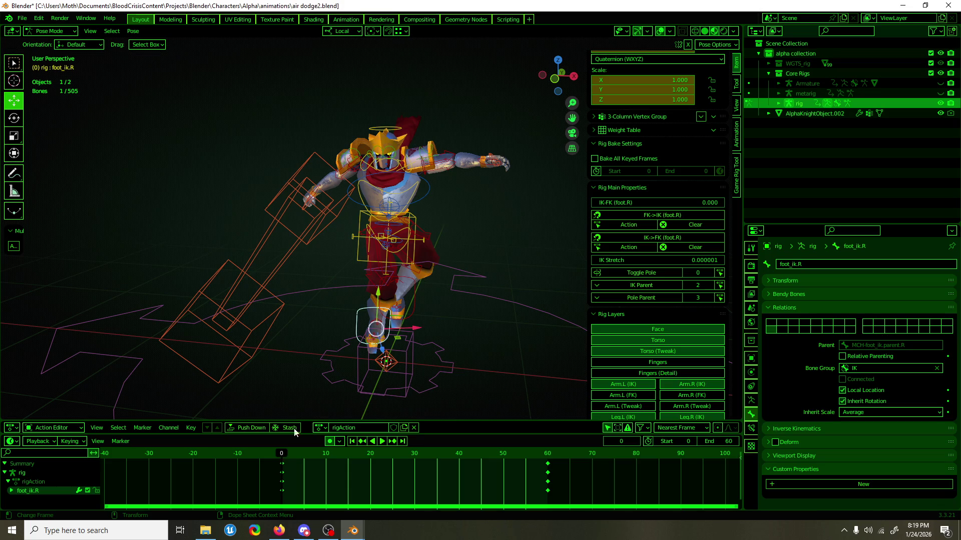
{"action": "left_click", "coordinate": [404, 244]}
{"action": "key", "text": "shift+space"}
{"action": "key", "text": "r"}
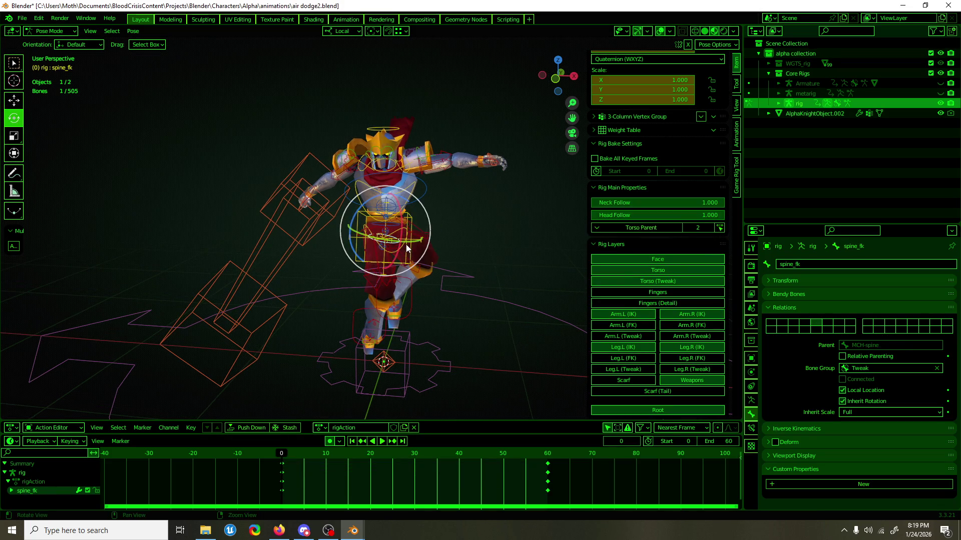
{"action": "left_click", "coordinate": [394, 240]}
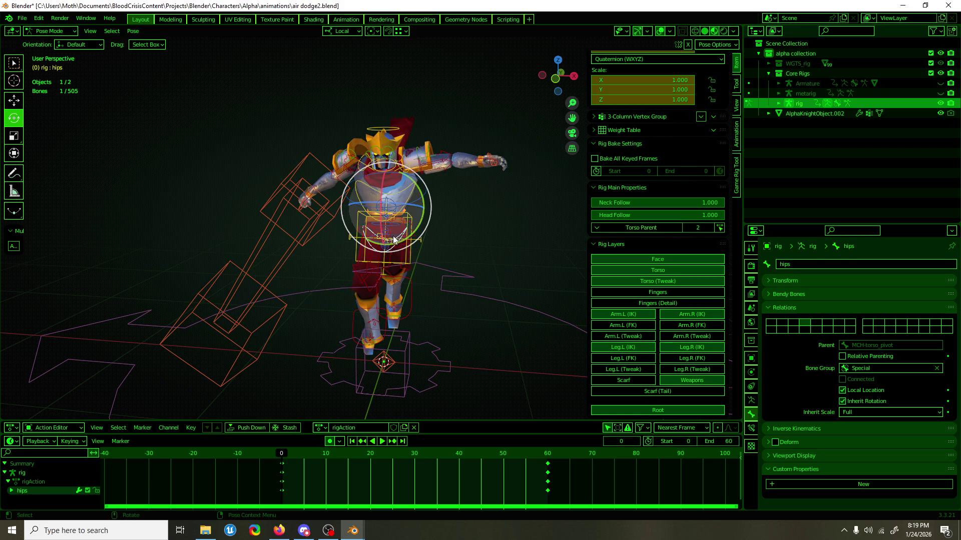
{"action": "left_click", "coordinate": [393, 240]}
{"action": "left_click_drag", "start_coordinate": [393, 240], "coordinate": [398, 251]}
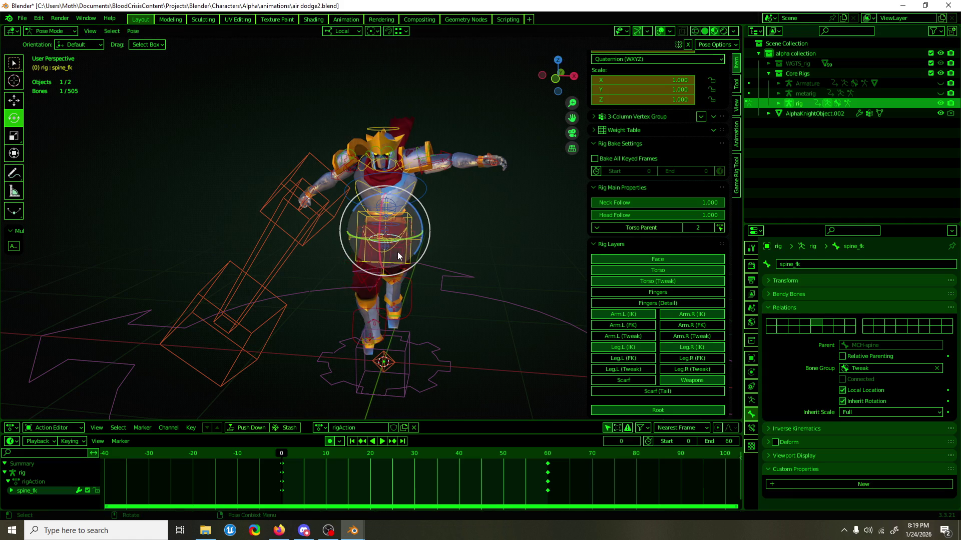
Tilt the upper spine, turn the head, rotate the right shoulder and twist the lower spine.
{"action": "left_click", "coordinate": [399, 203]}
{"action": "left_click_drag", "start_coordinate": [415, 216], "coordinate": [399, 227]}
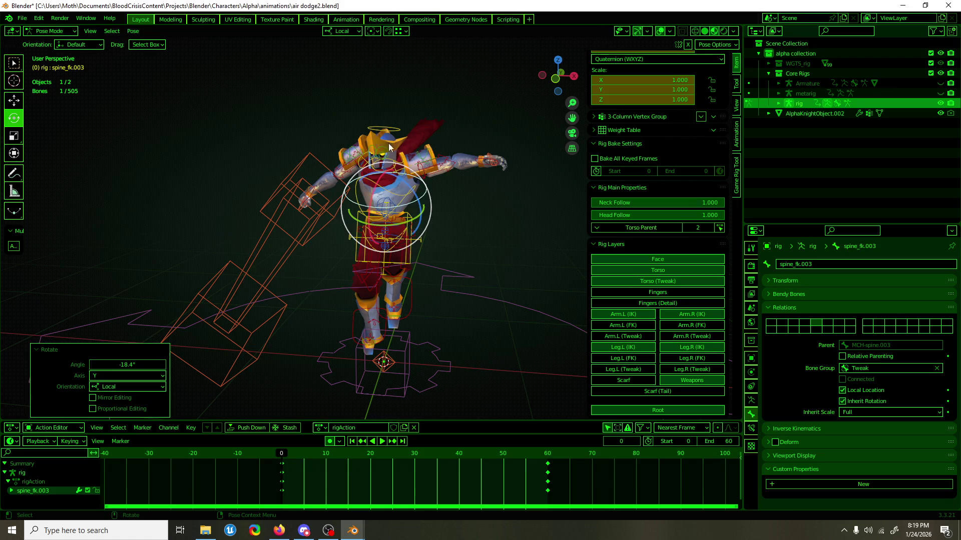
{"action": "left_click", "coordinate": [386, 137]}
{"action": "mouse_move", "coordinate": [384, 142]}
{"action": "left_mouse_down"}
{"action": "mouse_move", "coordinate": [372, 140]}
{"action": "mouse_move", "coordinate": [378, 150]}
{"action": "left_mouse_up"}
{"action": "mouse_move", "coordinate": [378, 150]}
{"action": "middle_mouse_down"}
{"action": "mouse_move", "coordinate": [442, 171]}
{"action": "mouse_move", "coordinate": [336, 172]}
{"action": "middle_mouse_up"}
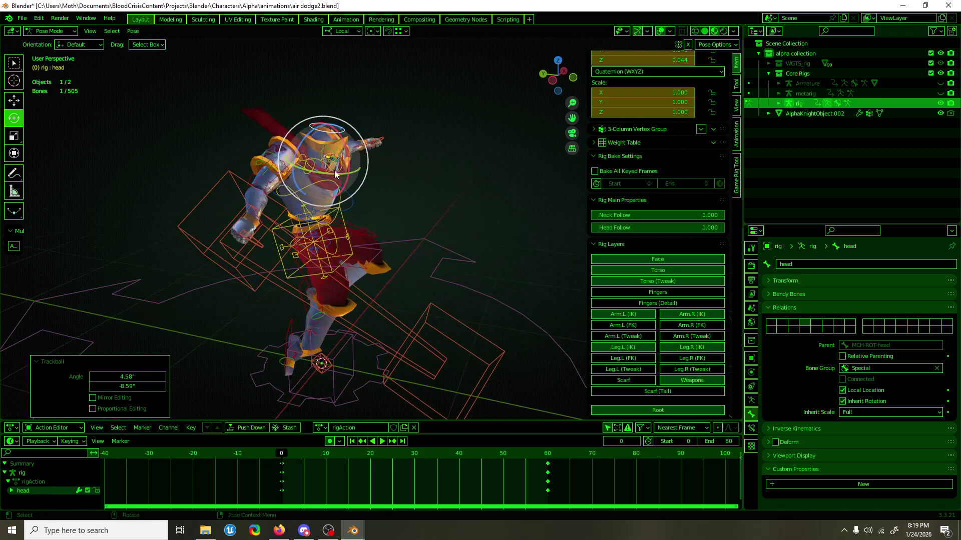
{"action": "left_click", "coordinate": [307, 167]}
{"action": "left_click_drag", "start_coordinate": [307, 167], "coordinate": [299, 187]}
{"action": "mouse_move", "coordinate": [299, 186]}
{"action": "middle_mouse_down"}
{"action": "mouse_move", "coordinate": [401, 247]}
{"action": "mouse_move", "coordinate": [462, 238]}
{"action": "mouse_move", "coordinate": [451, 238]}
{"action": "middle_mouse_up"}
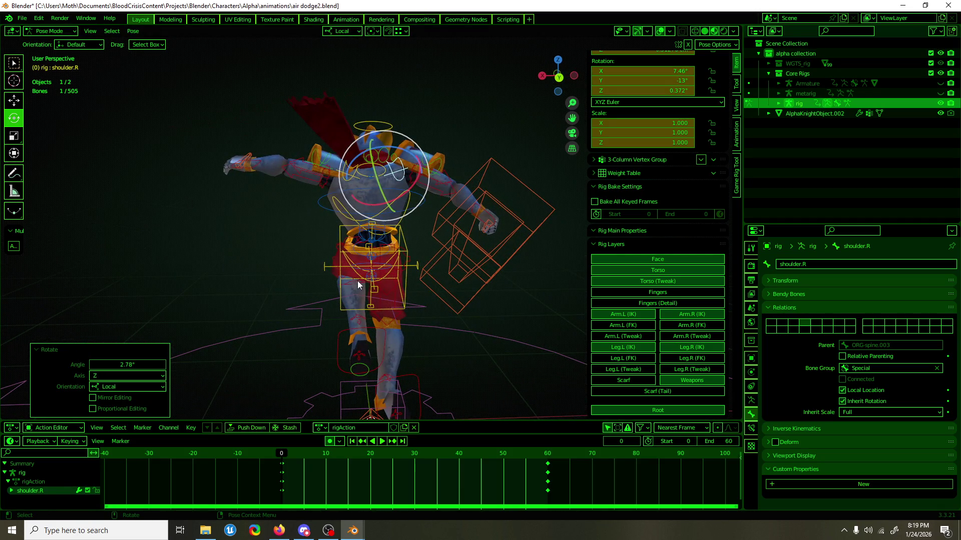
{"action": "left_click", "coordinate": [385, 268]}
{"action": "left_click_drag", "start_coordinate": [394, 260], "coordinate": [416, 266]}
Rotate and reposition the left hand IK control, checking it from the side view.
{"action": "middle_click_drag", "start_coordinate": [416, 265], "coordinate": [187, 263]}
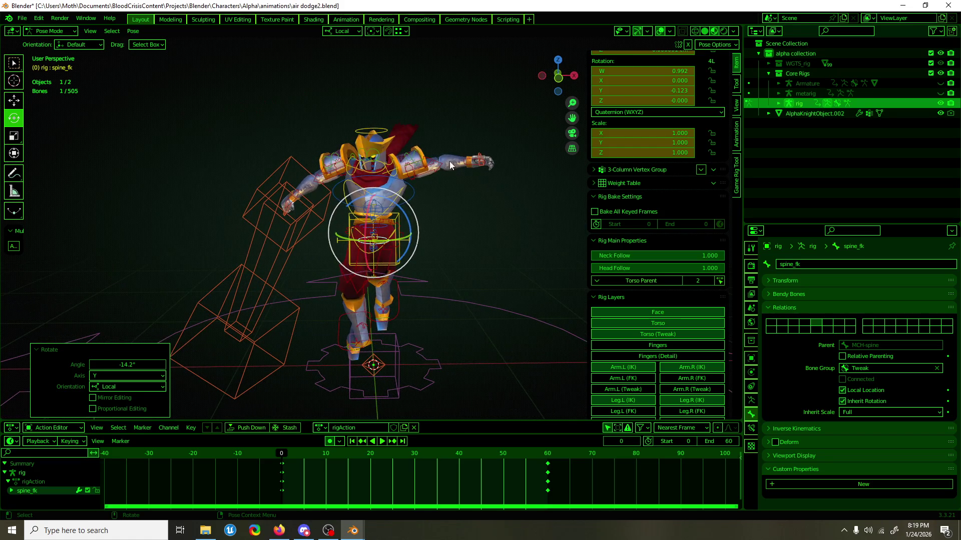
{"action": "left_click", "coordinate": [469, 163]}
{"action": "mouse_move", "coordinate": [469, 163]}
{"action": "middle_mouse_down"}
{"action": "mouse_move", "coordinate": [372, 182]}
{"action": "mouse_move", "coordinate": [433, 203]}
{"action": "middle_mouse_up"}
{"action": "mouse_move", "coordinate": [438, 186]}
{"action": "left_mouse_down"}
{"action": "mouse_move", "coordinate": [426, 200]}
{"action": "mouse_move", "coordinate": [446, 177]}
{"action": "mouse_move", "coordinate": [419, 229]}
{"action": "mouse_move", "coordinate": [441, 236]}
{"action": "mouse_move", "coordinate": [442, 215]}
{"action": "left_mouse_up"}
{"action": "key", "text": "shift+space"}
{"action": "key", "text": "g"}
{"action": "key", "text": "KP_3"}
{"action": "mouse_move", "coordinate": [443, 215]}
{"action": "middle_mouse_down"}
{"action": "mouse_move", "coordinate": [594, 230]}
{"action": "mouse_move", "coordinate": [249, 250]}
{"action": "mouse_move", "coordinate": [235, 267]}
{"action": "middle_mouse_up"}
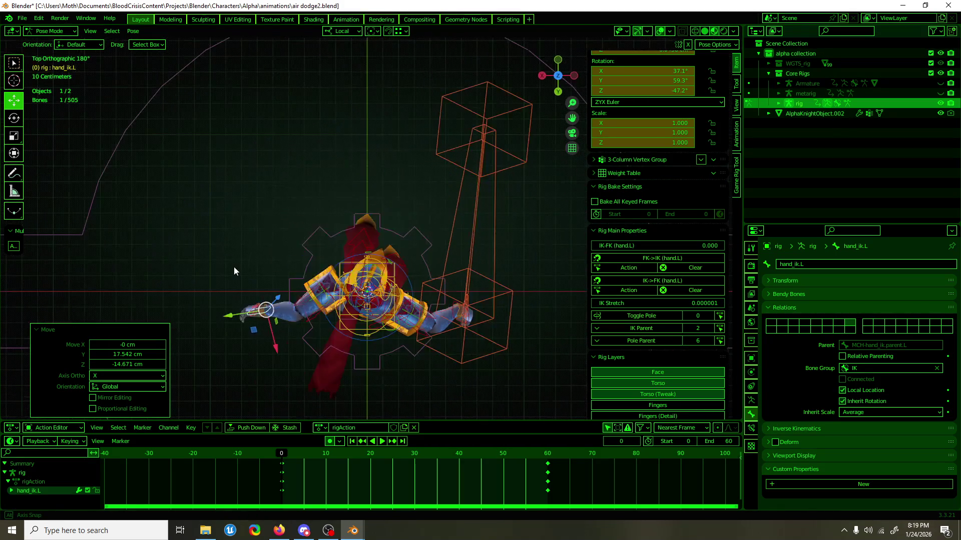
{"action": "mouse_move", "coordinate": [254, 329]}
{"action": "left_mouse_down"}
{"action": "mouse_move", "coordinate": [280, 308]}
{"action": "mouse_move", "coordinate": [275, 284]}
{"action": "mouse_move", "coordinate": [260, 310]}
{"action": "left_mouse_up"}
{"action": "key", "text": "r"}
{"action": "mouse_move", "coordinate": [260, 310]}
{"action": "middle_mouse_down"}
{"action": "mouse_move", "coordinate": [508, 219]}
{"action": "mouse_move", "coordinate": [531, 201]}
{"action": "mouse_move", "coordinate": [515, 199]}
{"action": "mouse_move", "coordinate": [523, 196]}
{"action": "middle_mouse_up"}
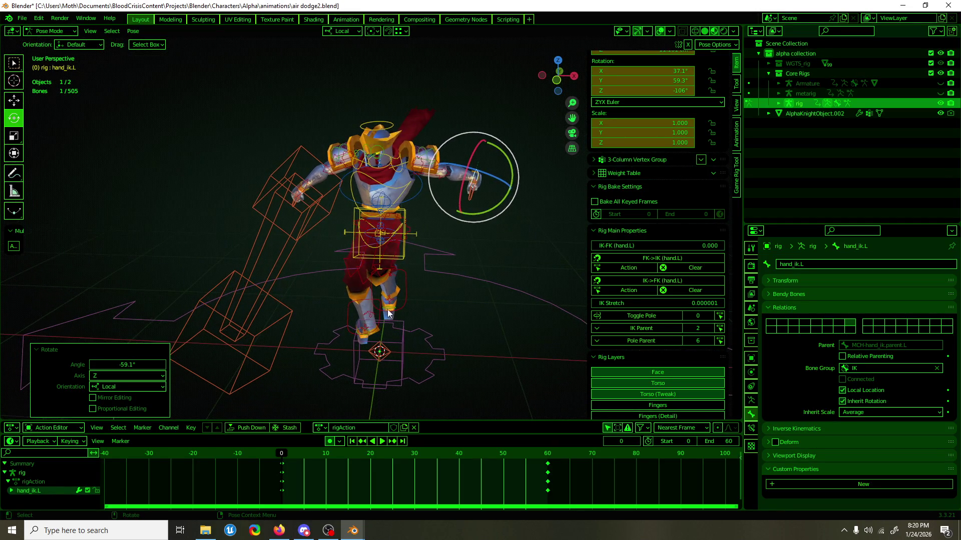
Rotate the right foot IK control, checking from the front view.
{"action": "left_click", "coordinate": [381, 322]}
{"action": "left_click", "coordinate": [389, 337]}
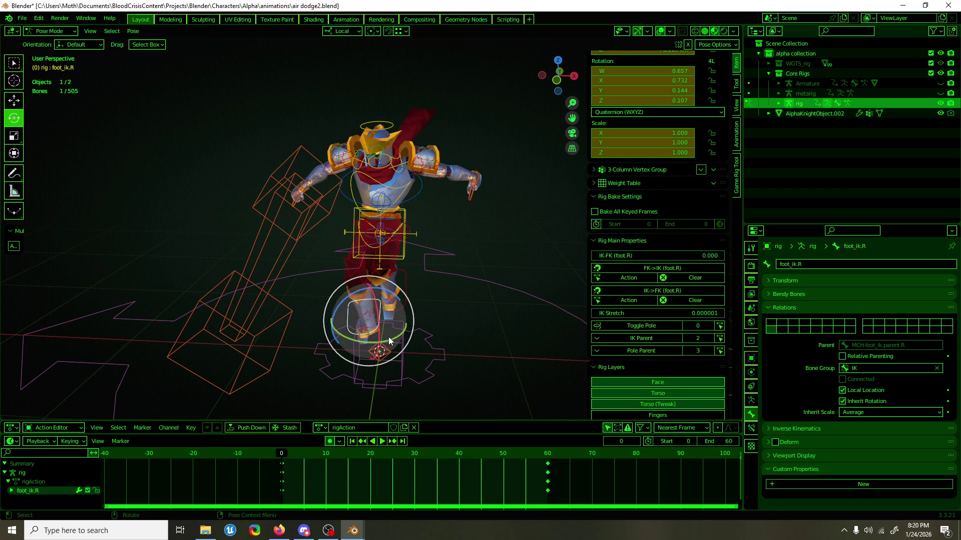
{"action": "left_click_drag", "start_coordinate": [388, 337], "coordinate": [390, 346]}
{"action": "key", "text": "KP_1"}
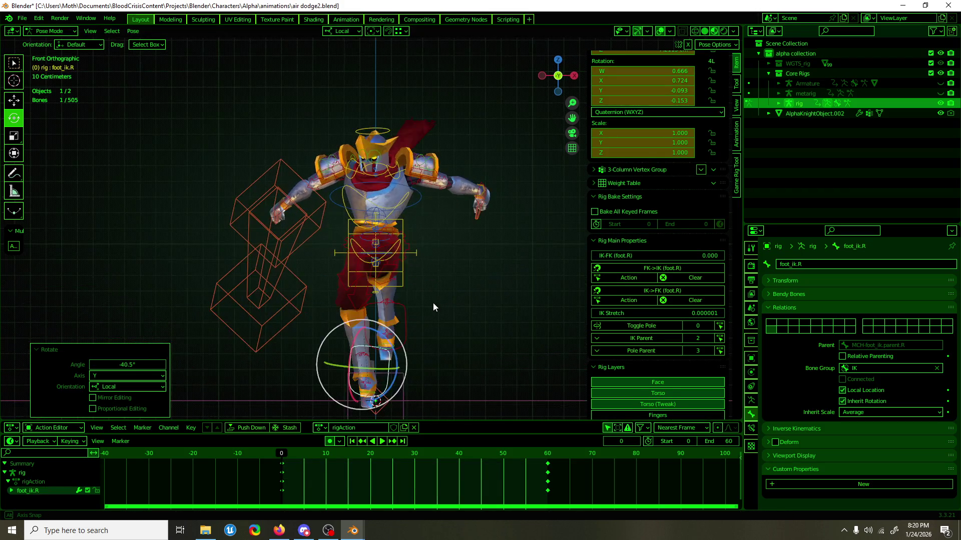
{"action": "mouse_move", "coordinate": [396, 351]}
{"action": "middle_mouse_down"}
{"action": "mouse_move", "coordinate": [441, 314]}
{"action": "mouse_move", "coordinate": [509, 316]}
{"action": "mouse_move", "coordinate": [271, 312]}
{"action": "mouse_move", "coordinate": [166, 323]}
{"action": "mouse_move", "coordinate": [409, 293]}
{"action": "mouse_move", "coordinate": [319, 290]}
{"action": "mouse_move", "coordinate": [280, 244]}
{"action": "middle_mouse_up"}
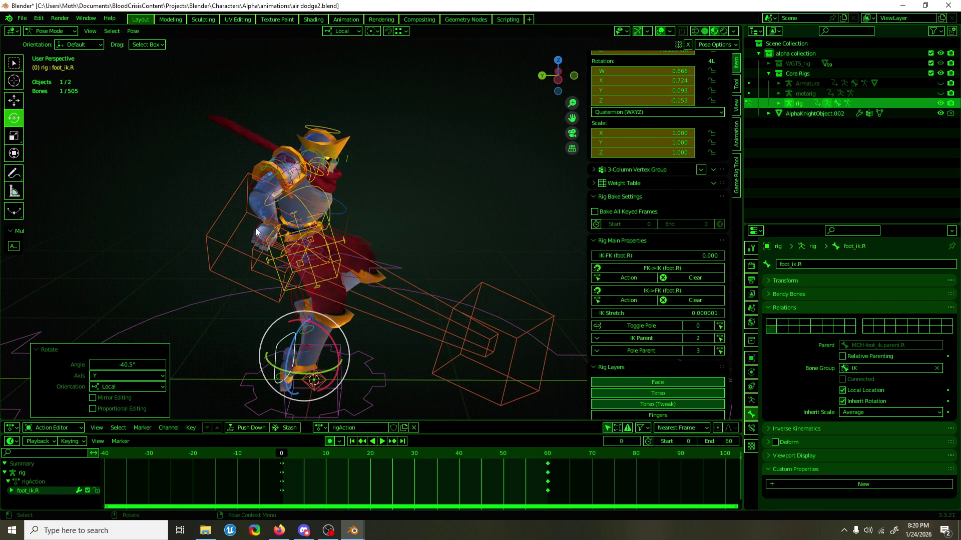
Rotate and raise the right hand with its weapon, and turn shoulder.R 28.5°.
{"action": "left_click", "coordinate": [256, 231]}
{"action": "mouse_move", "coordinate": [274, 256]}
{"action": "left_mouse_down"}
{"action": "mouse_move", "coordinate": [313, 197]}
{"action": "mouse_move", "coordinate": [301, 216]}
{"action": "left_mouse_up"}
{"action": "key", "text": "shift+space"}
{"action": "key", "text": "g"}
{"action": "left_click", "coordinate": [311, 190]}
{"action": "key", "text": "shift+space"}
{"action": "key", "text": "r"}
{"action": "mouse_move", "coordinate": [300, 215]}
{"action": "middle_mouse_down"}
{"action": "mouse_move", "coordinate": [188, 209]}
{"action": "mouse_move", "coordinate": [194, 195]}
{"action": "middle_mouse_up"}
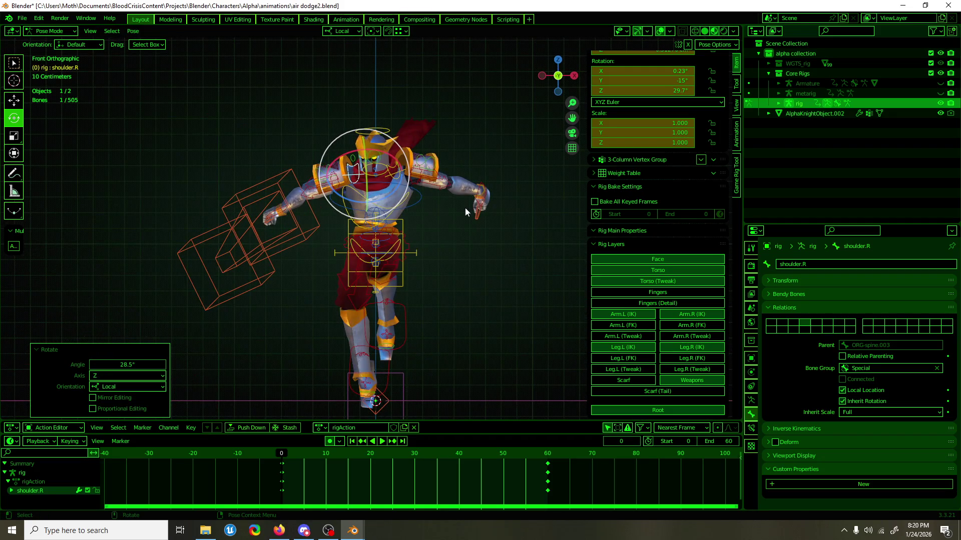
Move the left hand IK control up 12.146 cm.
{"action": "left_click", "coordinate": [485, 191]}
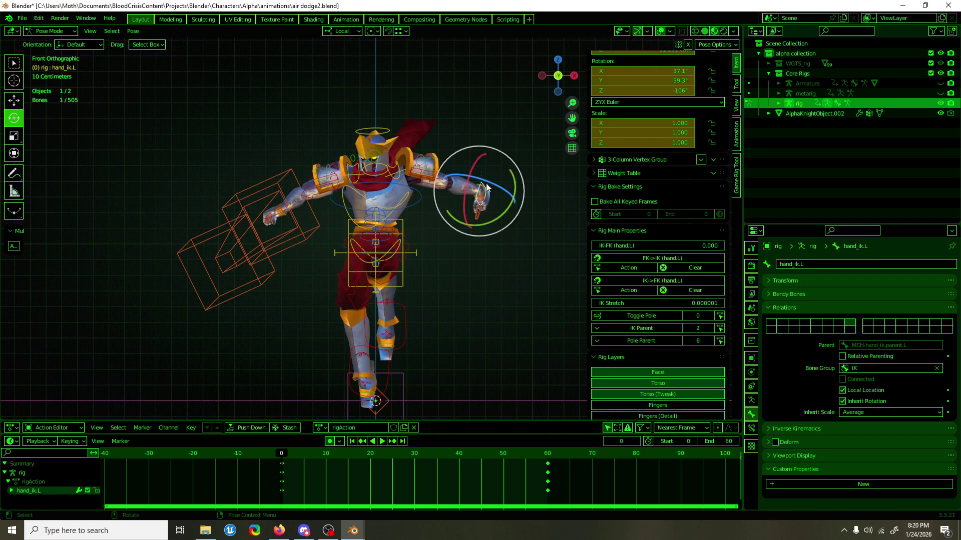
{"action": "key", "text": "shift+space"}
{"action": "key", "text": "g"}
{"action": "left_click_drag", "start_coordinate": [471, 212], "coordinate": [466, 221]}
{"action": "mouse_move", "coordinate": [411, 241]}
{"action": "middle_mouse_down"}
{"action": "mouse_move", "coordinate": [532, 242]}
{"action": "mouse_move", "coordinate": [422, 248]}
{"action": "middle_mouse_up"}
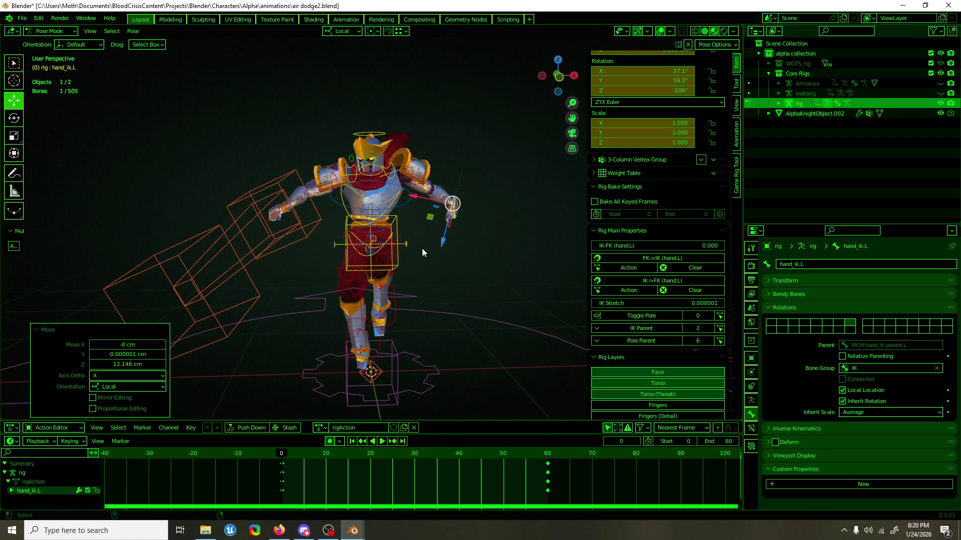
Select all bones and keyframe them at frame 0, adding 493 keys.
{"action": "key", "text": "a"}
{"action": "key", "text": "i"}
{"action": "left_click_drag", "start_coordinate": [298, 388], "coordinate": [335, 354], "text": "ctrl"}
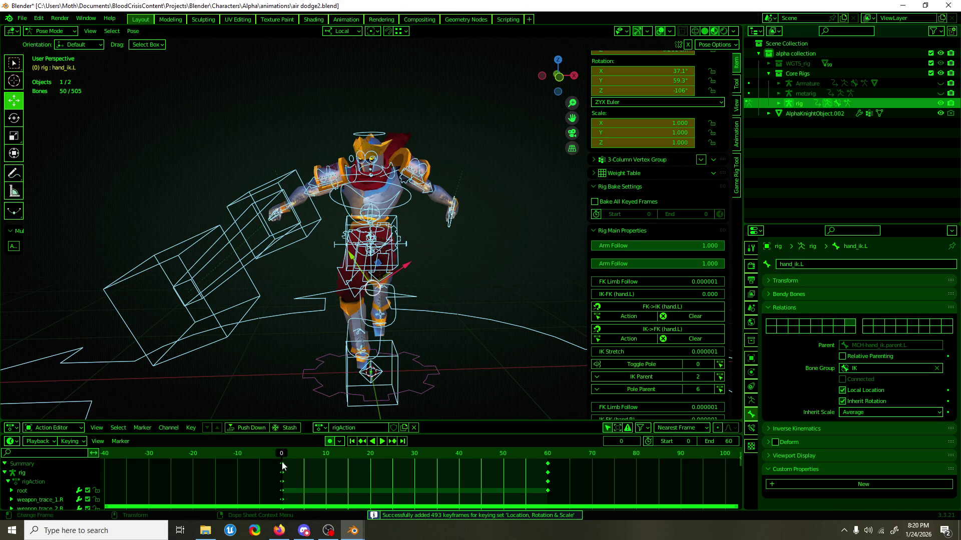
Duplicate the frame-0 keys onto frame 40, then play and scrub the action with overlays hidden.
{"action": "key", "text": "shift+d"}
{"action": "left_click", "coordinate": [459, 477]}
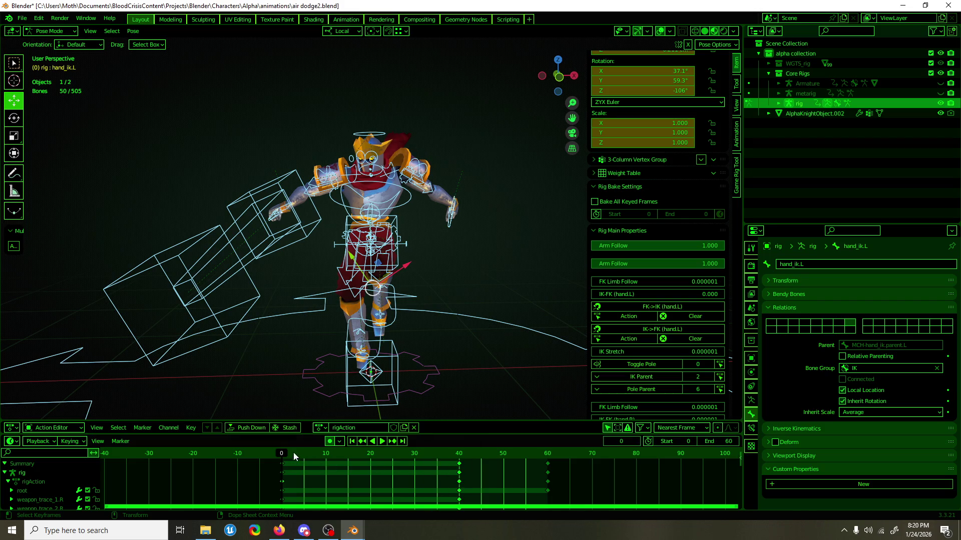
{"action": "key", "text": "space"}
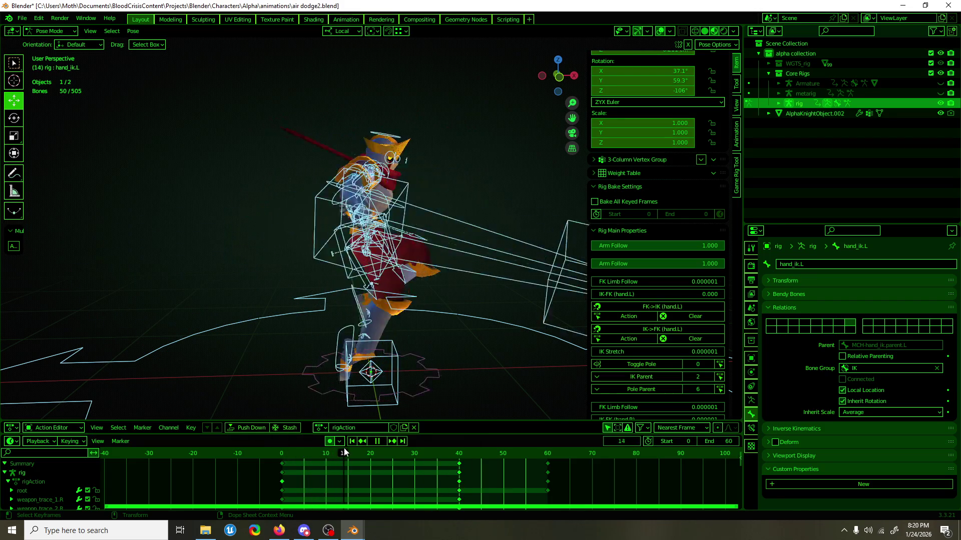
{"action": "left_click_drag", "start_coordinate": [428, 456], "coordinate": [515, 462]}
{"action": "key", "text": "space"}
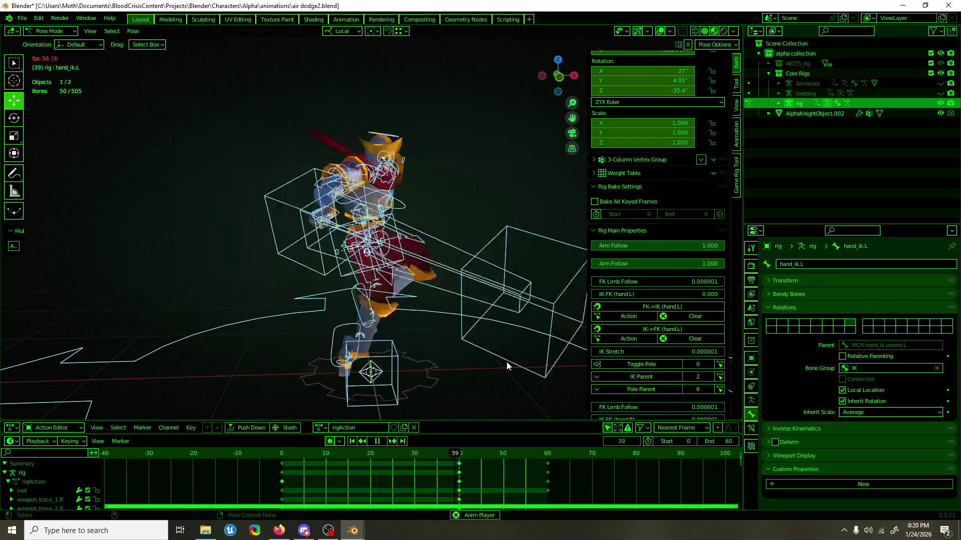
{"action": "key", "text": "shift+alt+z"}
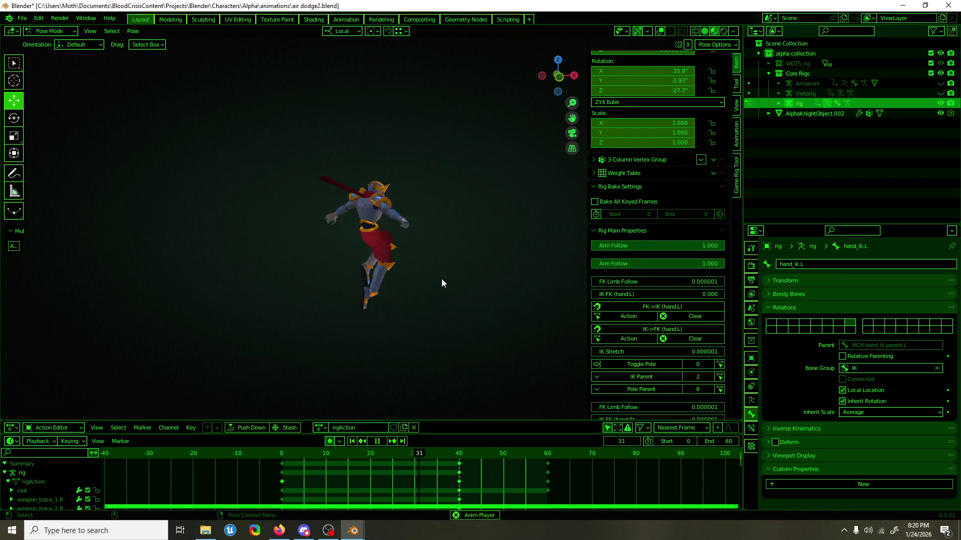
{"action": "key", "text": "space"}
{"action": "left_click_drag", "start_coordinate": [283, 454], "coordinate": [458, 462]}
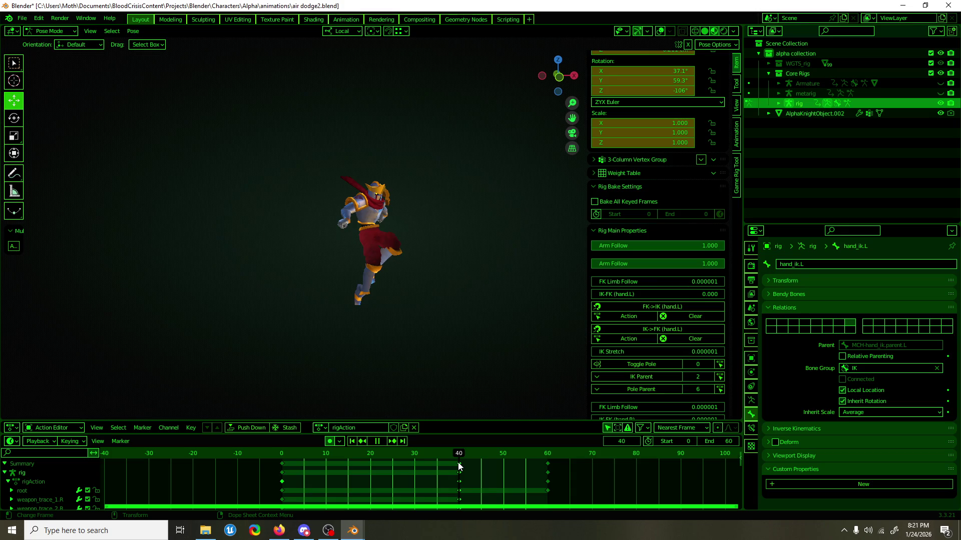
Go to frame 50, restore the overlays, and rotate the right hand IK about X.
{"action": "left_click", "coordinate": [499, 453]}
{"action": "key", "text": "space"}
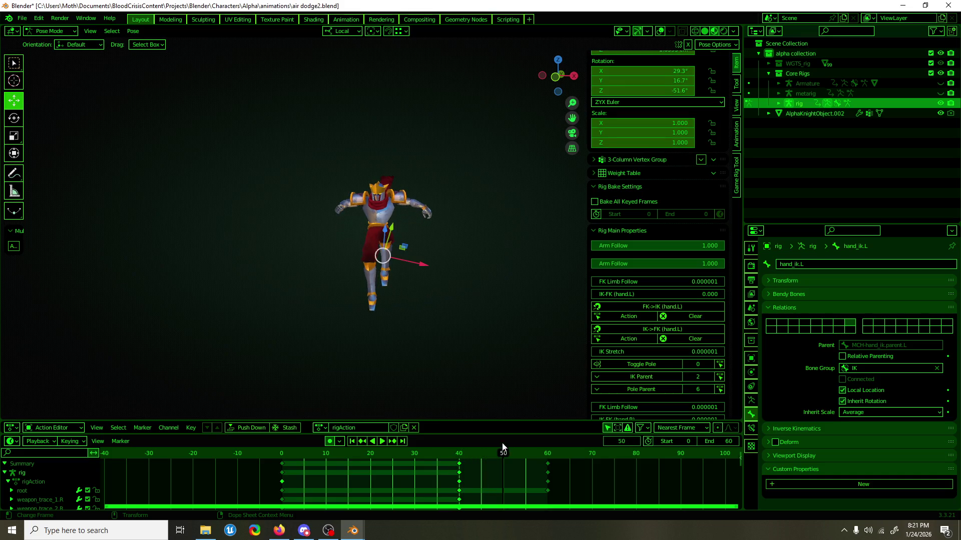
{"action": "left_click", "coordinate": [662, 33]}
{"action": "scroll", "coordinate": [331, 221], "scroll_direction": "up", "scroll_amount": 3}
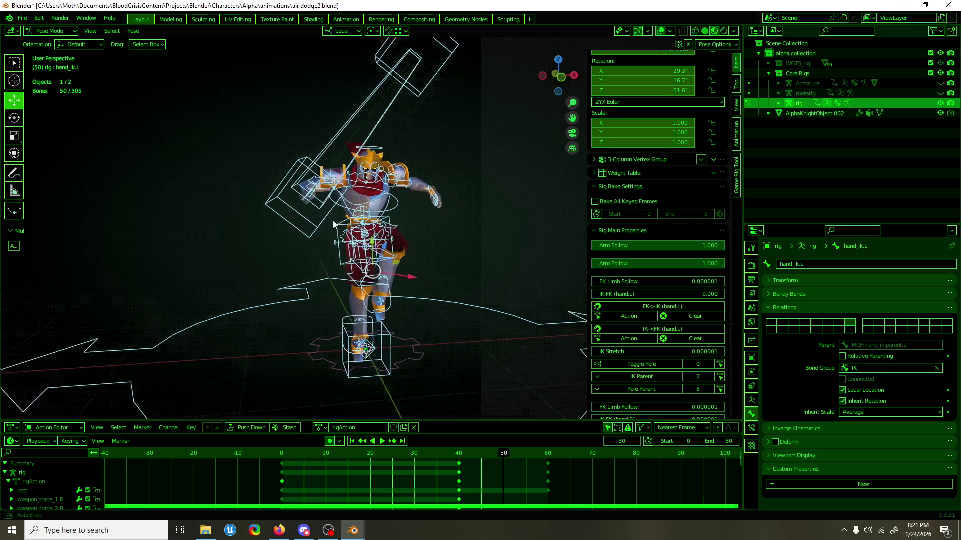
{"action": "left_click", "coordinate": [301, 198]}
{"action": "mouse_move", "coordinate": [300, 198]}
{"action": "middle_mouse_down"}
{"action": "mouse_move", "coordinate": [360, 210]}
{"action": "mouse_move", "coordinate": [391, 230]}
{"action": "middle_mouse_up"}
{"action": "left_click", "coordinate": [14, 118]}
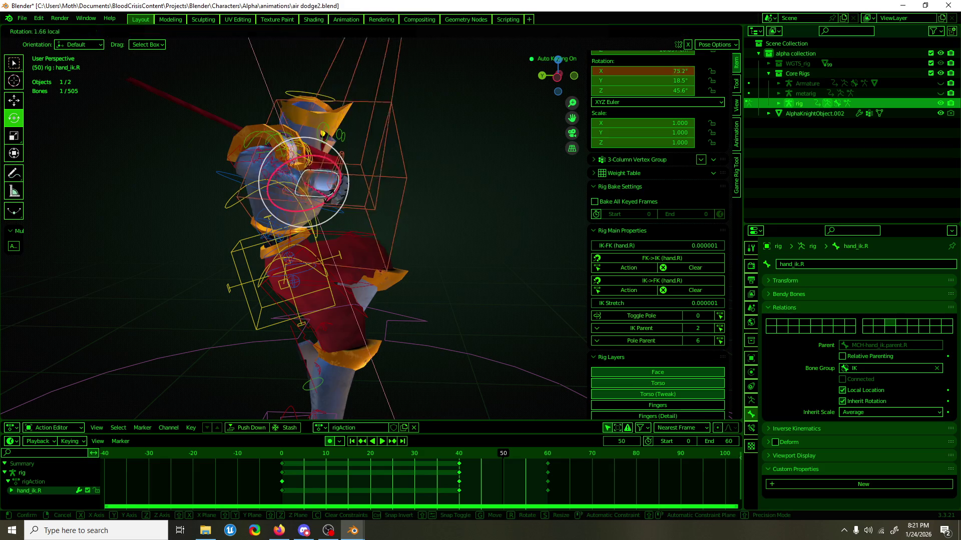
{"action": "left_click_drag", "start_coordinate": [320, 212], "coordinate": [340, 183]}
Raise the right hand IK control in the front orthographic view.
{"action": "key", "text": "KP_1"}
{"action": "key", "text": "shift+space"}
{"action": "key", "text": "g"}
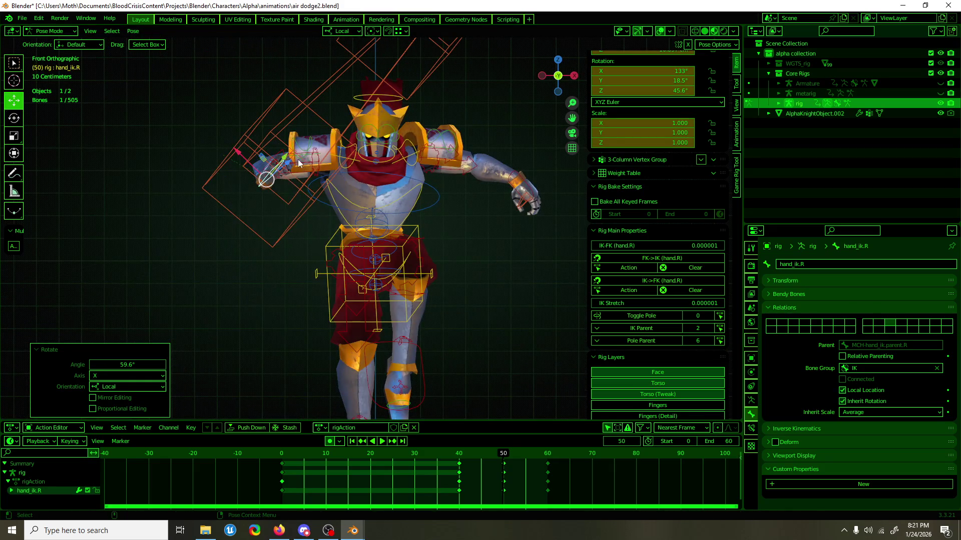
{"action": "key", "text": "g"}
{"action": "left_click", "coordinate": [320, 125]}
{"action": "middle_click_drag", "start_coordinate": [320, 125], "coordinate": [387, 140]}
{"action": "key", "text": "g"}
{"action": "left_click", "coordinate": [255, 165]}
{"action": "mouse_move", "coordinate": [255, 165]}
{"action": "middle_mouse_down"}
{"action": "mouse_move", "coordinate": [206, 143]}
{"action": "mouse_move", "coordinate": [240, 156]}
{"action": "middle_mouse_up"}
Rotate the right shoulder about 25 degrees.
{"action": "left_click", "coordinate": [338, 145]}
{"action": "key", "text": "r"}
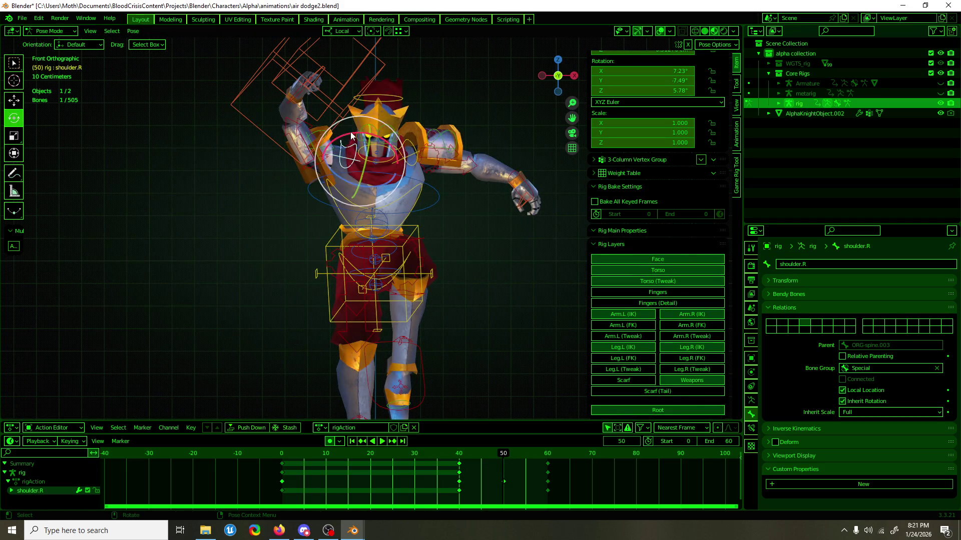
{"action": "mouse_move", "coordinate": [328, 135]}
{"action": "left_mouse_down"}
{"action": "mouse_move", "coordinate": [346, 125]}
{"action": "mouse_move", "coordinate": [359, 145]}
{"action": "mouse_move", "coordinate": [297, 96]}
{"action": "left_mouse_up"}
{"action": "left_click", "coordinate": [297, 97]}
{"action": "key", "text": "w"}
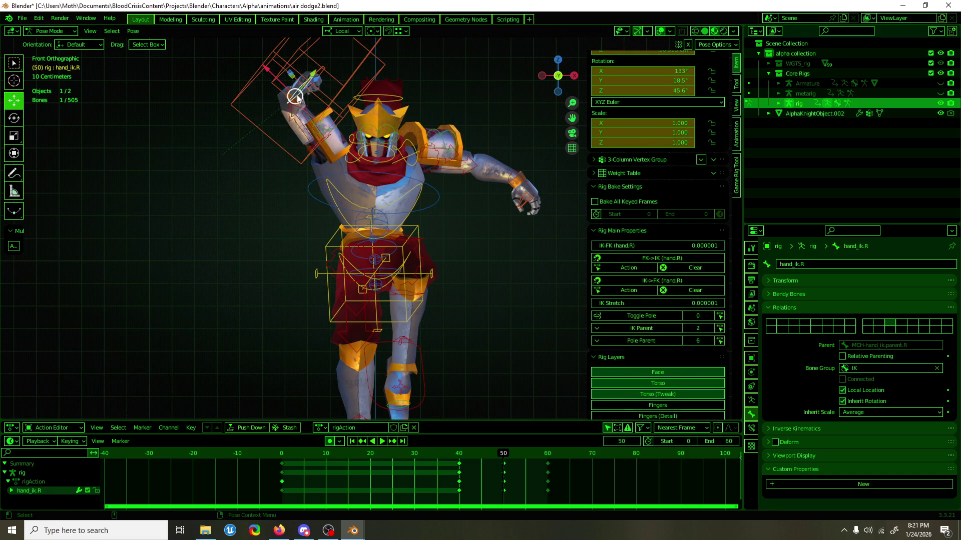
Move the left hand IK into place and rotate it about its Y and Z axes.
{"action": "left_click", "coordinate": [511, 177]}
{"action": "mouse_move", "coordinate": [511, 202]}
{"action": "left_mouse_down"}
{"action": "mouse_move", "coordinate": [522, 237]}
{"action": "mouse_move", "coordinate": [503, 250]}
{"action": "left_mouse_up"}
{"action": "mouse_move", "coordinate": [503, 250]}
{"action": "middle_mouse_down"}
{"action": "mouse_move", "coordinate": [371, 259]}
{"action": "mouse_move", "coordinate": [476, 276]}
{"action": "middle_mouse_up"}
{"action": "key", "text": "e"}
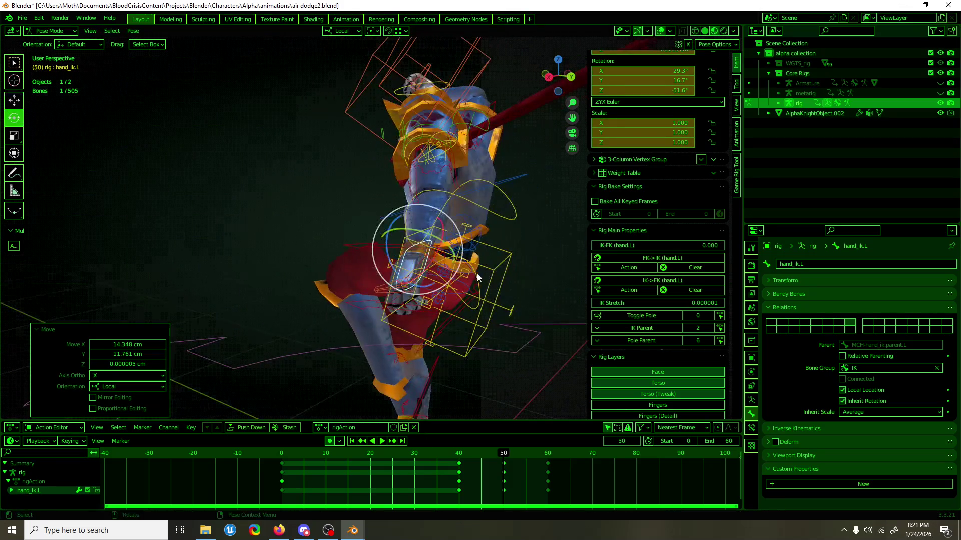
{"action": "left_click_drag", "start_coordinate": [431, 268], "coordinate": [397, 220]}
{"action": "middle_click_drag", "start_coordinate": [396, 220], "coordinate": [544, 265]}
{"action": "mouse_move", "coordinate": [509, 209]}
{"action": "left_mouse_down"}
{"action": "mouse_move", "coordinate": [502, 199]}
{"action": "mouse_move", "coordinate": [484, 227]}
{"action": "left_mouse_up"}
{"action": "key", "text": "w"}
{"action": "middle_click_drag", "start_coordinate": [444, 260], "coordinate": [379, 253]}
Bend spine_fk about 13 degrees, then scrub around frames 40–50 to check it.
{"action": "left_click", "coordinate": [380, 254]}
{"action": "left_click", "coordinate": [357, 245]}
{"action": "key", "text": "e"}
{"action": "left_click_drag", "start_coordinate": [356, 235], "coordinate": [395, 210]}
{"action": "left_click", "coordinate": [419, 194]}
{"action": "key", "text": "w"}
{"action": "middle_click_drag", "start_coordinate": [419, 194], "coordinate": [443, 315]}
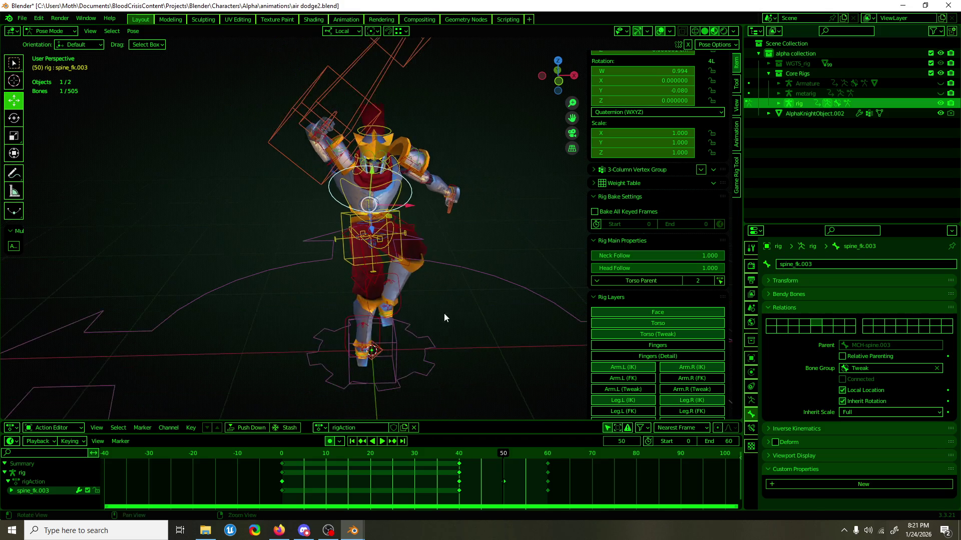
{"action": "mouse_move", "coordinate": [497, 457]}
{"action": "left_mouse_down"}
{"action": "mouse_move", "coordinate": [461, 446]}
{"action": "mouse_move", "coordinate": [498, 441]}
{"action": "left_mouse_up"}
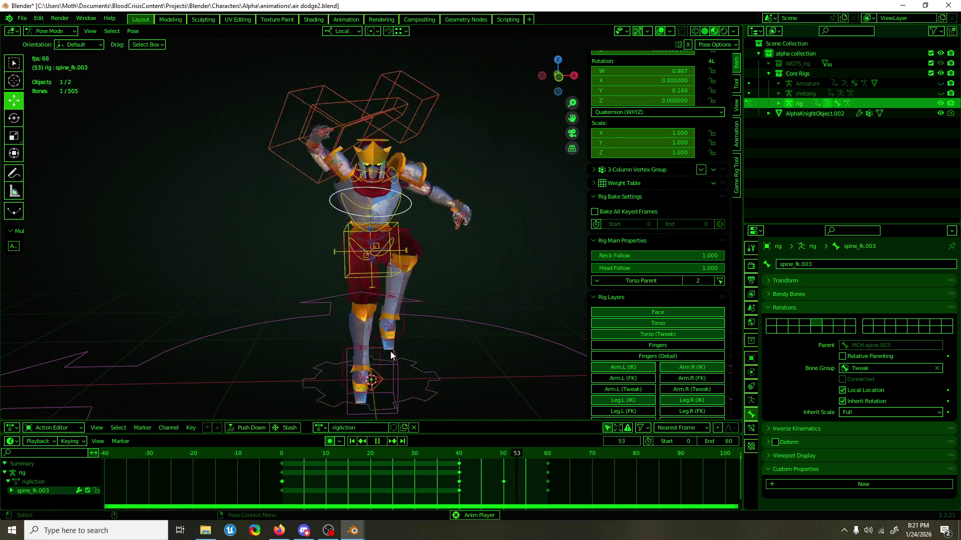
{"action": "key", "text": "space"}
{"action": "mouse_move", "coordinate": [475, 459]}
{"action": "left_mouse_down"}
{"action": "mouse_move", "coordinate": [449, 455]}
{"action": "mouse_move", "coordinate": [478, 450]}
{"action": "mouse_move", "coordinate": [457, 460]}
{"action": "left_mouse_up"}
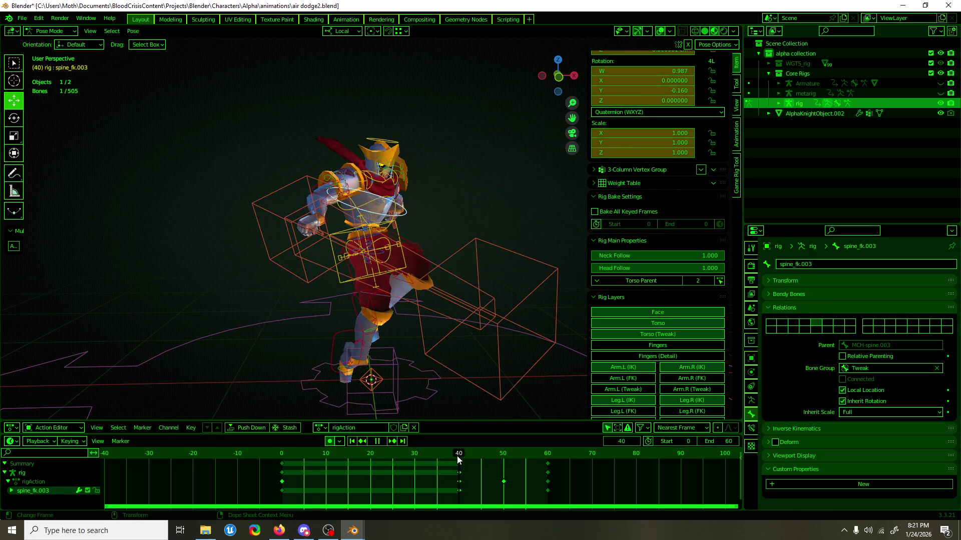
At frame 40, in Global orientation, lower the torso about 10 cm and shift it 8 cm along X.
{"action": "left_click", "coordinate": [340, 284]}
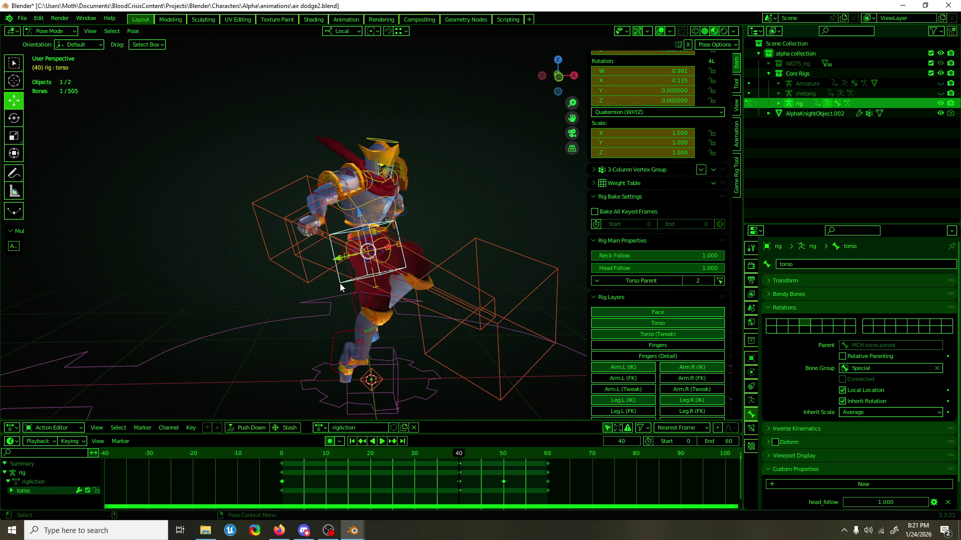
{"action": "left_click_drag", "start_coordinate": [355, 457], "coordinate": [339, 456]}
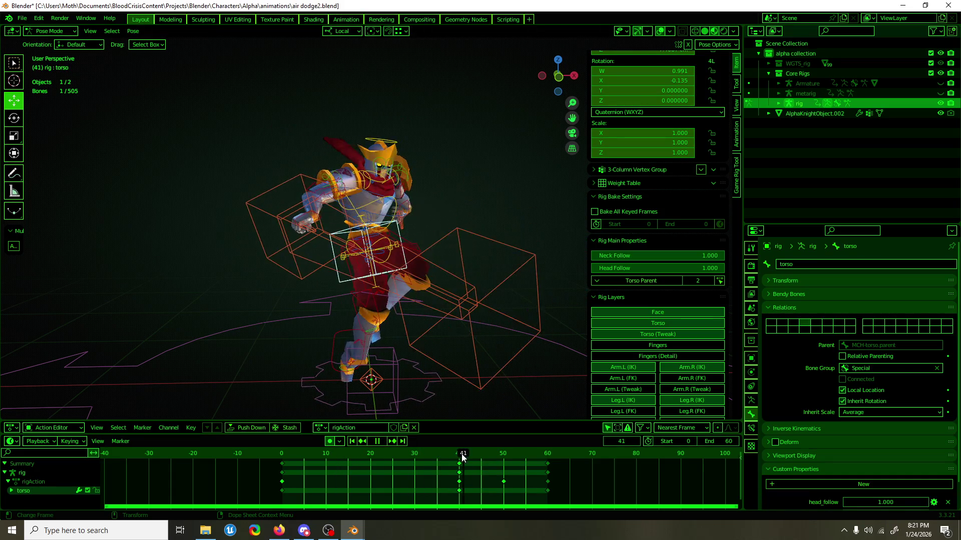
{"action": "key", "text": "space"}
{"action": "left_click", "coordinate": [344, 31]}
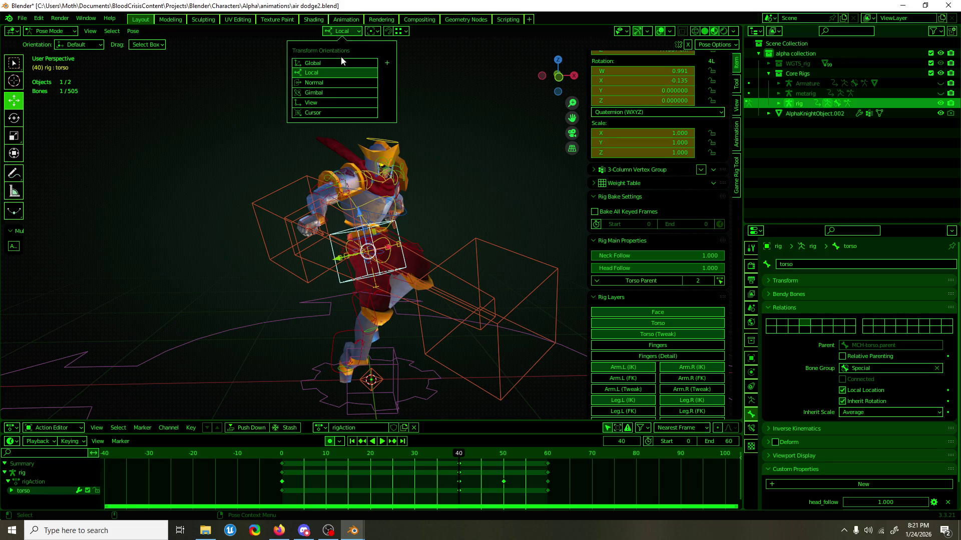
{"action": "left_click", "coordinate": [340, 61]}
{"action": "left_click_drag", "start_coordinate": [375, 212], "coordinate": [375, 240]}
{"action": "mouse_move", "coordinate": [375, 241]}
{"action": "middle_mouse_down"}
{"action": "mouse_move", "coordinate": [395, 250]}
{"action": "mouse_move", "coordinate": [377, 261]}
{"action": "middle_mouse_up"}
{"action": "left_click_drag", "start_coordinate": [377, 262], "coordinate": [380, 284]}
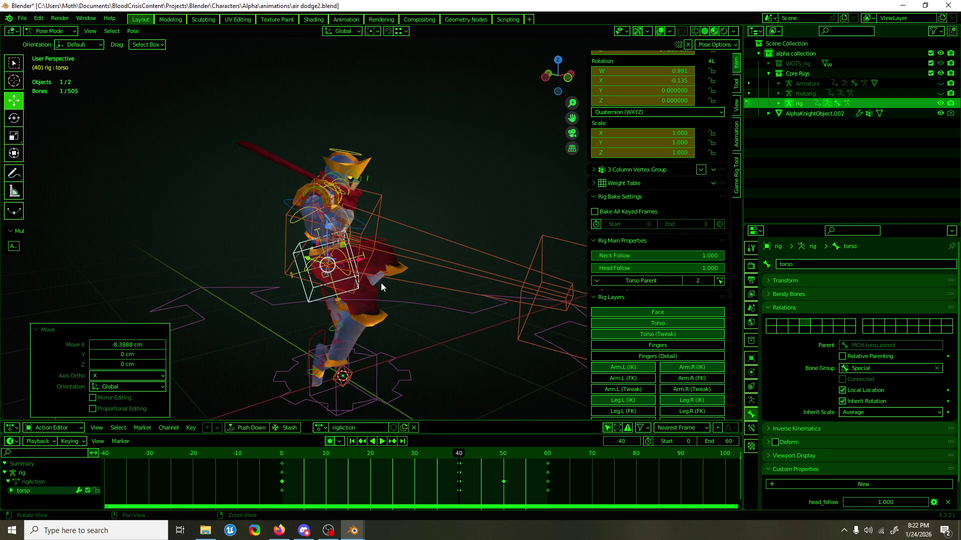
{"action": "middle_click_drag", "start_coordinate": [380, 283], "coordinate": [368, 347]}
Save air dodge2.blend and play back frames 40–50.
{"action": "mouse_move", "coordinate": [452, 451]}
{"action": "left_mouse_down"}
{"action": "mouse_move", "coordinate": [238, 454]}
{"action": "mouse_move", "coordinate": [500, 461]}
{"action": "left_mouse_up"}
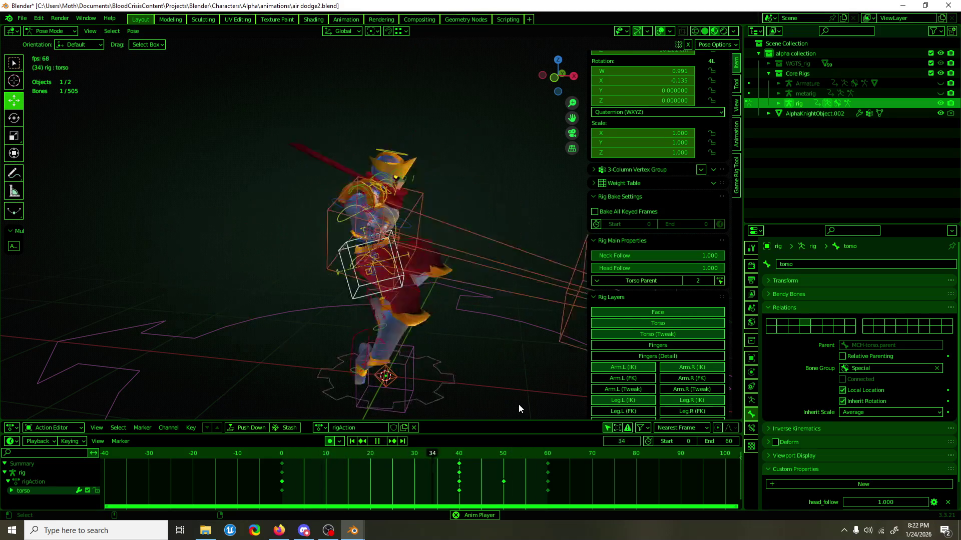
{"action": "key", "text": "ctrl+s"}
{"action": "middle_click_drag", "start_coordinate": [470, 383], "coordinate": [295, 385]}
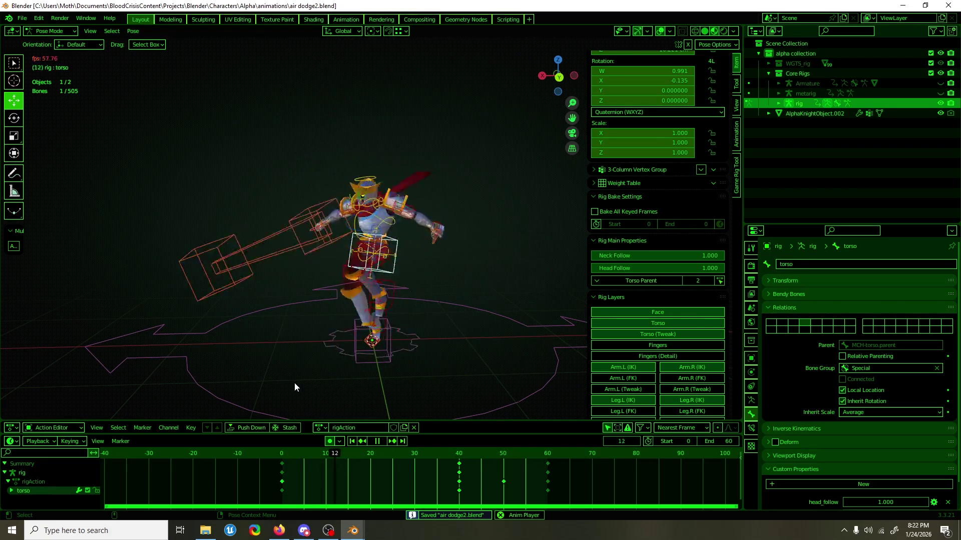
{"action": "key", "text": "space"}
{"action": "left_click", "coordinate": [460, 462]}
{"action": "key", "text": "space"}
{"action": "left_click_drag", "start_coordinate": [460, 461], "coordinate": [536, 457]}
{"action": "left_click", "coordinate": [424, 342]}
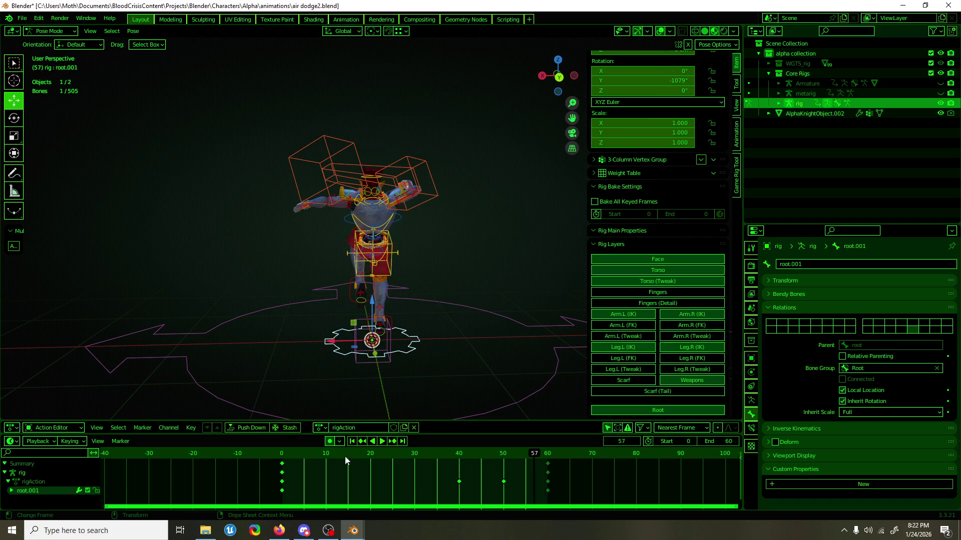
Shift the root.001 Y-rotation spin curve's end keyframe earlier in time.
{"action": "mouse_move", "coordinate": [353, 529]}
{"action": "left_click", "coordinate": [402, 500]}
{"action": "left_click_drag", "start_coordinate": [564, 422], "coordinate": [516, 469]}
{"action": "key", "text": "g"}
{"action": "key", "text": "x"}
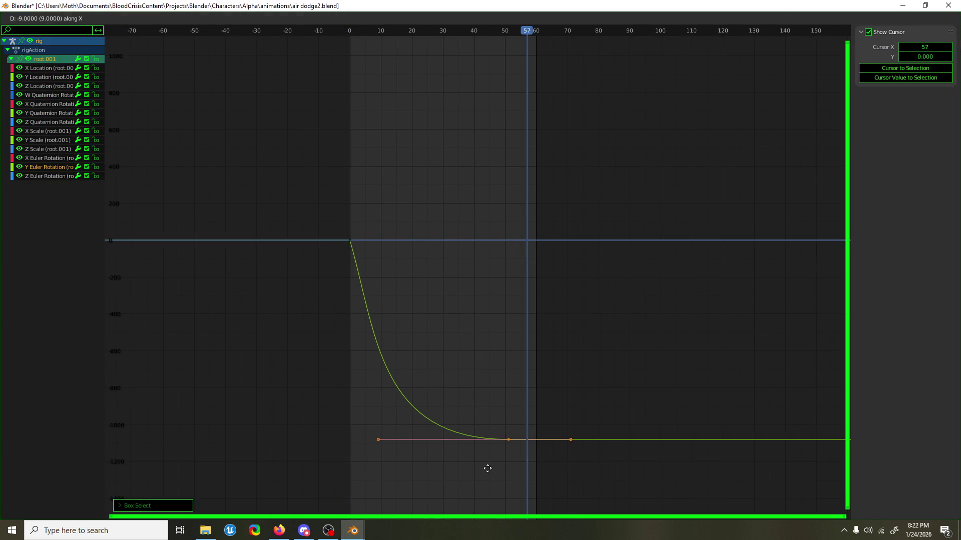
{"action": "left_click", "coordinate": [484, 467]}
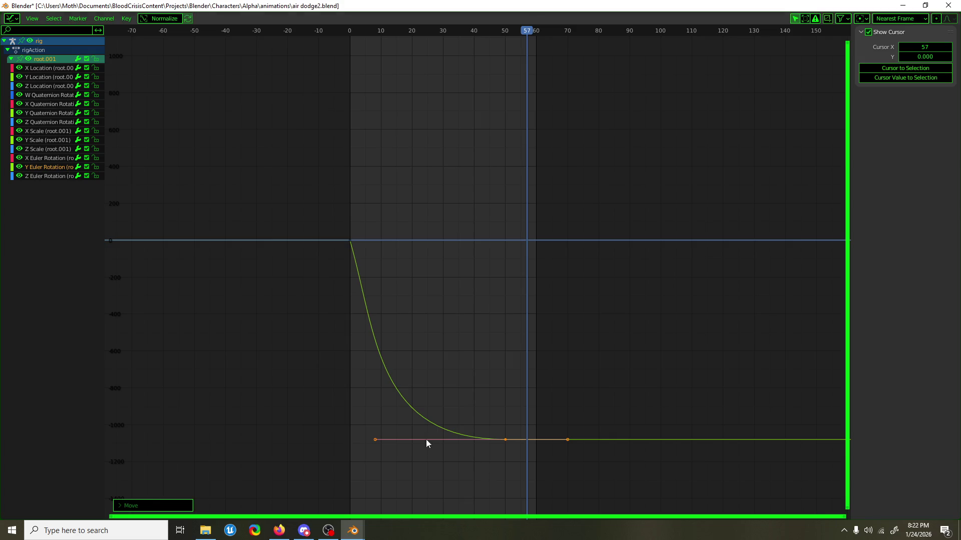
Lengthen the end key's left handle so the -1080° spin settles gradually, then replay the action.
{"action": "left_click", "coordinate": [375, 440]}
{"action": "key", "text": "g"}
{"action": "key", "text": "x"}
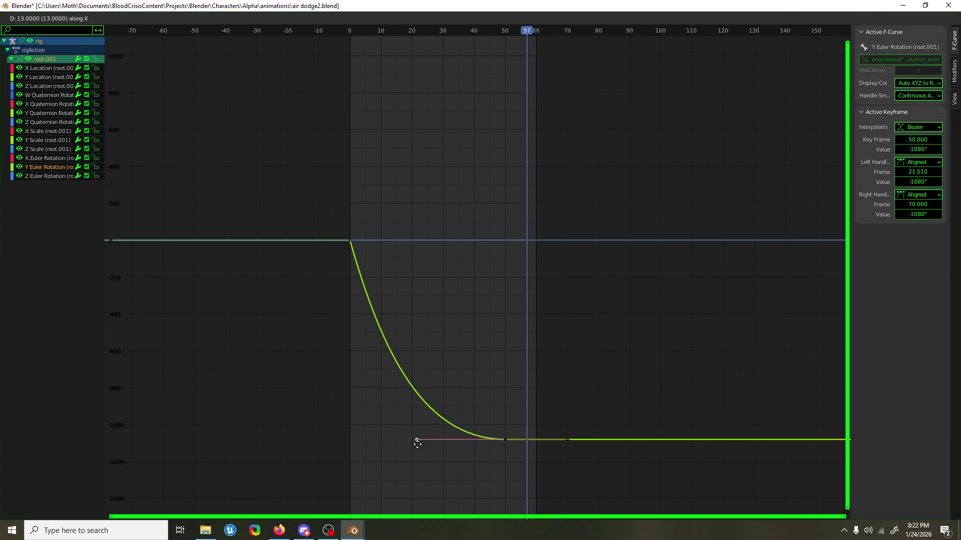
{"action": "left_click", "coordinate": [414, 444]}
{"action": "key", "text": "ctrl+space"}
{"action": "key", "text": "space"}
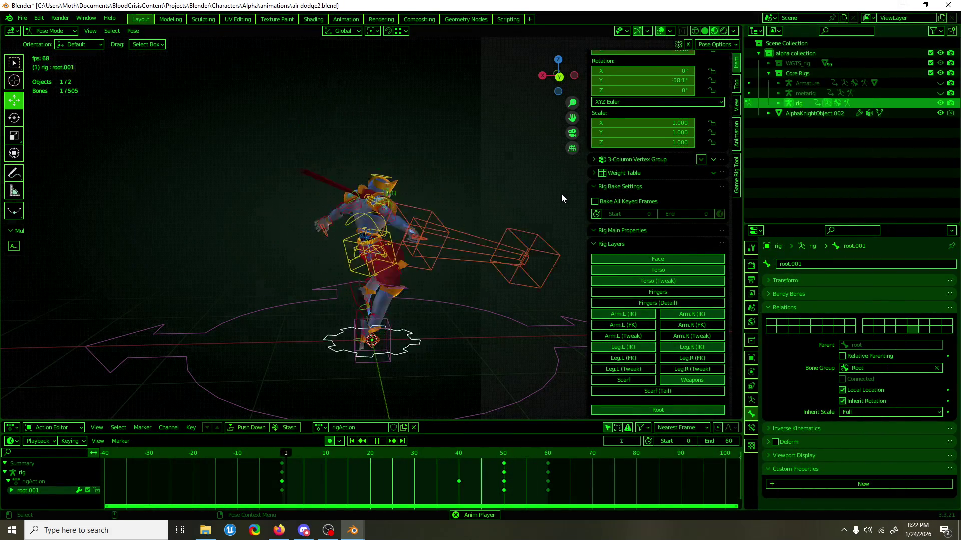
{"action": "key", "text": "space"}
At frame 40, move the hand_ik.L control across the XY plane.
{"action": "left_click_drag", "start_coordinate": [392, 454], "coordinate": [419, 452]}
{"action": "left_click", "coordinate": [356, 273]}
{"action": "mouse_move", "coordinate": [356, 273]}
{"action": "middle_mouse_down"}
{"action": "mouse_move", "coordinate": [335, 296]}
{"action": "mouse_move", "coordinate": [350, 305]}
{"action": "middle_mouse_up"}
{"action": "left_click_drag", "start_coordinate": [417, 458], "coordinate": [457, 456]}
{"action": "mouse_move", "coordinate": [413, 376]}
{"action": "middle_mouse_down"}
{"action": "mouse_move", "coordinate": [407, 360]}
{"action": "mouse_move", "coordinate": [336, 319]}
{"action": "middle_mouse_up"}
{"action": "left_click_drag", "start_coordinate": [280, 296], "coordinate": [301, 328]}
{"action": "mouse_move", "coordinate": [300, 328]}
{"action": "middle_mouse_down"}
{"action": "mouse_move", "coordinate": [566, 267]}
{"action": "mouse_move", "coordinate": [551, 253]}
{"action": "mouse_move", "coordinate": [536, 260]}
{"action": "middle_mouse_up"}
Rotate hand_ik.R 47.5° about its local X axis using Local orientation.
{"action": "scroll", "coordinate": [466, 245], "scroll_direction": "up", "scroll_amount": 4}
{"action": "middle_click_drag", "start_coordinate": [385, 276], "coordinate": [279, 247]}
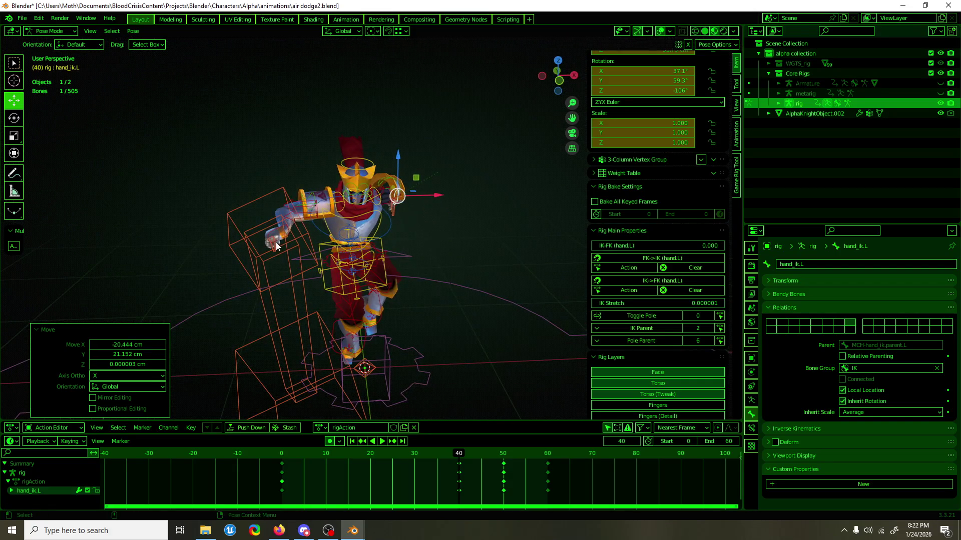
{"action": "left_click", "coordinate": [278, 247]}
{"action": "key", "text": "r"}
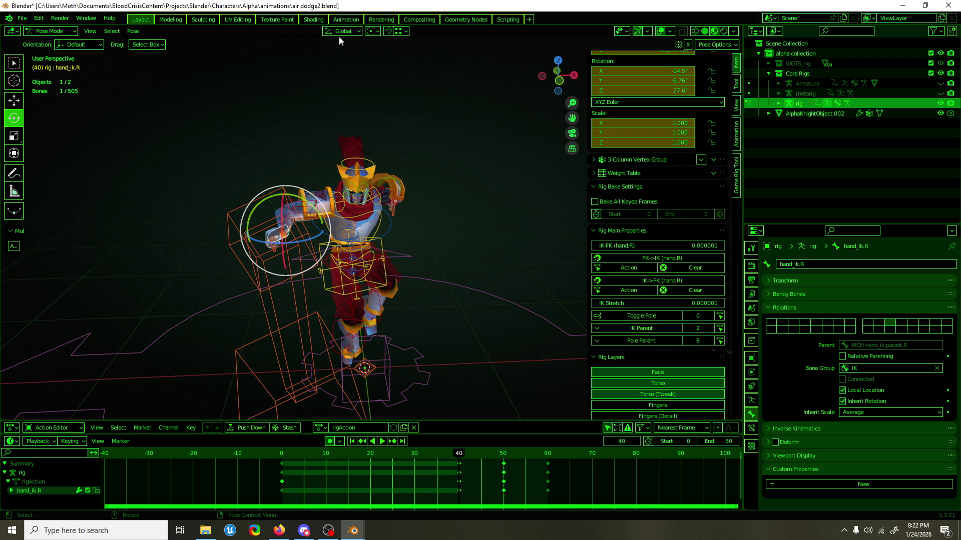
{"action": "left_click", "coordinate": [344, 32]}
{"action": "left_click", "coordinate": [329, 83]}
{"action": "left_click_drag", "start_coordinate": [298, 247], "coordinate": [251, 214]}
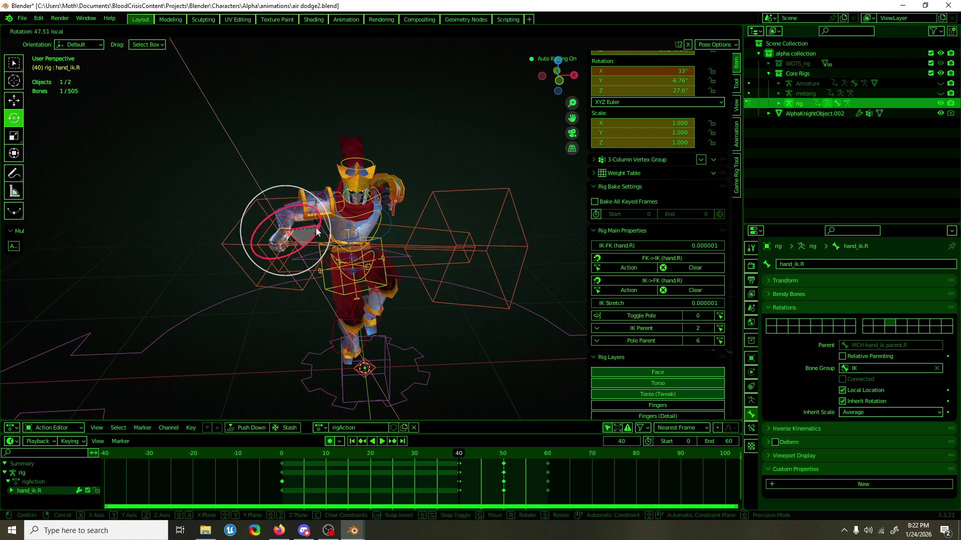
{"action": "key", "text": "KP_3"}
Move hand_ik.R -17.223 cm on Y and -7.9735 cm on Z, then rotate it again.
{"action": "key", "text": "shift+space"}
{"action": "key", "text": "g"}
{"action": "left_click_drag", "start_coordinate": [380, 246], "coordinate": [348, 263]}
{"action": "middle_click_drag", "start_coordinate": [348, 262], "coordinate": [472, 277]}
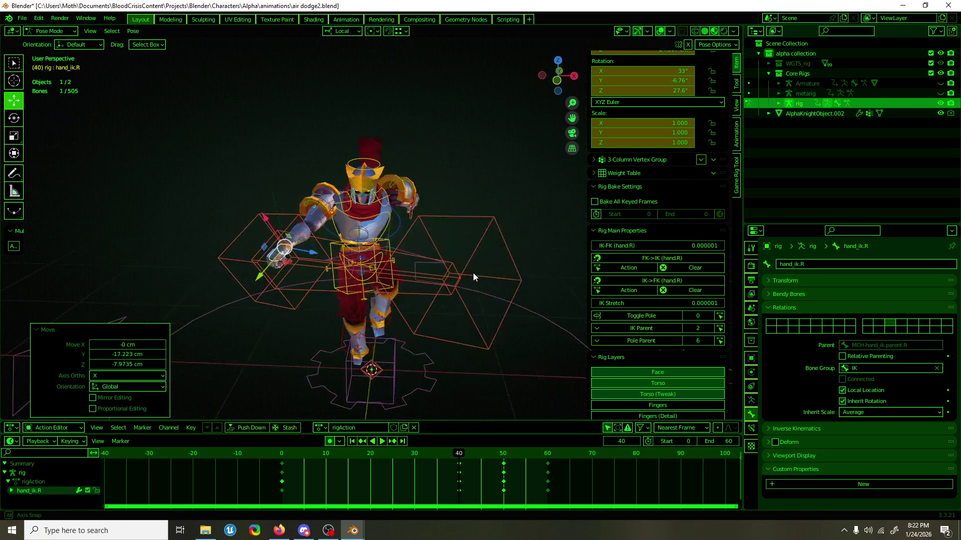
{"action": "key", "text": "KP_1"}
{"action": "key", "text": "shift+space"}
{"action": "key", "text": "r"}
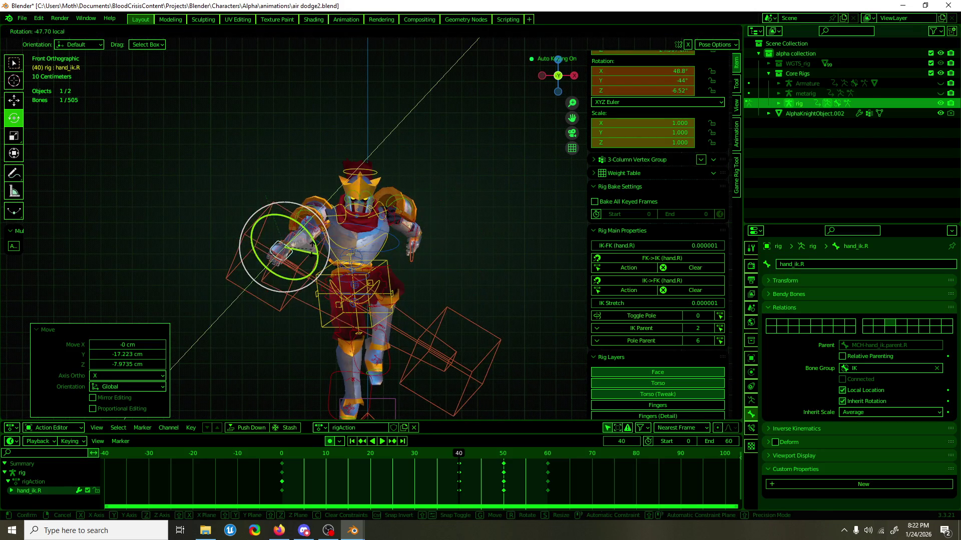